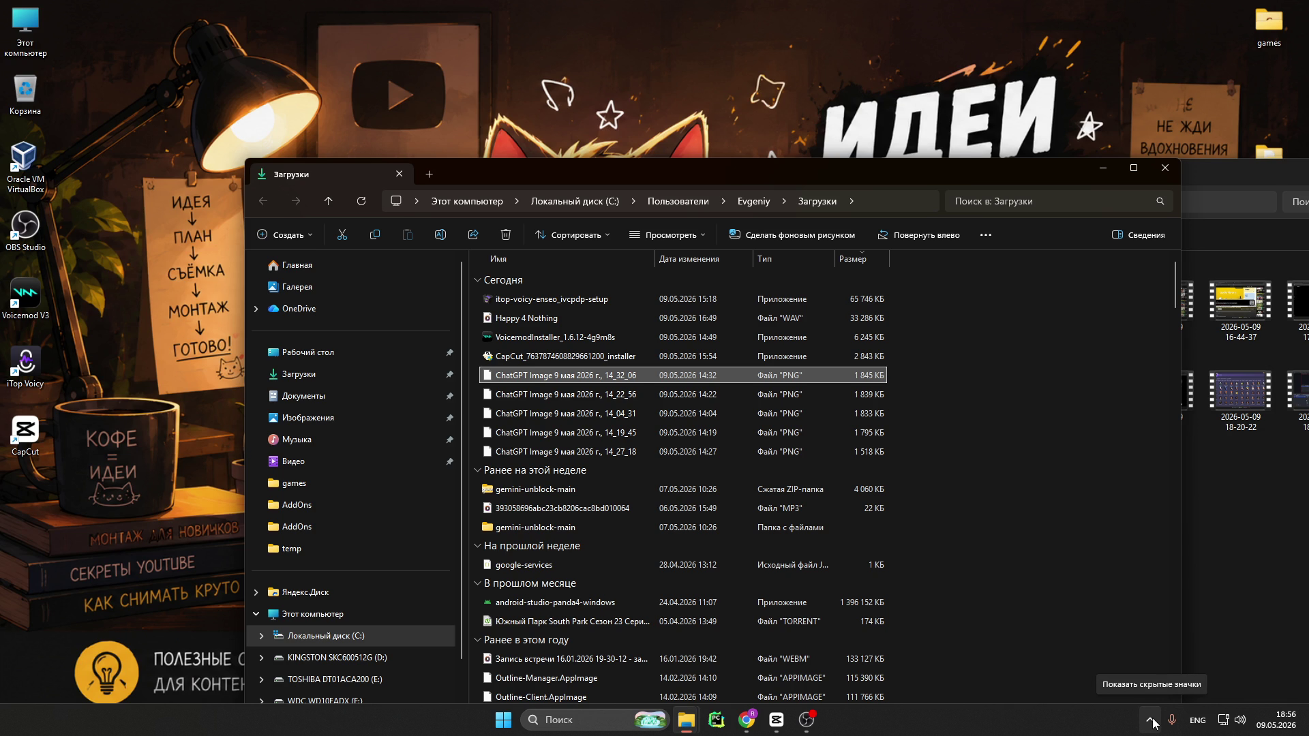
- Minimize the Downloads and Videos windows and launch Voicemod V3 from the desktop shortcut
{"action": "left_click_drag", "start_coordinate": [1095, 175], "coordinate": [882, 187]}
{"action": "left_click", "coordinate": [1092, 169]}
{"action": "left_click", "coordinate": [1173, 180]}
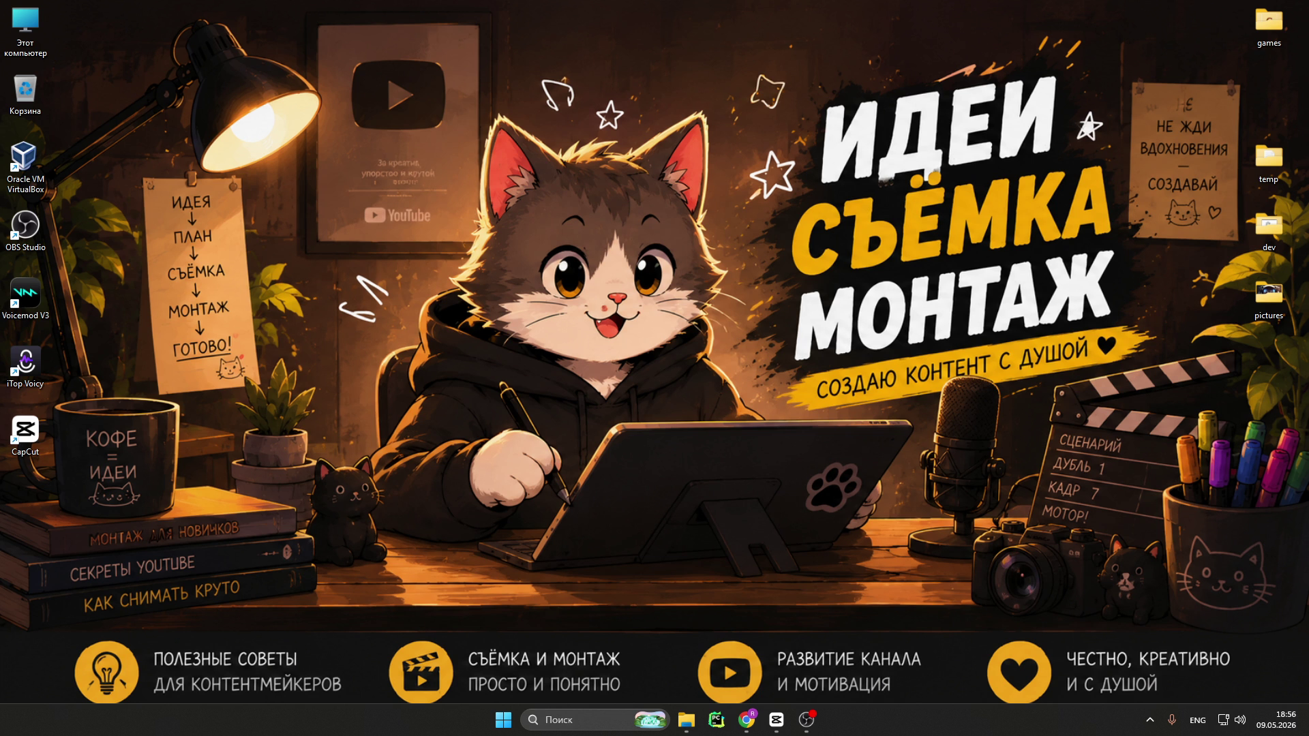
{"action": "left_click", "coordinate": [1149, 728]}
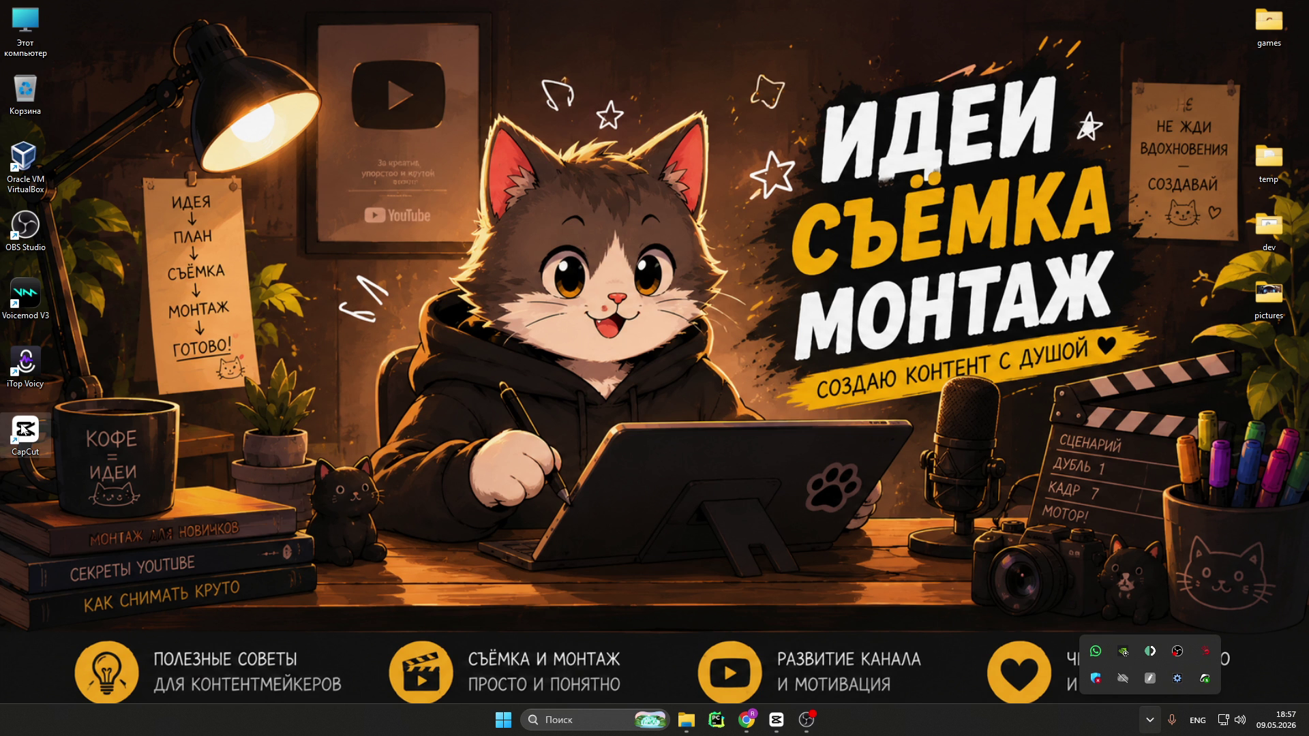
{"action": "left_click", "coordinate": [25, 294]}
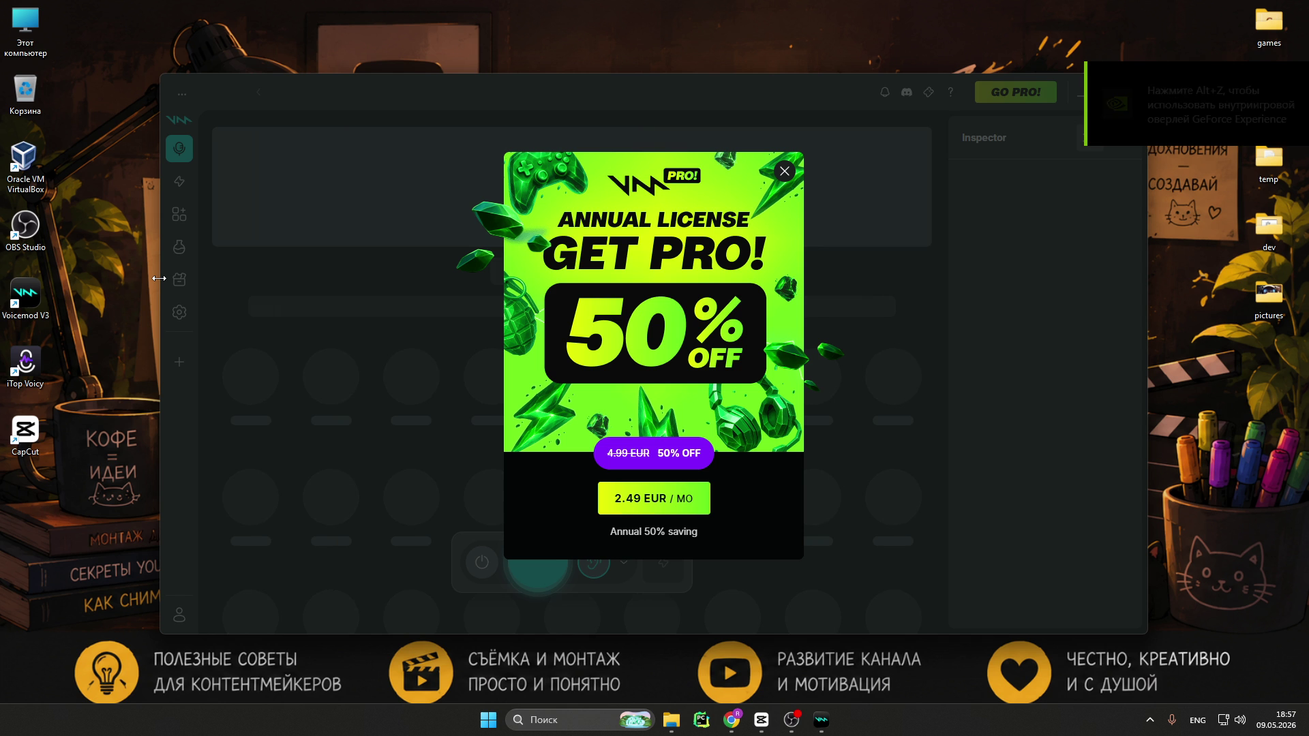
- Dismiss Voicemod's Get PRO 50% off offer and switch over to OBS
{"action": "left_click", "coordinate": [791, 172]}
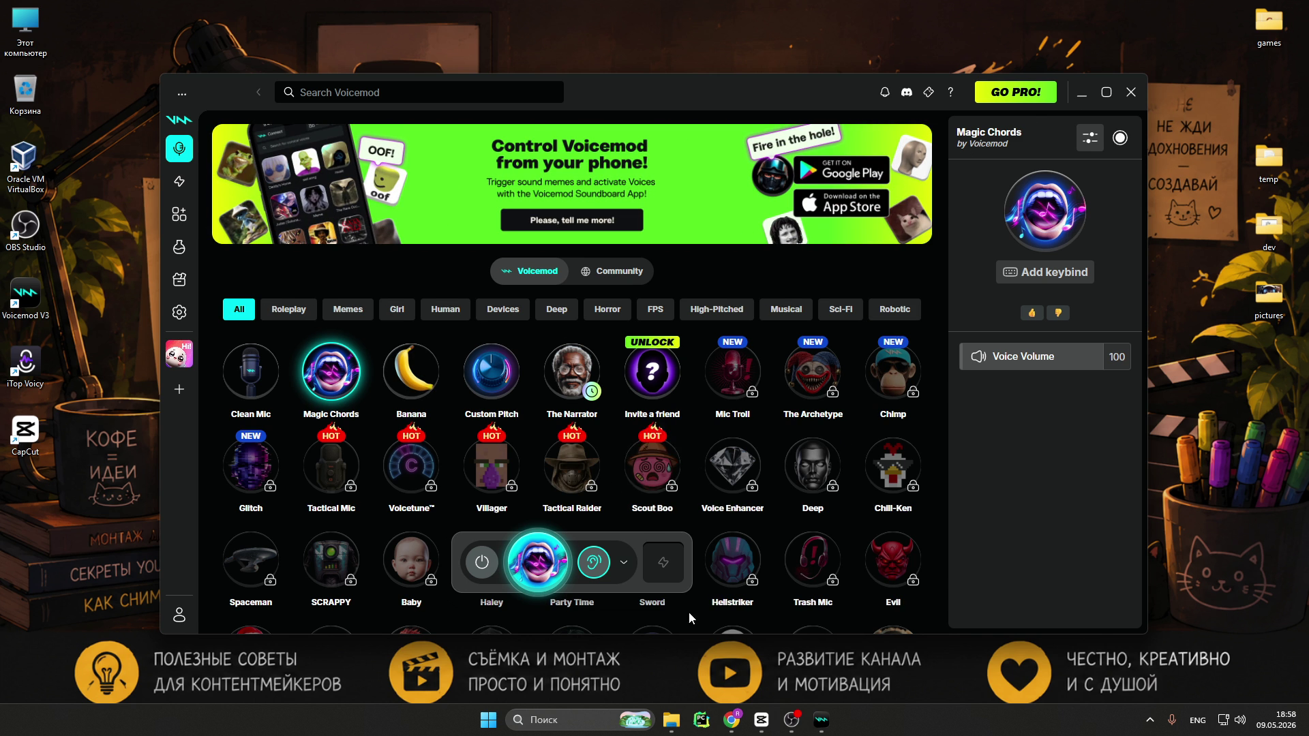
{"action": "key", "text": "alt+Tab"}
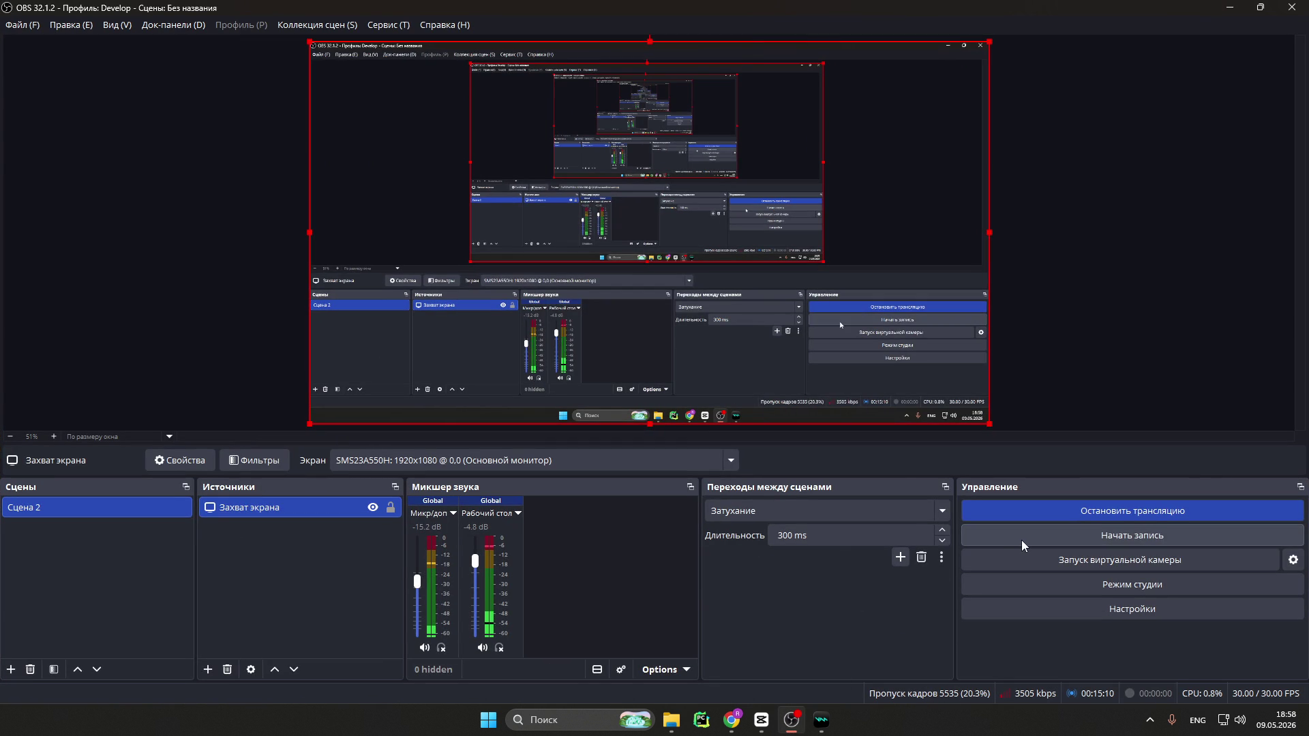
- Record a short OBS screen take, stop it, and return to Voicemod
{"action": "left_click", "coordinate": [1229, 8]}
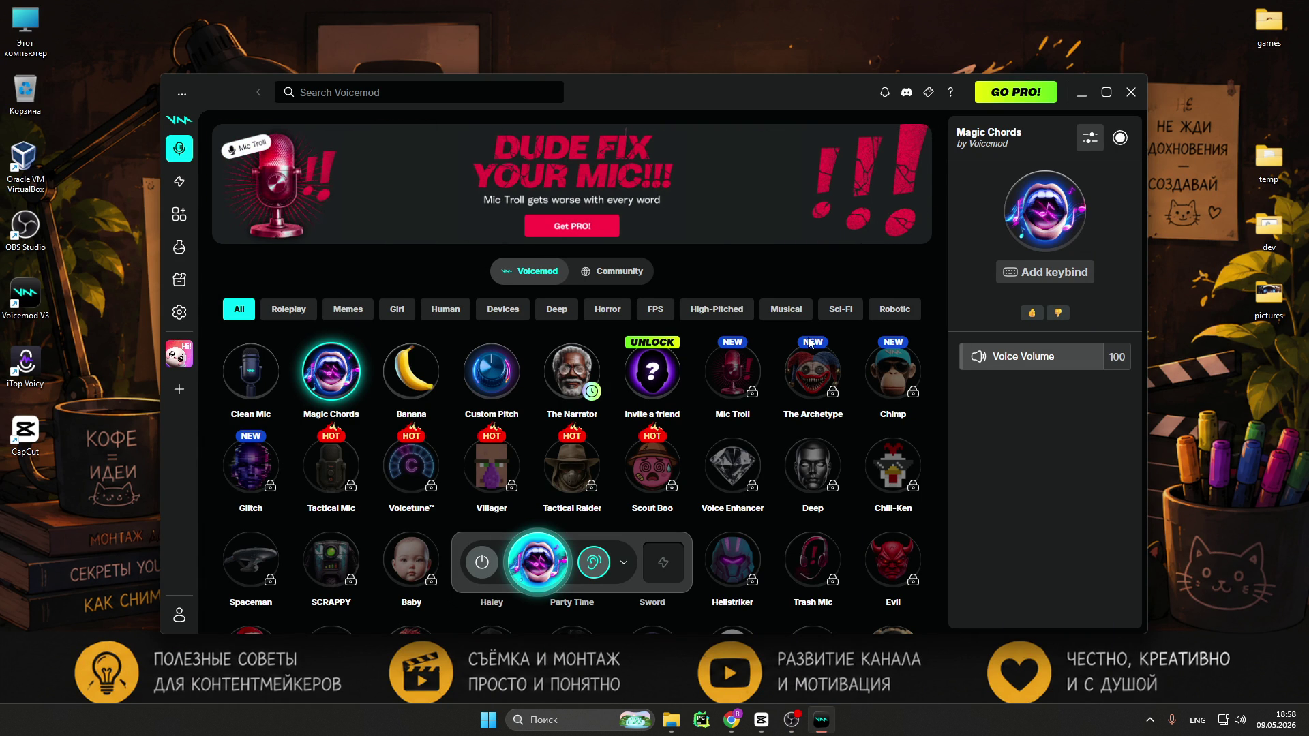
{"action": "left_click", "coordinate": [791, 720]}
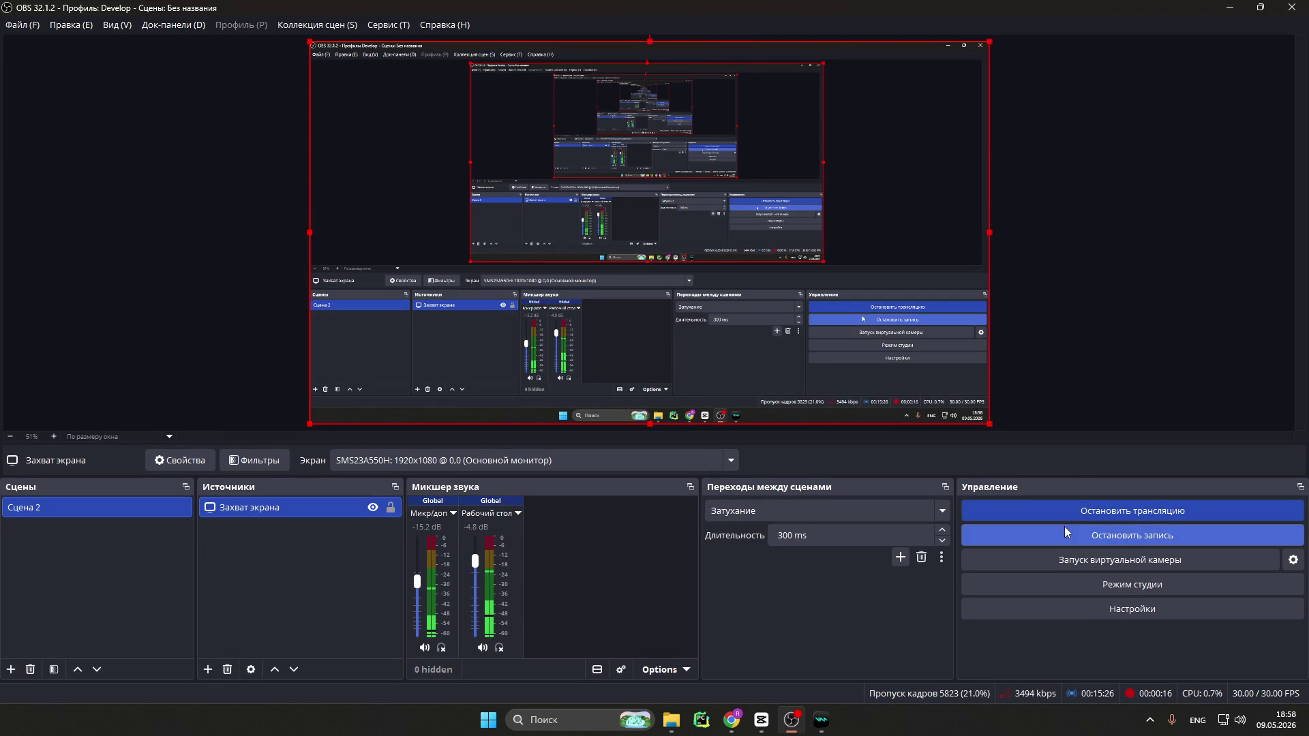
{"action": "left_click", "coordinate": [1230, 7]}
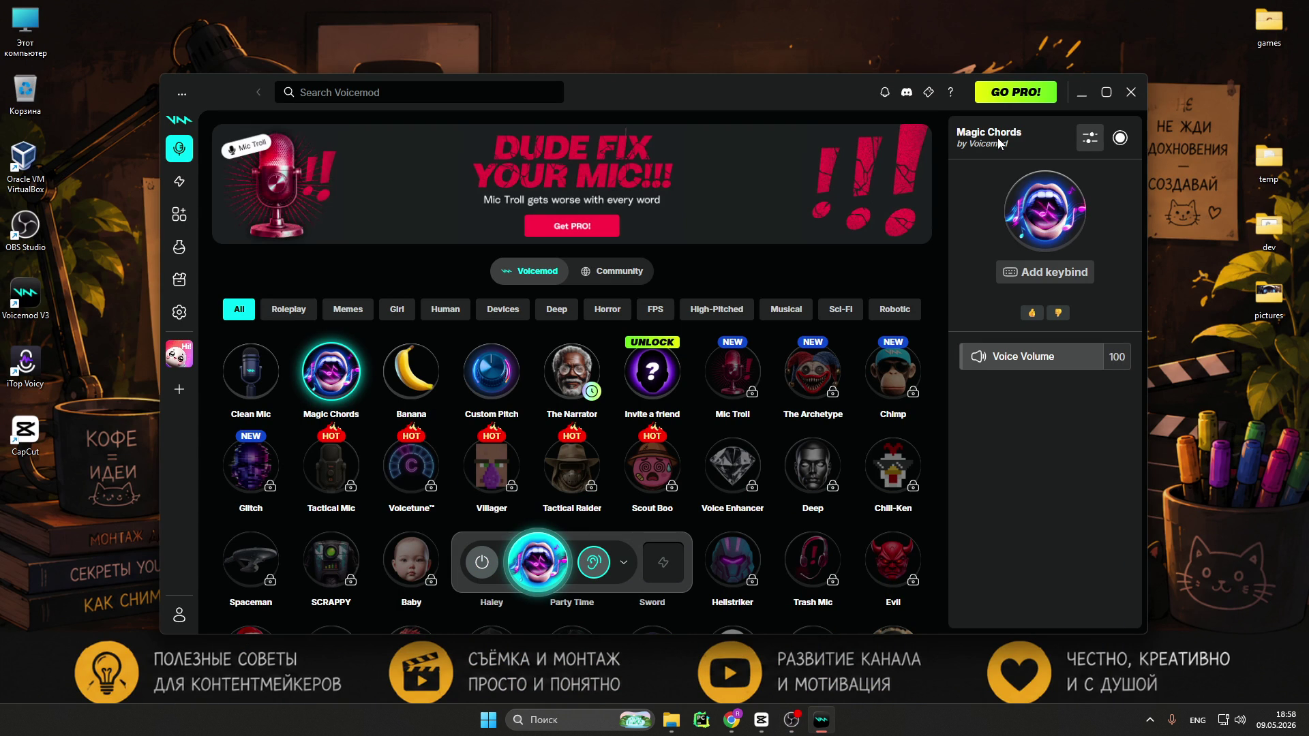
- Close the Voicemod window, exit Voicemod from the tray, and bring up the ChatGPT chat
{"action": "left_click", "coordinate": [1081, 92]}
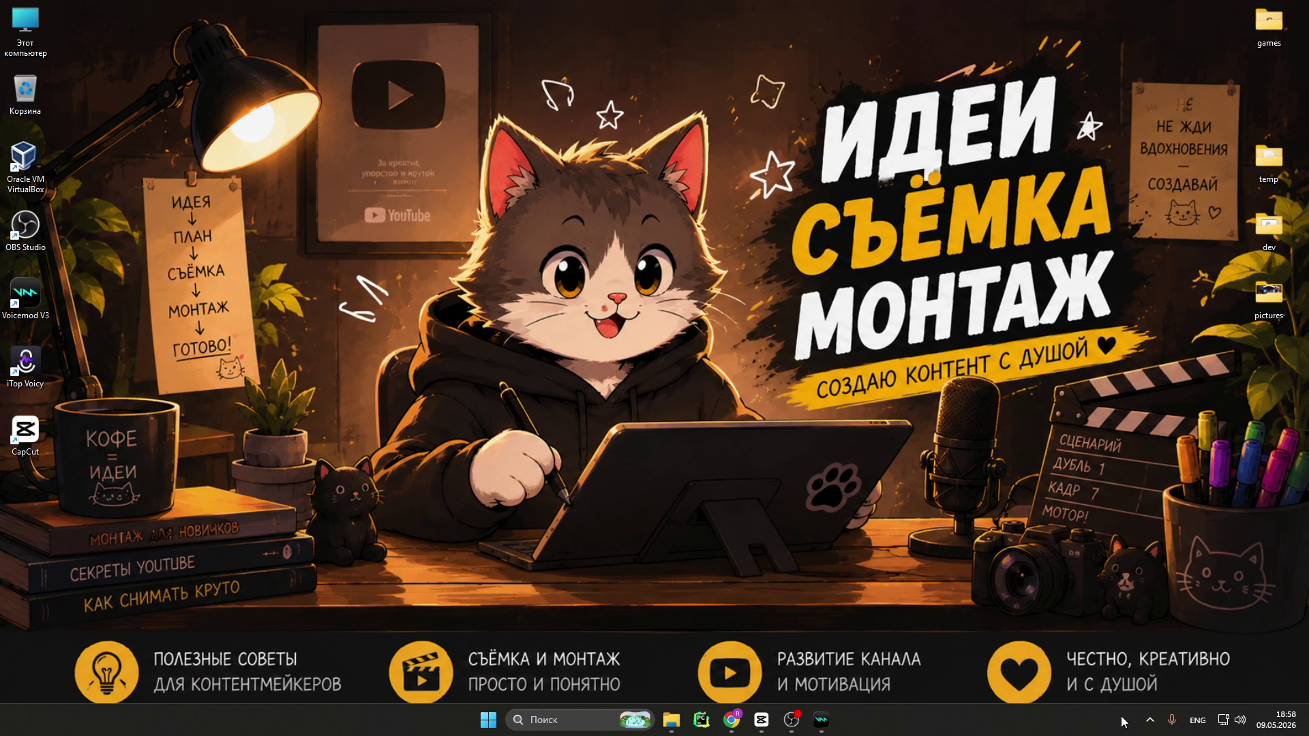
{"action": "left_click", "coordinate": [1150, 720]}
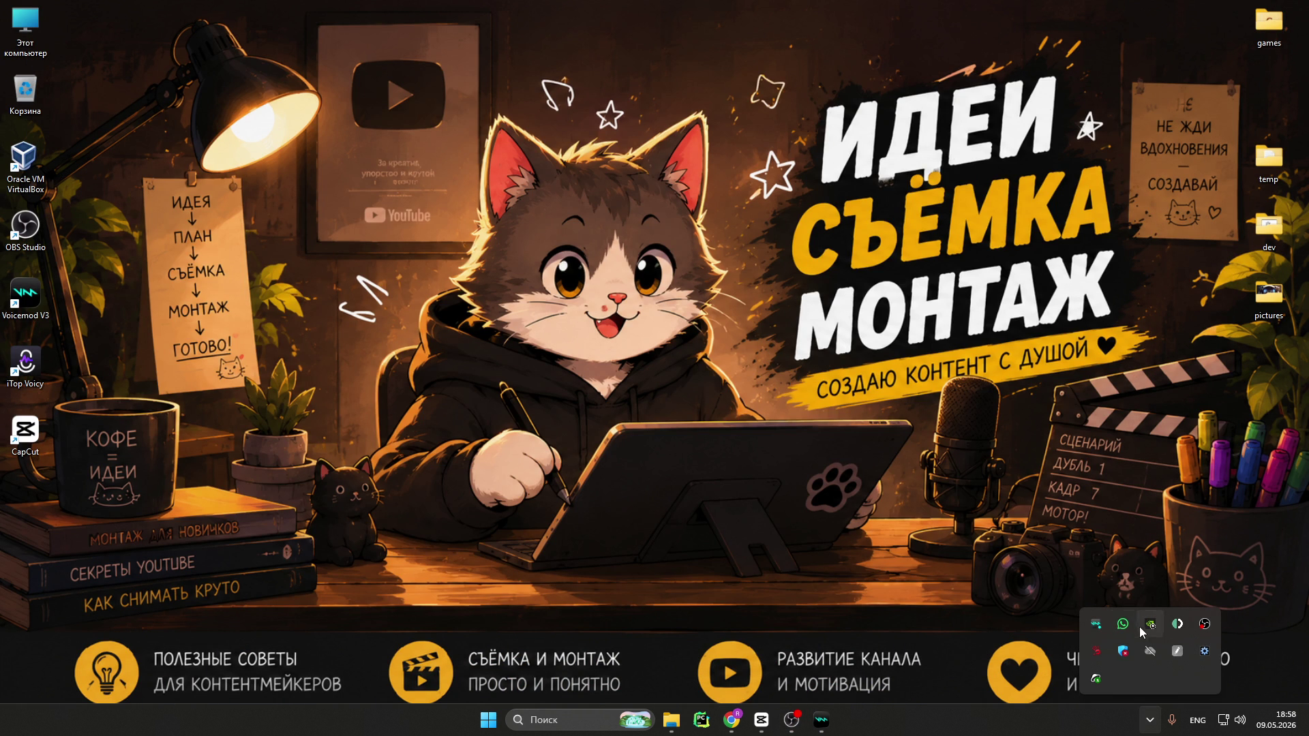
{"action": "right_click", "coordinate": [820, 718]}
{"action": "left_click", "coordinate": [820, 718]}
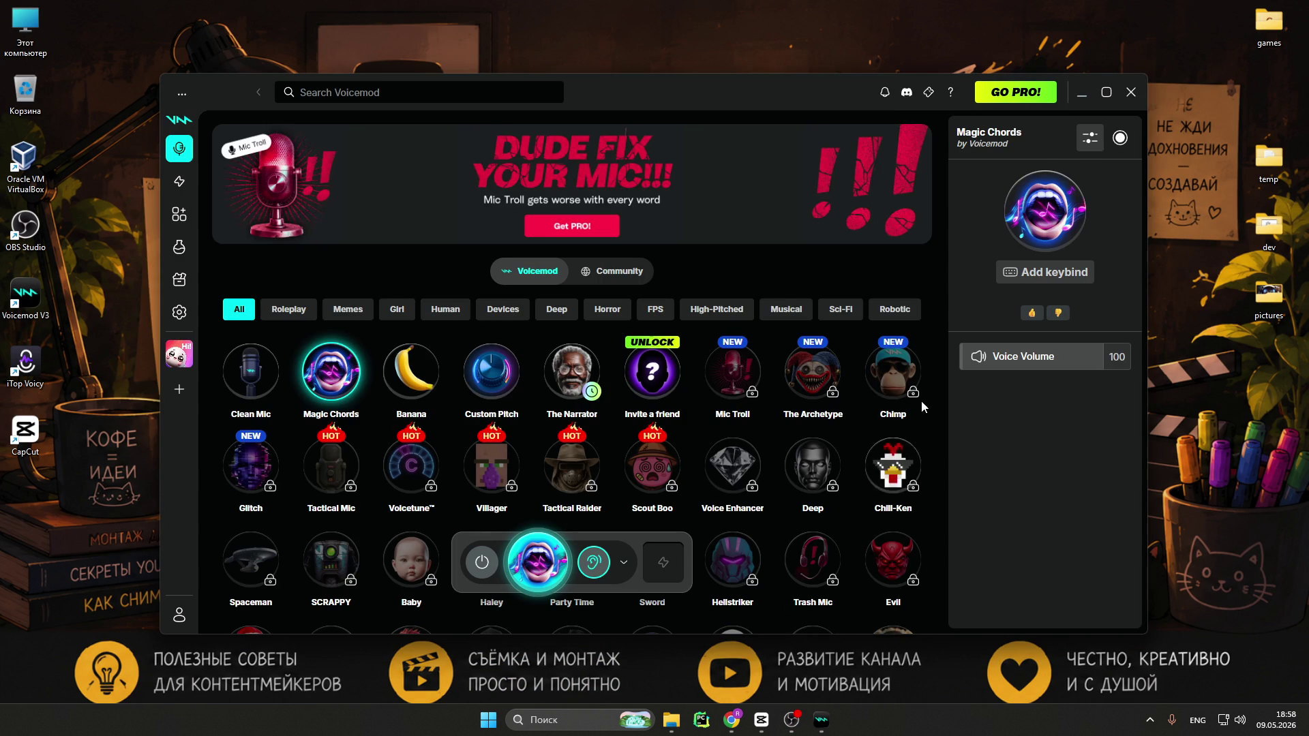
{"action": "left_click", "coordinate": [1134, 92]}
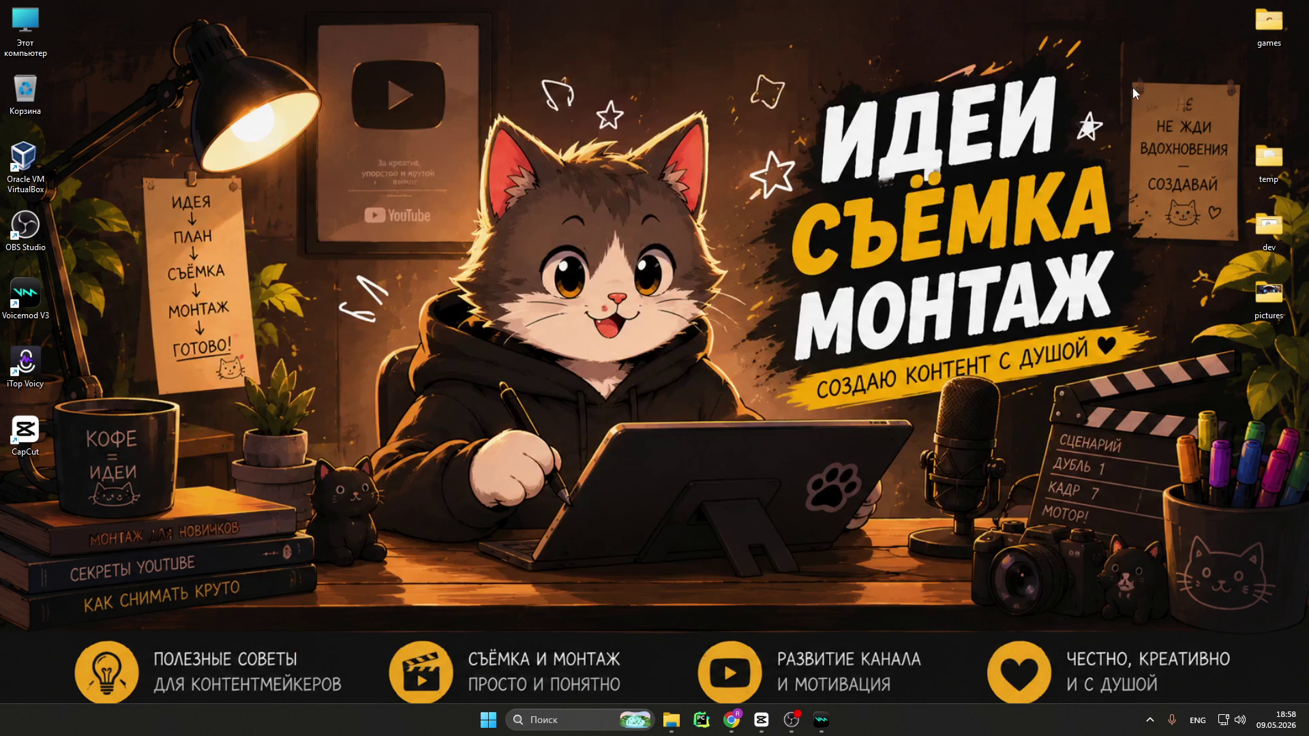
{"action": "left_click", "coordinate": [1150, 720]}
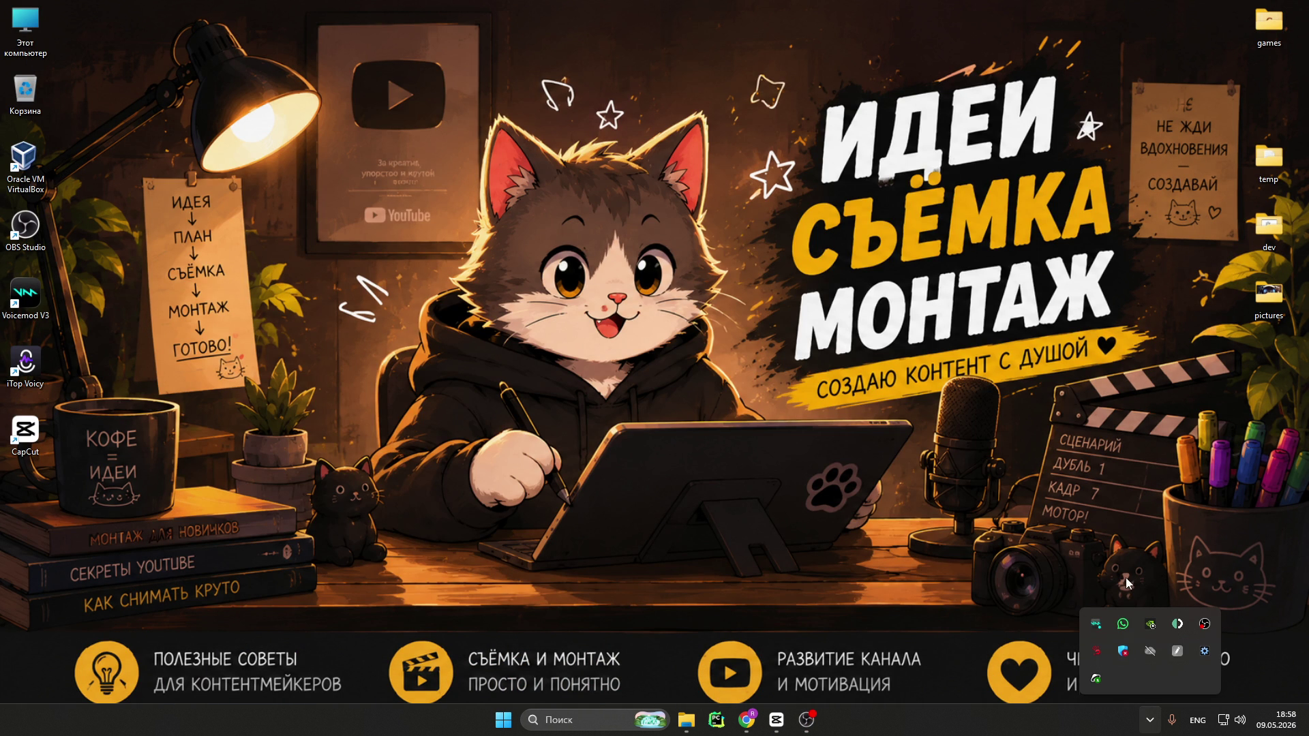
{"action": "right_click", "coordinate": [1096, 625]}
{"action": "left_click", "coordinate": [1108, 656]}
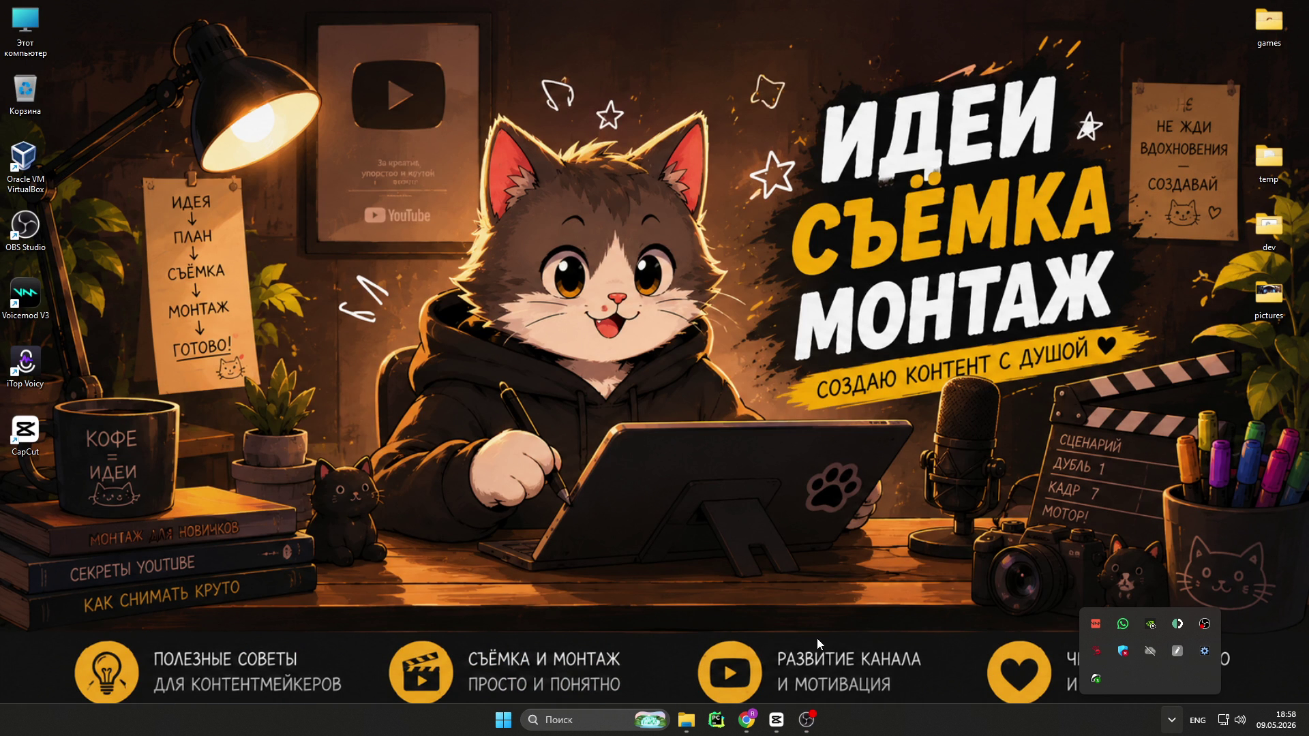
{"action": "left_click", "coordinate": [746, 720]}
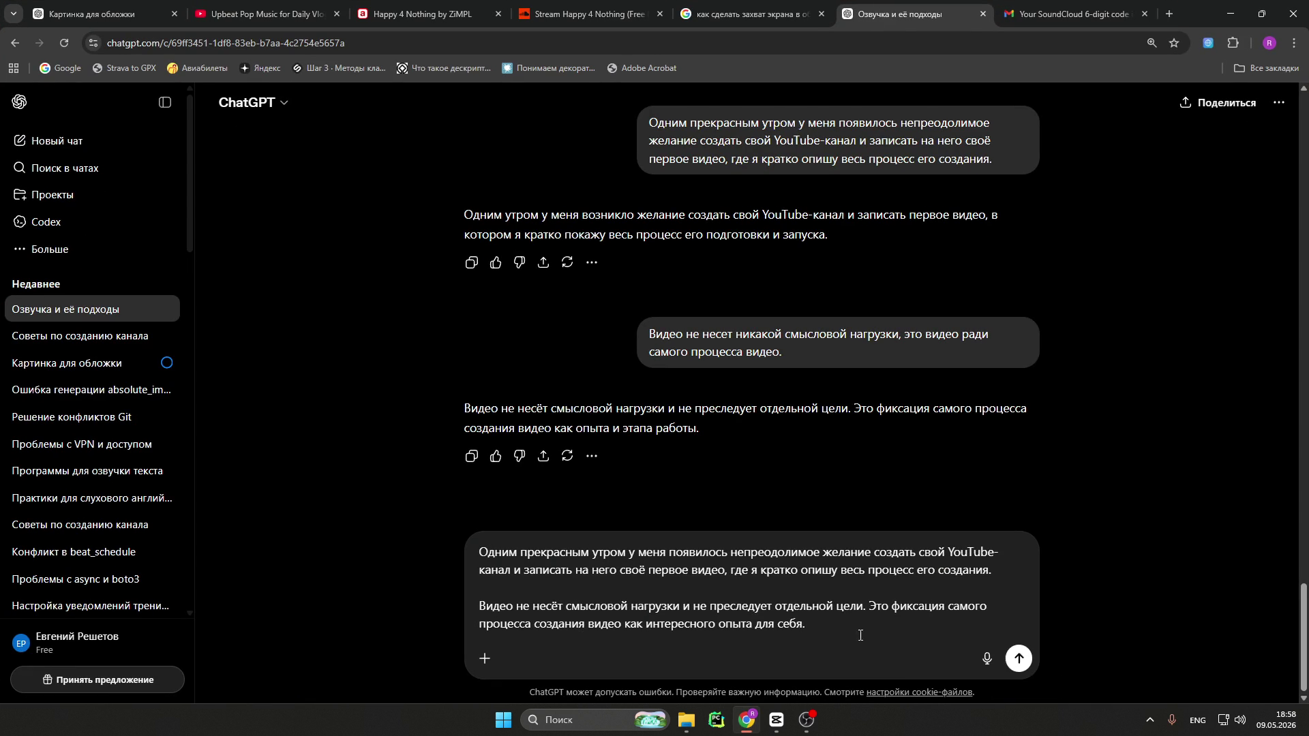
- Cut the drafted message and dictate a line saying the video took about six hours
{"action": "left_click_drag", "start_coordinate": [850, 632], "coordinate": [373, 501]}
{"action": "key", "text": "ctrl+x"}
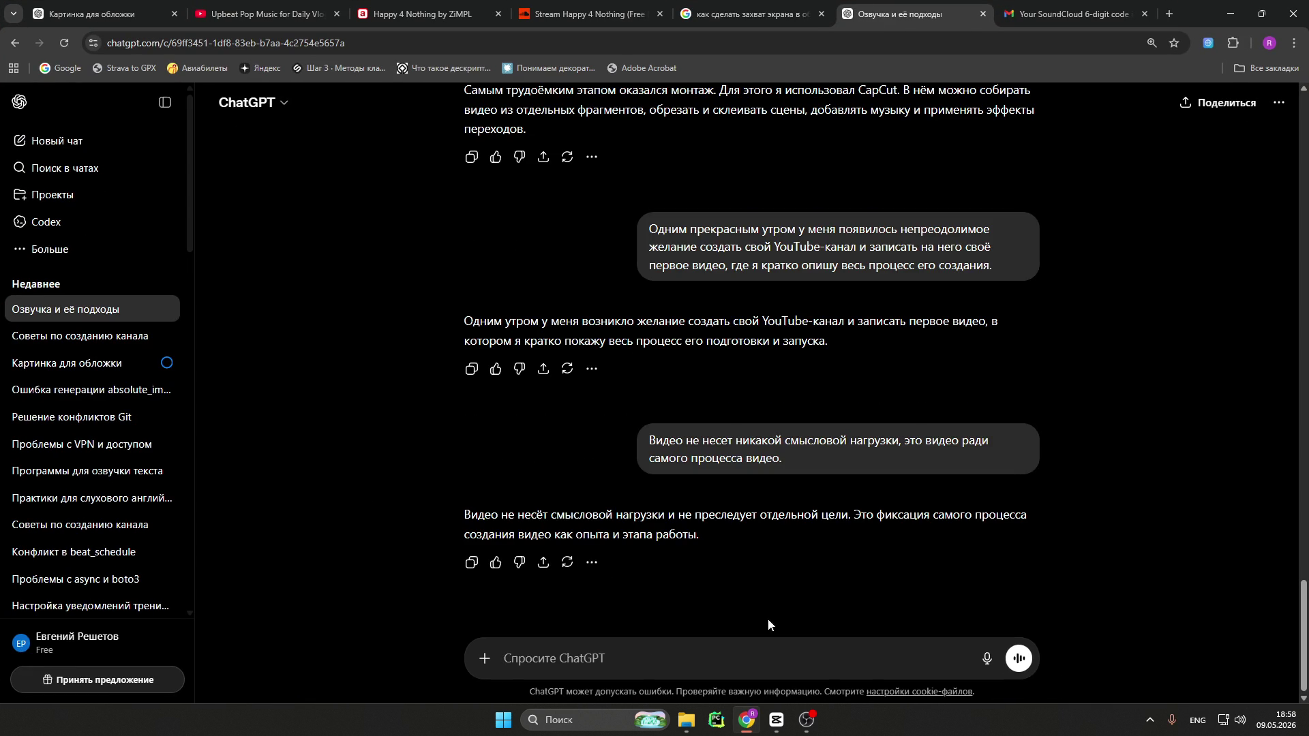
{"action": "left_click", "coordinate": [987, 658]}
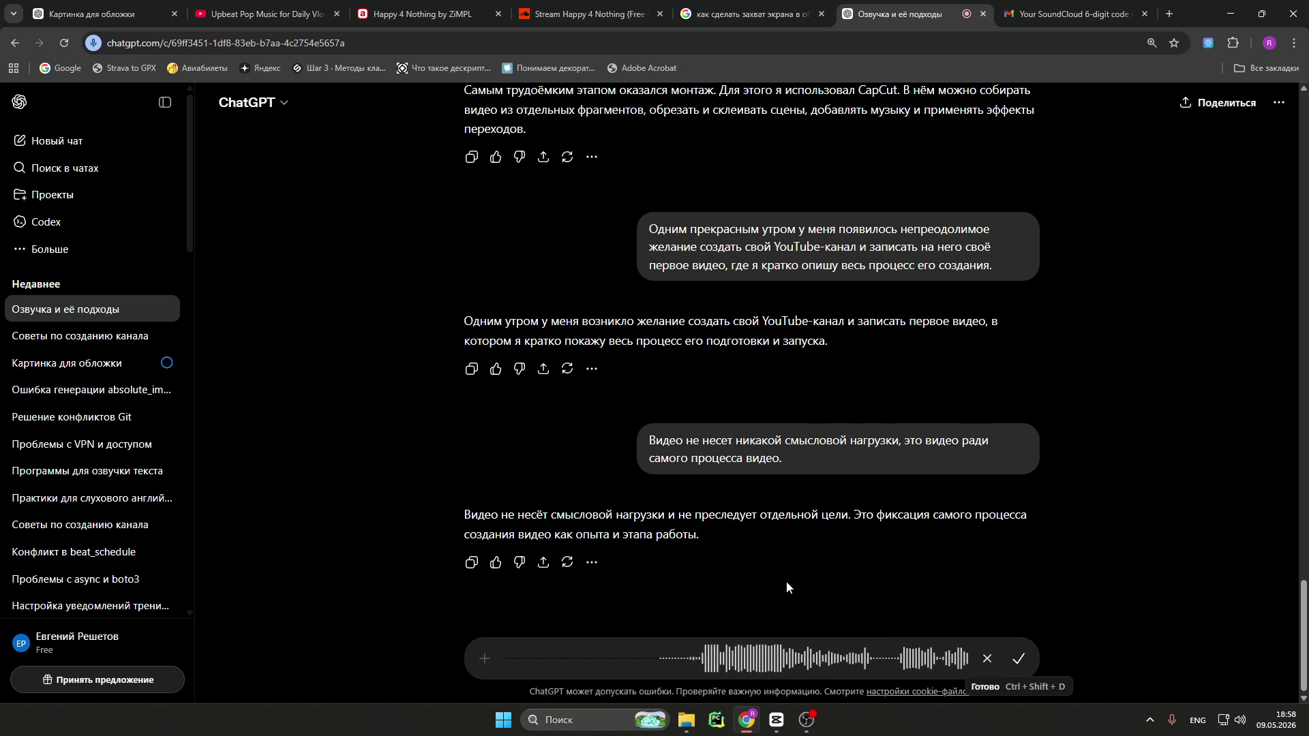
{"action": "left_click", "coordinate": [1018, 658]}
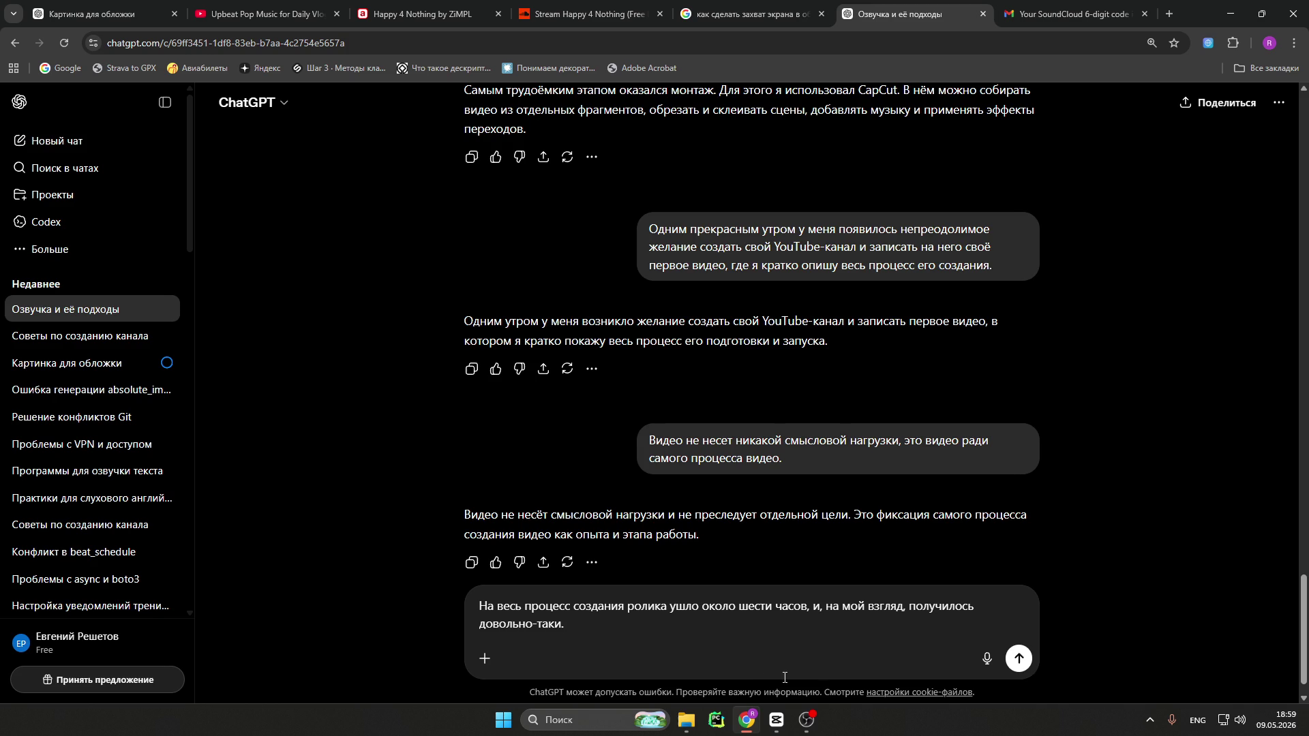
- Start a new OBS screen recording with the ChatGPT chat showing, then return to OBS
{"action": "left_click", "coordinate": [807, 720]}
{"action": "left_click", "coordinate": [1068, 537]}
{"action": "left_click", "coordinate": [1229, 8]}
{"action": "left_click", "coordinate": [806, 720]}
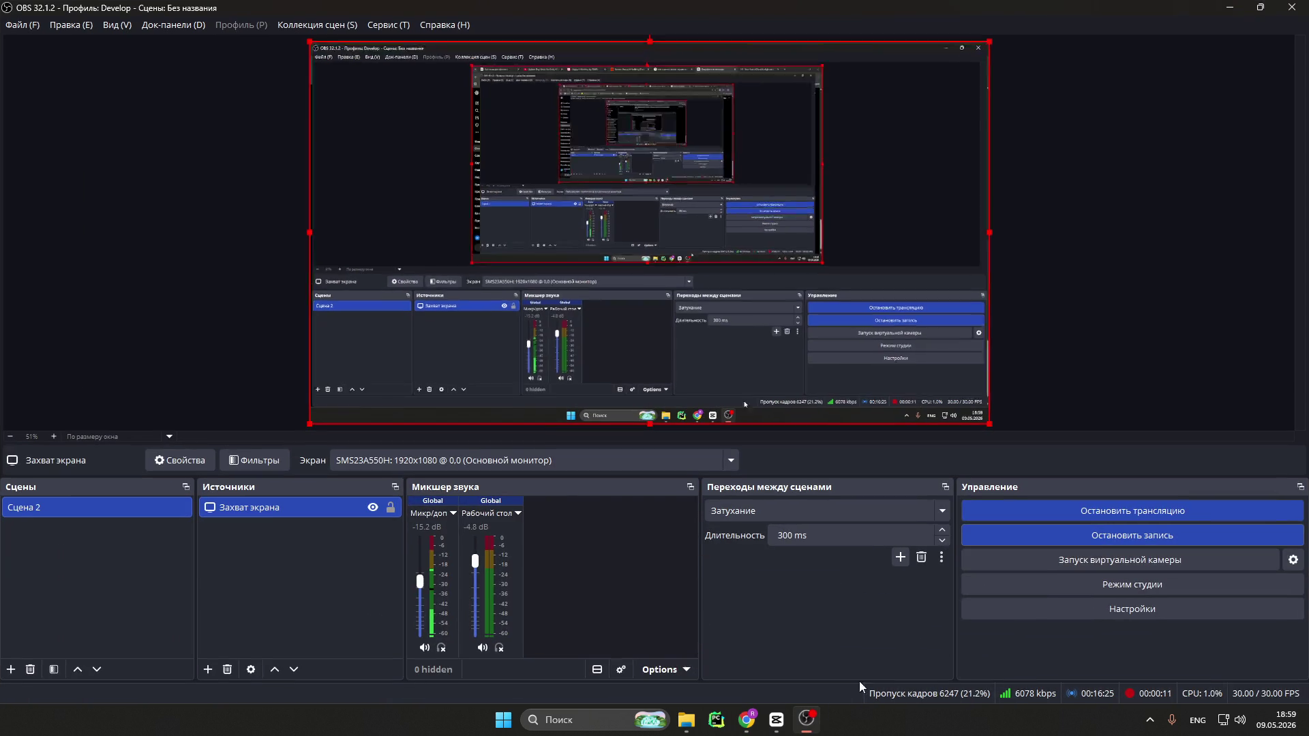
- Stop the OBS recording to save it and bring CapCut project 0509 to the front
{"action": "left_click", "coordinate": [1054, 538]}
{"action": "left_click", "coordinate": [1229, 7]}
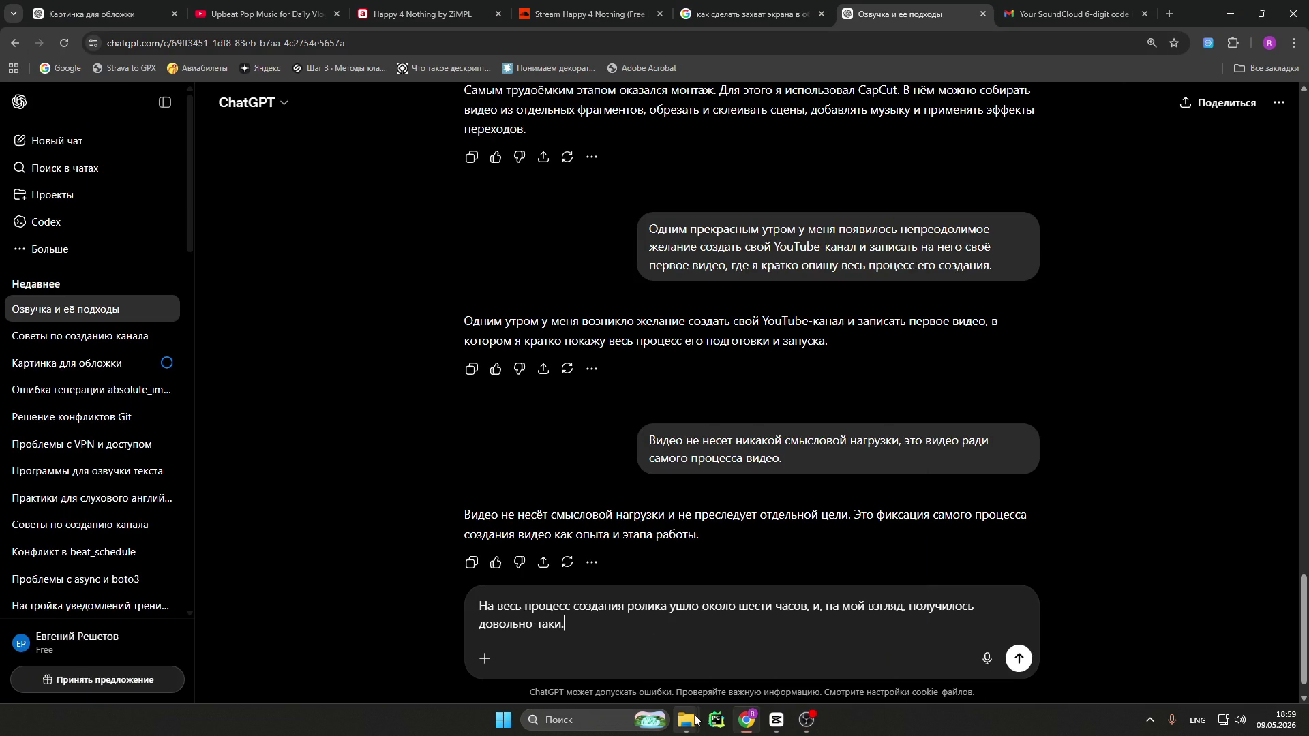
{"action": "mouse_move", "coordinate": [689, 720]}
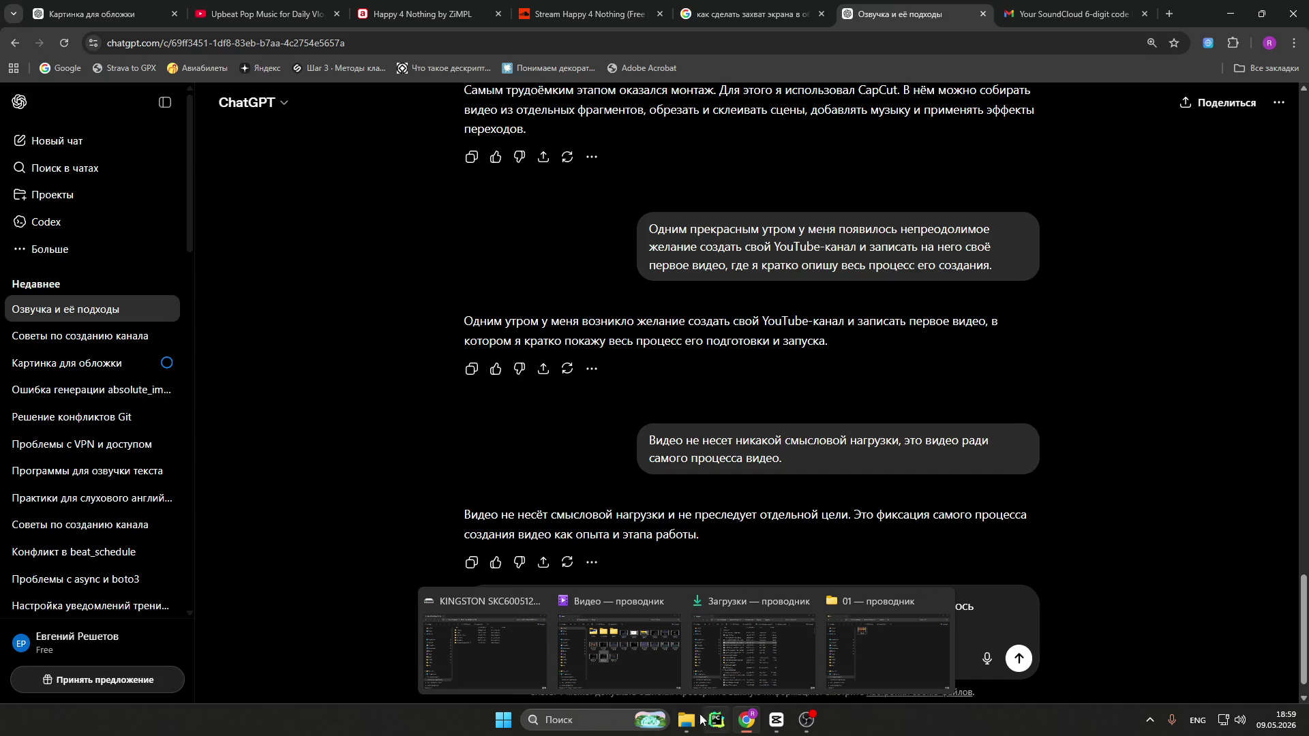
{"action": "left_click", "coordinate": [686, 721]}
{"action": "left_click", "coordinate": [777, 720]}
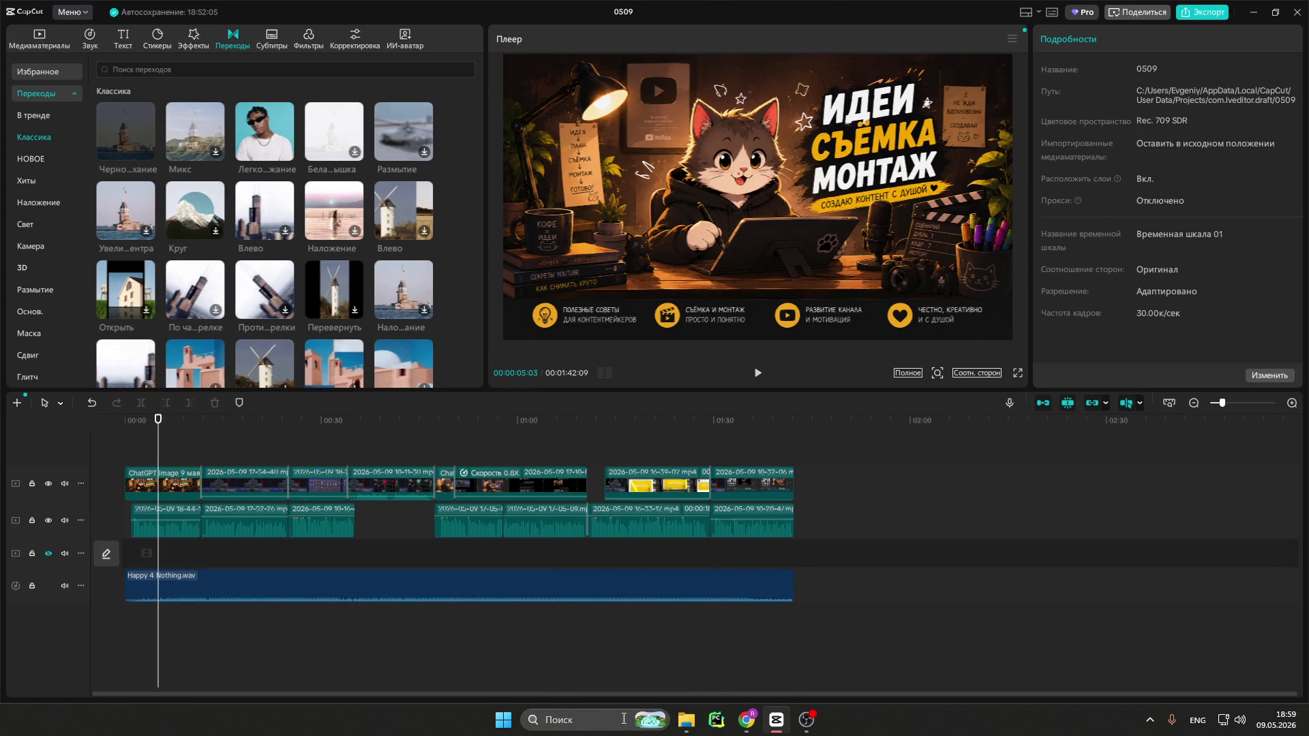
{"action": "mouse_move", "coordinate": [686, 720]}
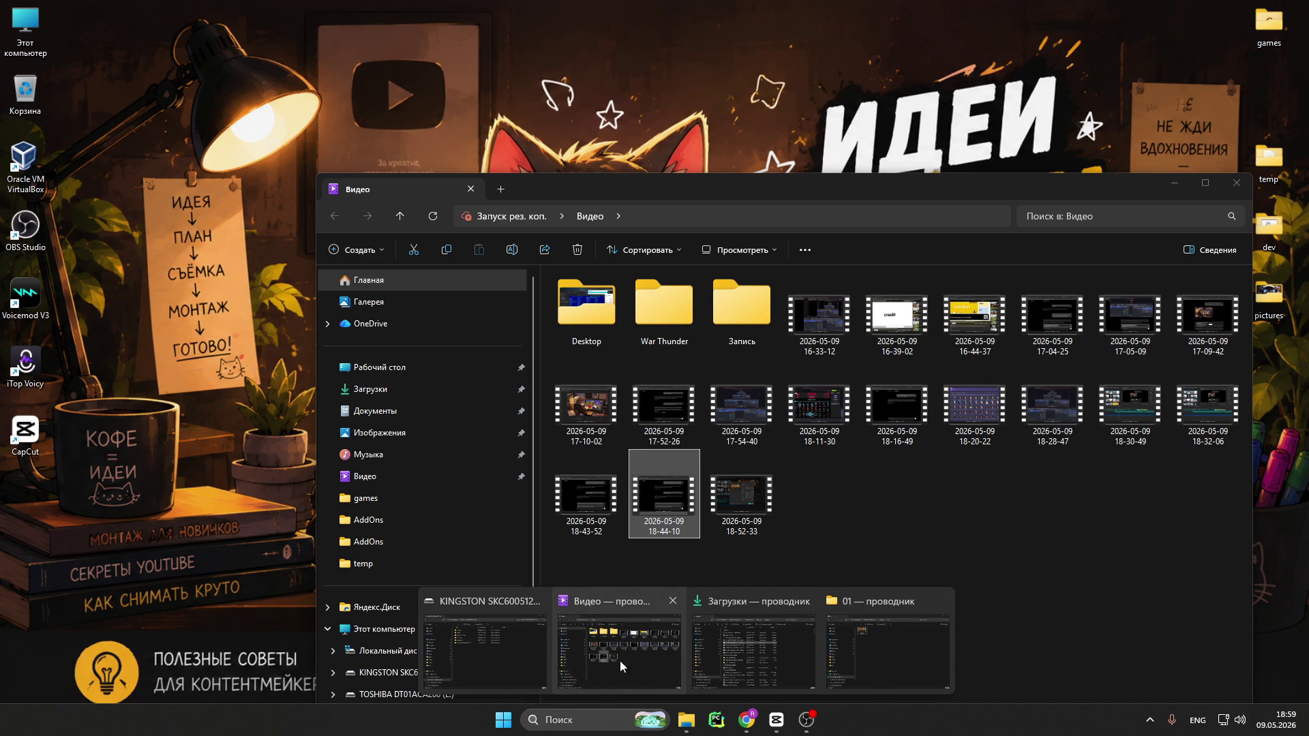
{"action": "left_click", "coordinate": [629, 652]}
{"action": "mouse_move", "coordinate": [808, 193]}
{"action": "left_mouse_down"}
{"action": "mouse_move", "coordinate": [612, 244]}
{"action": "mouse_move", "coordinate": [216, 259]}
{"action": "left_mouse_up"}
{"action": "mouse_move", "coordinate": [310, 558]}
{"action": "left_mouse_down"}
{"action": "mouse_move", "coordinate": [820, 549]}
{"action": "mouse_move", "coordinate": [838, 535]}
{"action": "left_mouse_up"}
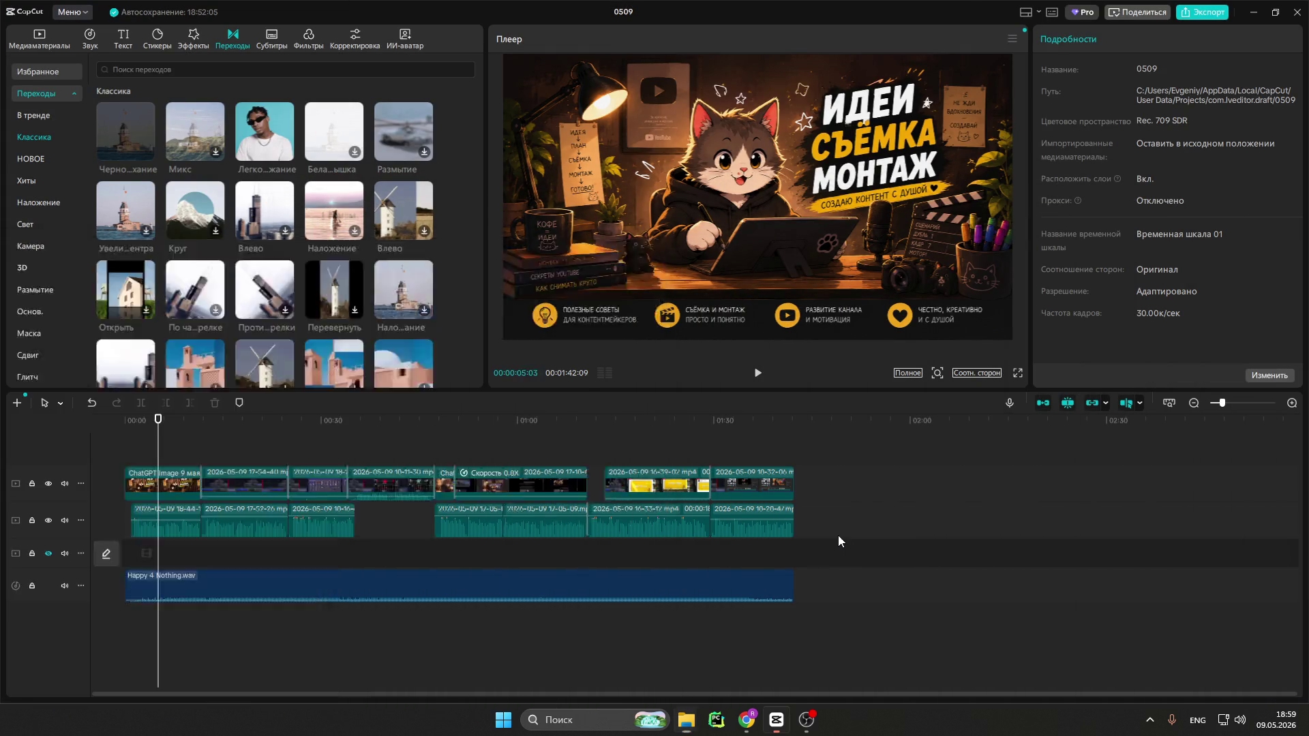
{"action": "mouse_move", "coordinate": [176, 478]}
{"action": "left_mouse_down"}
{"action": "mouse_move", "coordinate": [603, 511]}
{"action": "mouse_move", "coordinate": [887, 556]}
{"action": "mouse_move", "coordinate": [814, 553]}
{"action": "mouse_move", "coordinate": [948, 580]}
{"action": "left_mouse_up"}
- Cycle through the ChatGPT chat, Youtube 01 and Videos folder windows, ending back in CapCut
{"action": "left_click", "coordinate": [747, 721]}
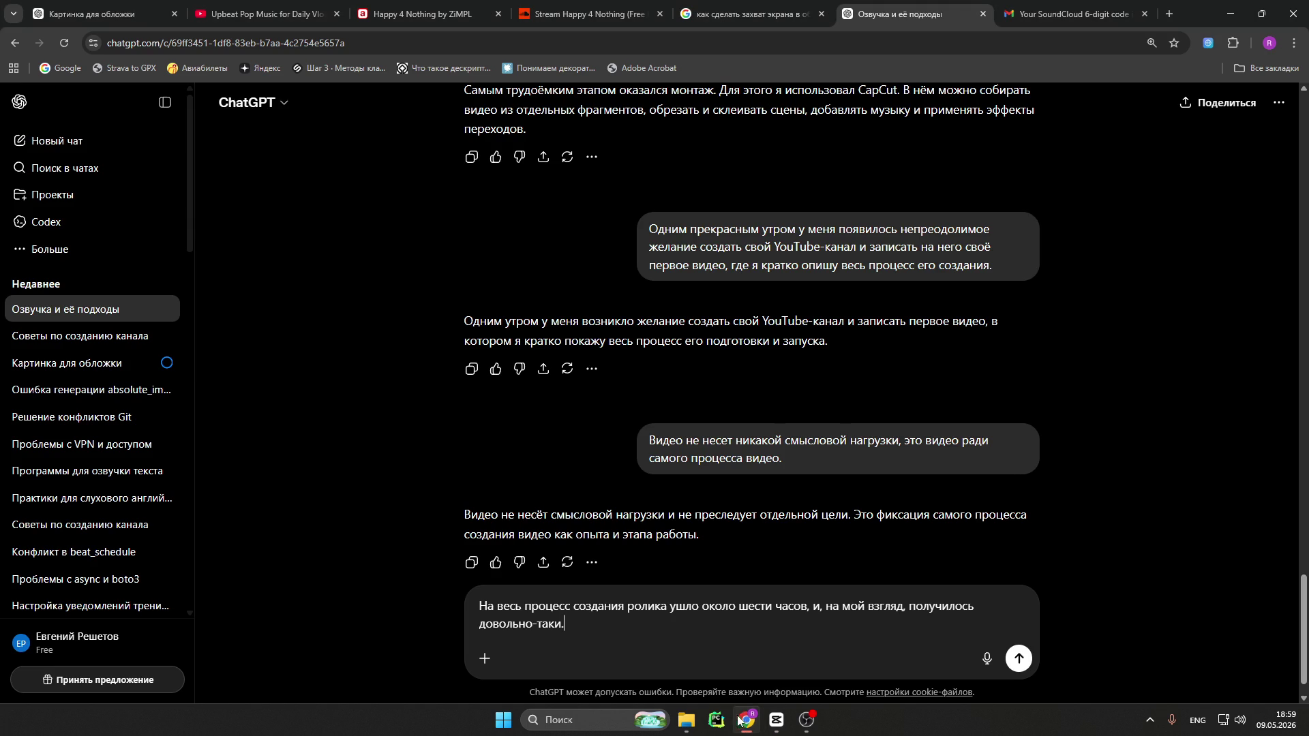
{"action": "mouse_move", "coordinate": [689, 720]}
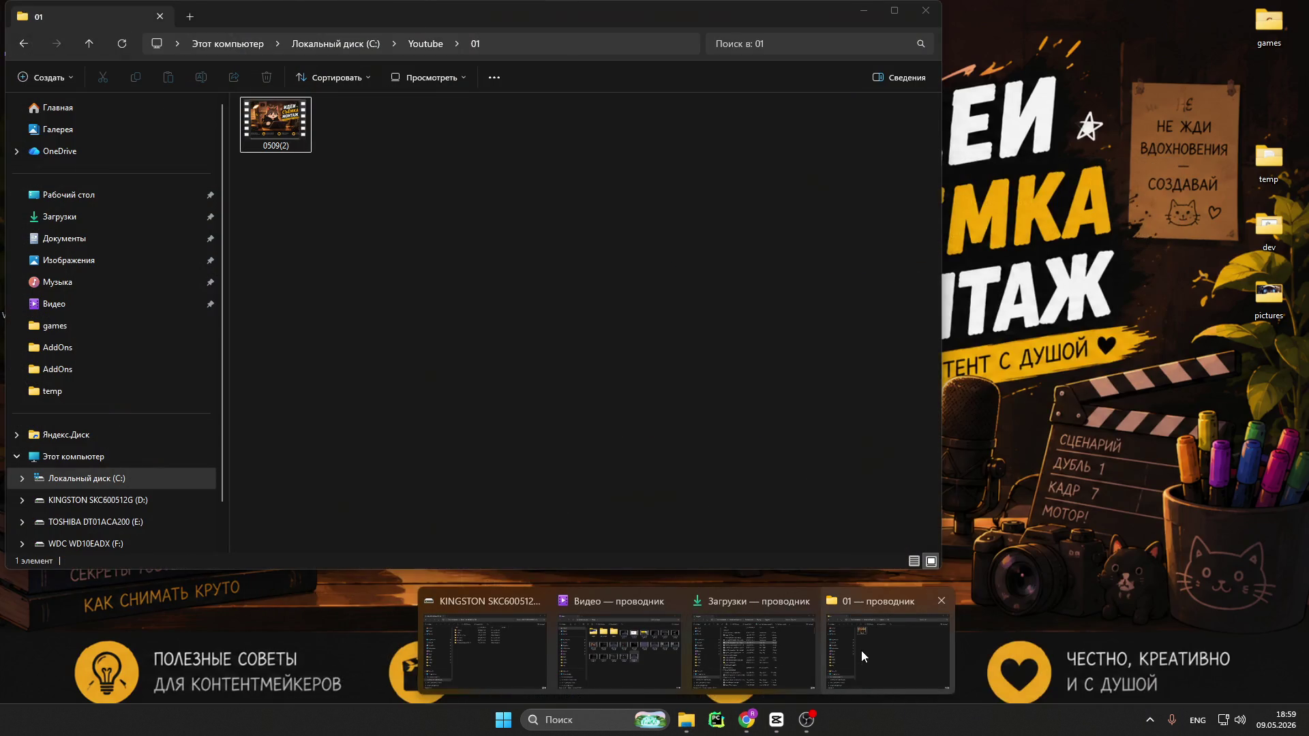
{"action": "left_click", "coordinate": [862, 650]}
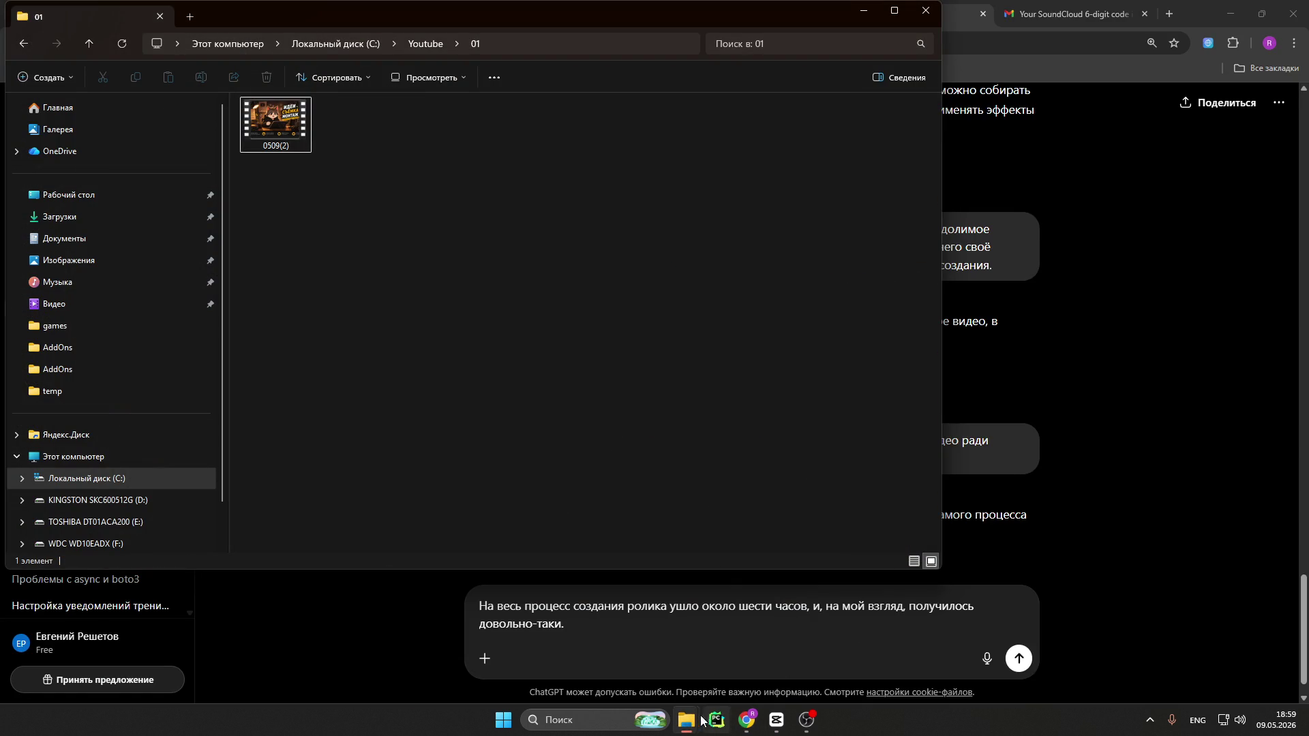
{"action": "mouse_move", "coordinate": [686, 719]}
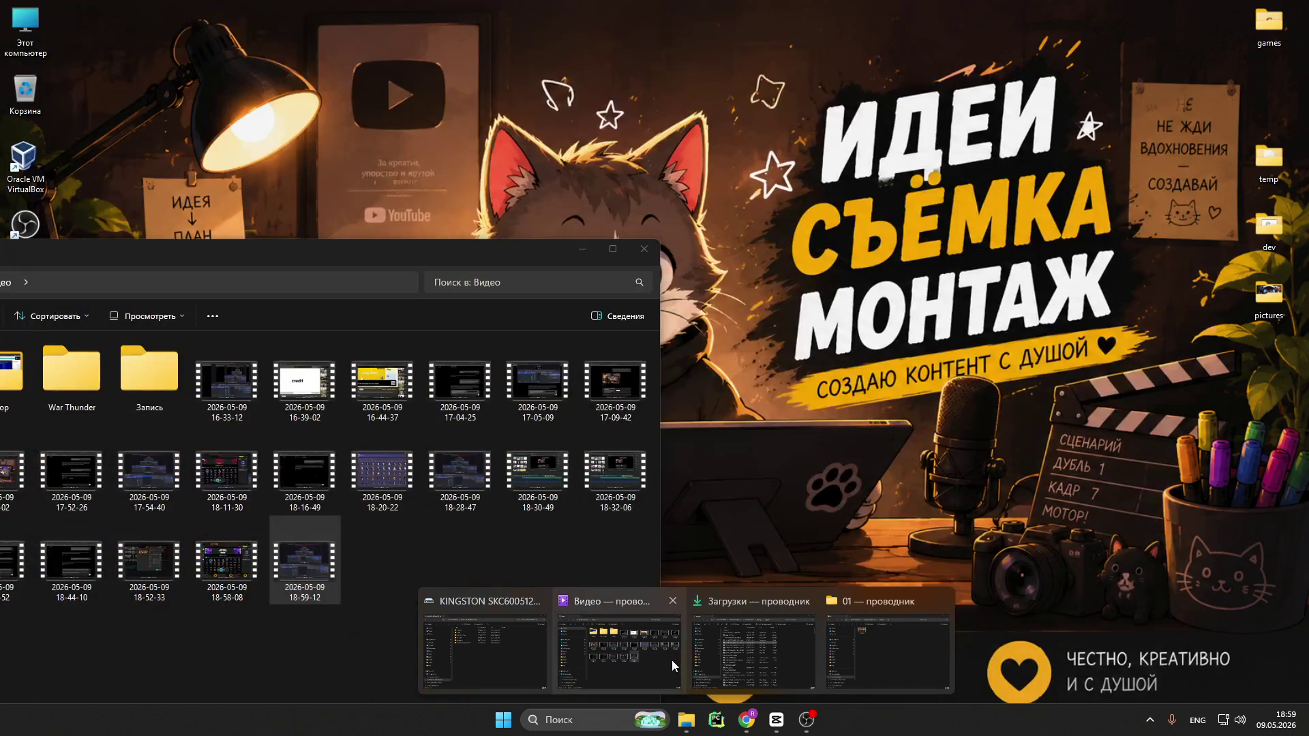
{"action": "left_click", "coordinate": [655, 657]}
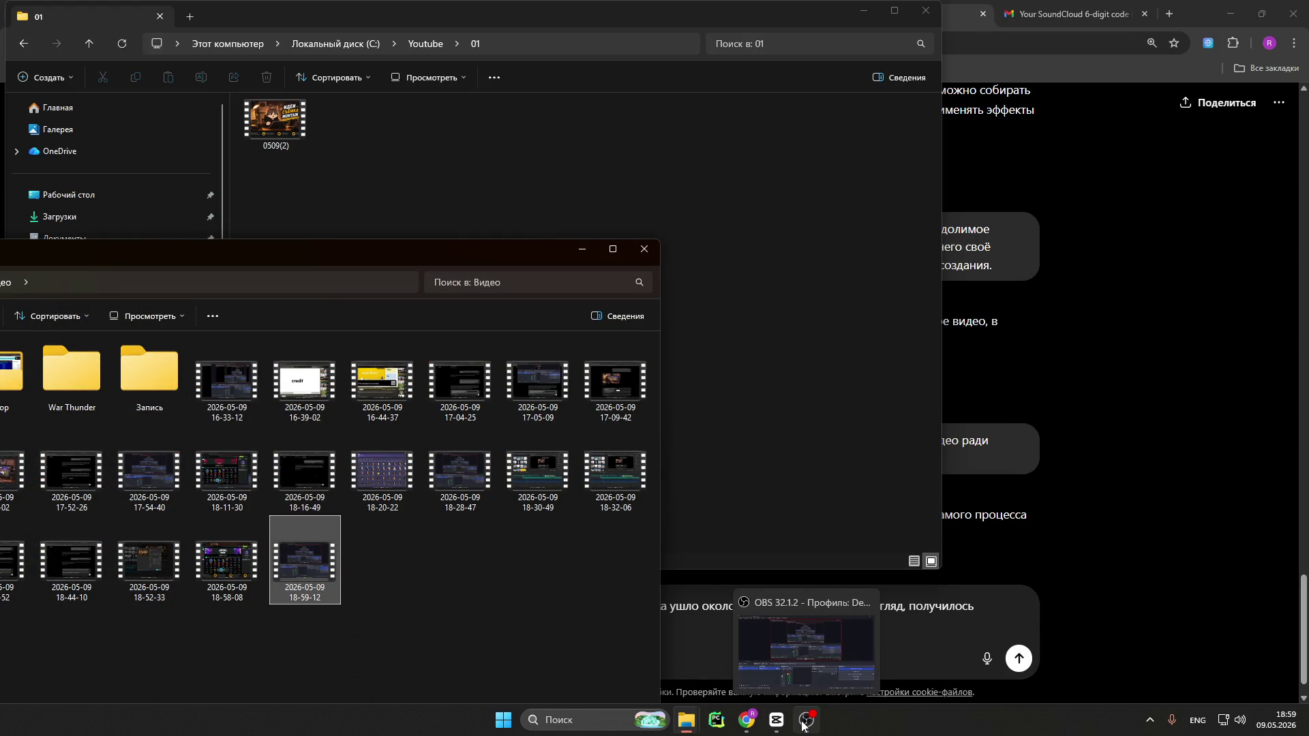
{"action": "left_click", "coordinate": [776, 720]}
- Add the two selected recordings from the Videos folder to the CapCut timeline
{"action": "mouse_move", "coordinate": [689, 721]}
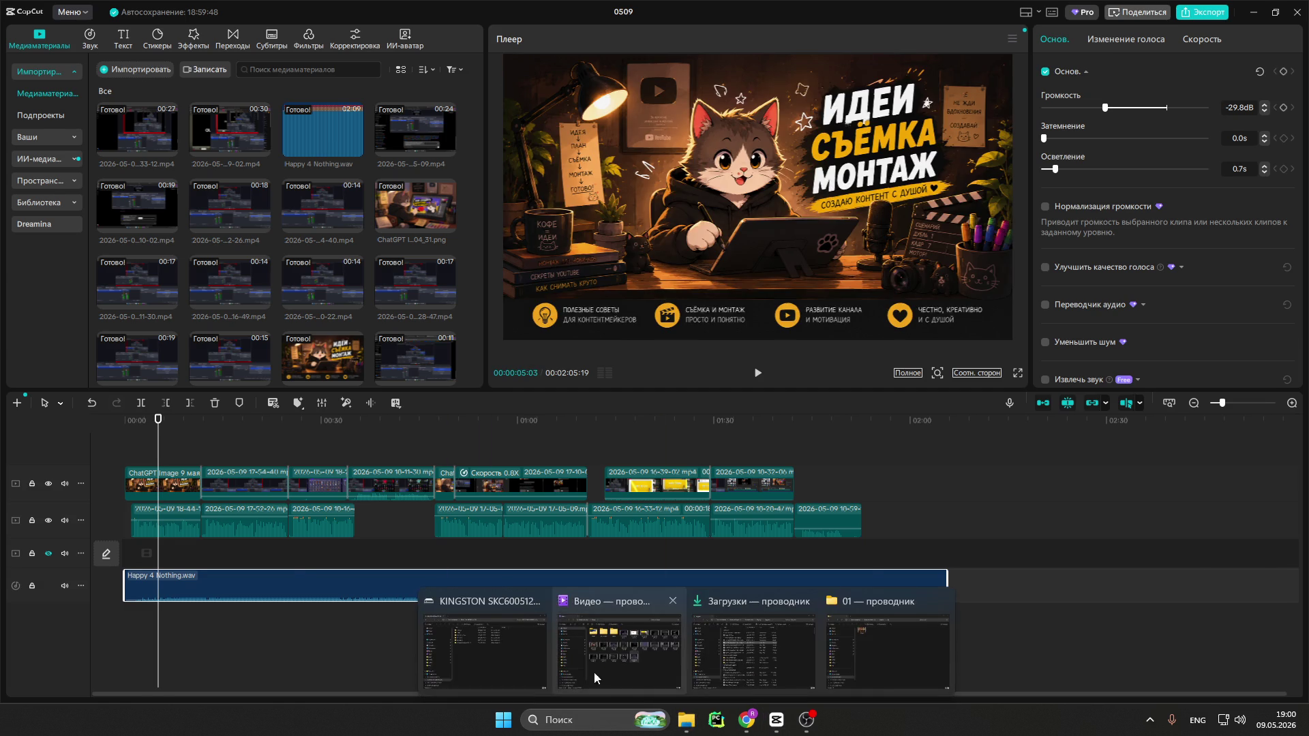
{"action": "left_click", "coordinate": [589, 657]}
{"action": "mouse_move", "coordinate": [229, 564]}
{"action": "left_mouse_down"}
{"action": "mouse_move", "coordinate": [898, 526]}
{"action": "mouse_move", "coordinate": [799, 513]}
{"action": "mouse_move", "coordinate": [987, 542]}
{"action": "mouse_move", "coordinate": [947, 538]}
{"action": "mouse_move", "coordinate": [938, 517]}
{"action": "mouse_move", "coordinate": [922, 554]}
{"action": "mouse_move", "coordinate": [880, 514]}
{"action": "mouse_move", "coordinate": [817, 525]}
{"action": "mouse_move", "coordinate": [841, 525]}
{"action": "mouse_move", "coordinate": [829, 509]}
{"action": "mouse_move", "coordinate": [878, 512]}
{"action": "left_mouse_up"}
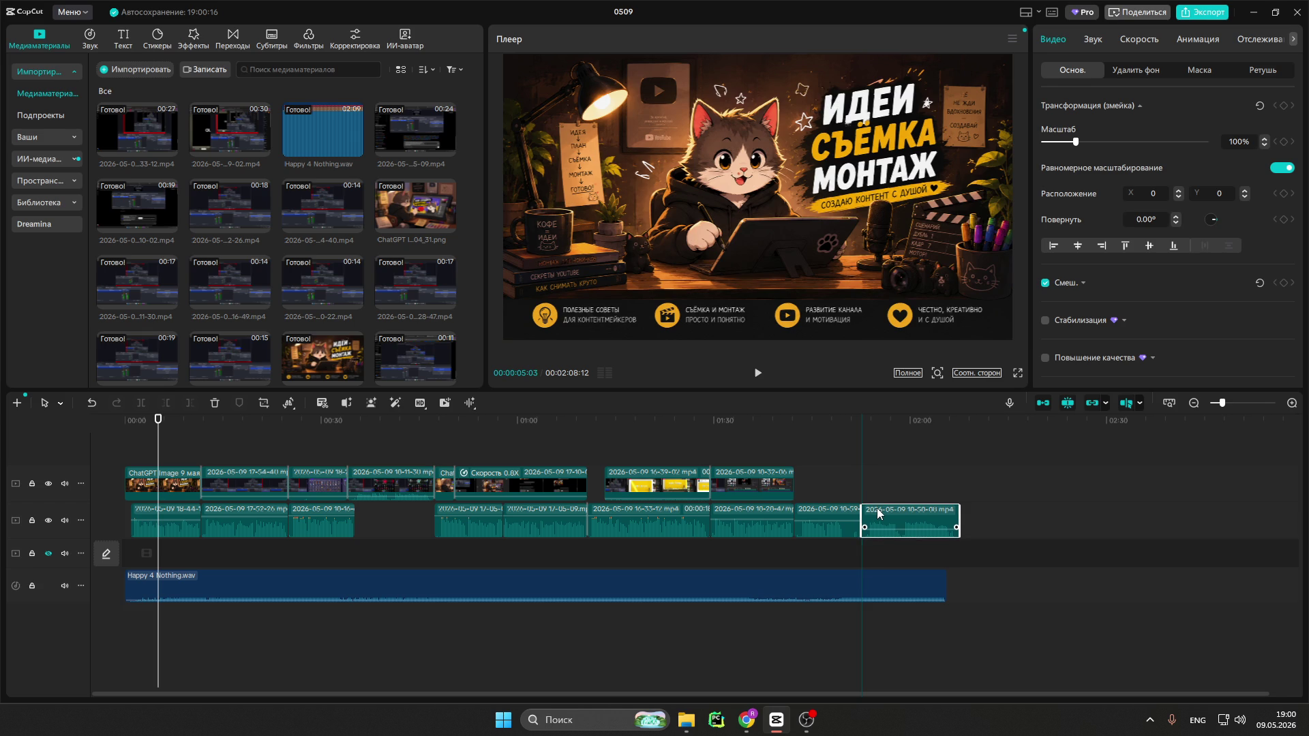
- Trim the 10-50-00 clip's start, lift it to the top track, and trim the 10-59 clip to 06:10
{"action": "left_click", "coordinate": [869, 489]}
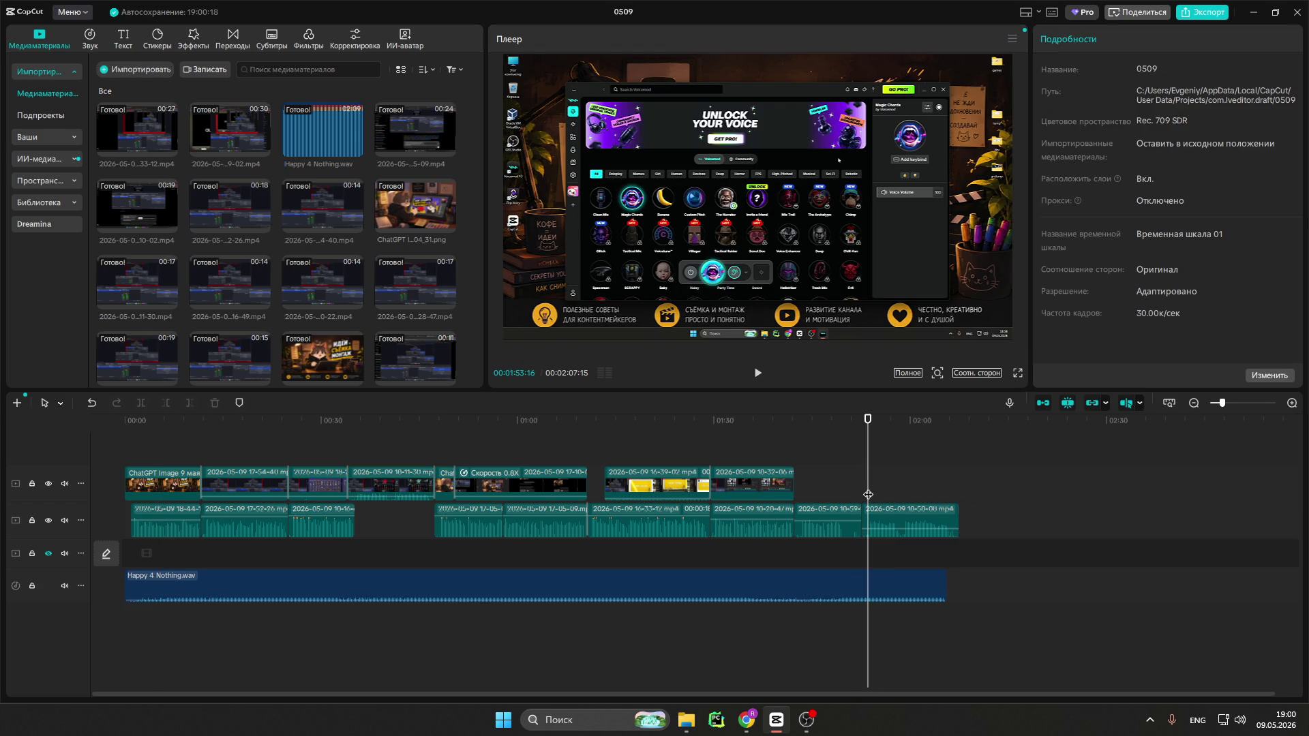
{"action": "left_click_drag", "start_coordinate": [861, 508], "coordinate": [891, 509]}
{"action": "scroll", "coordinate": [854, 554], "scroll_direction": "up", "scroll_amount": 5, "text": "ctrl"}
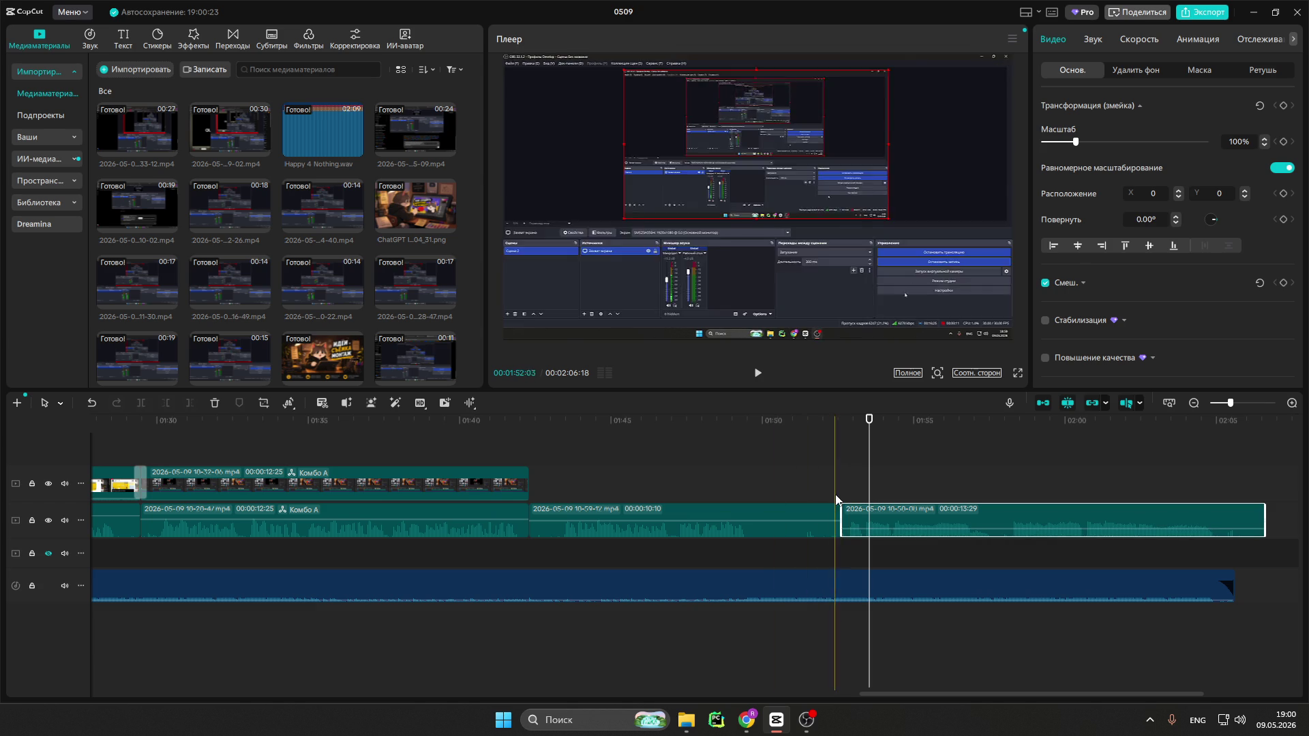
{"action": "mouse_move", "coordinate": [872, 513]}
{"action": "left_mouse_down"}
{"action": "mouse_move", "coordinate": [810, 522]}
{"action": "mouse_move", "coordinate": [797, 486]}
{"action": "mouse_move", "coordinate": [812, 512]}
{"action": "mouse_move", "coordinate": [752, 511]}
{"action": "left_mouse_up"}
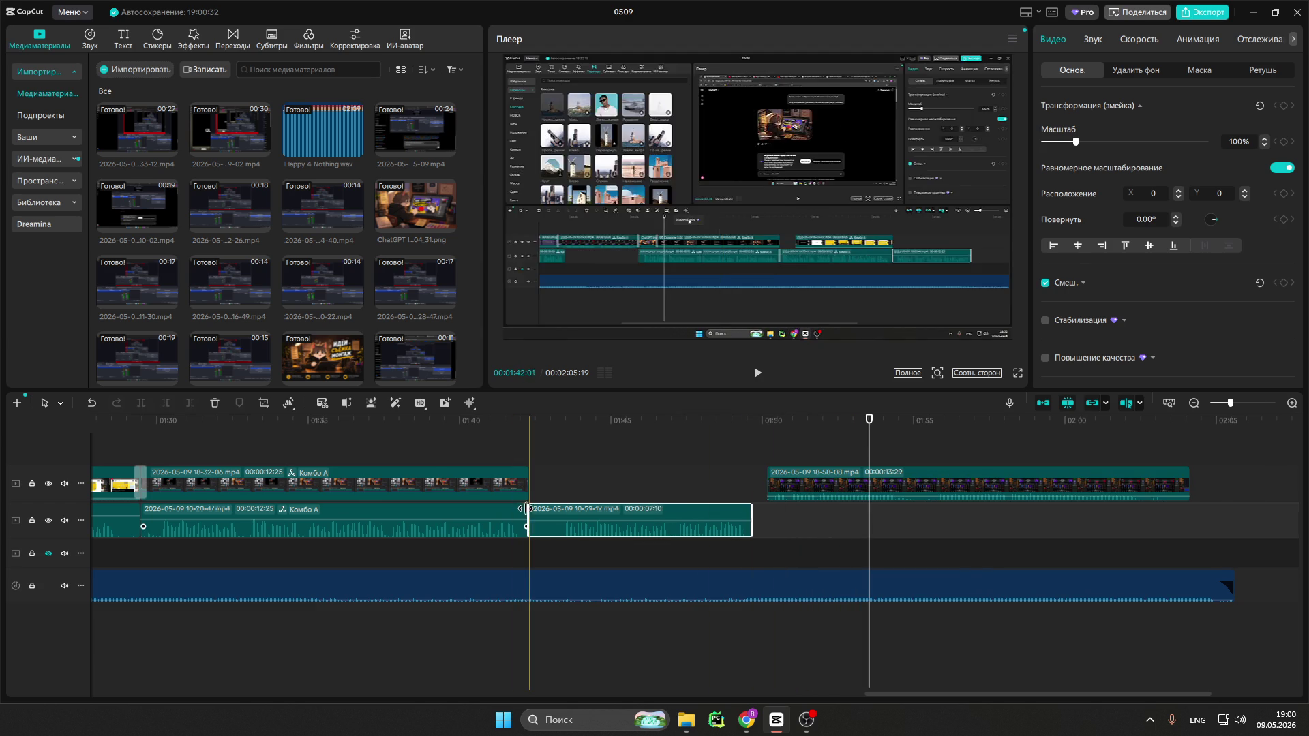
{"action": "left_click_drag", "start_coordinate": [525, 515], "coordinate": [551, 512]}
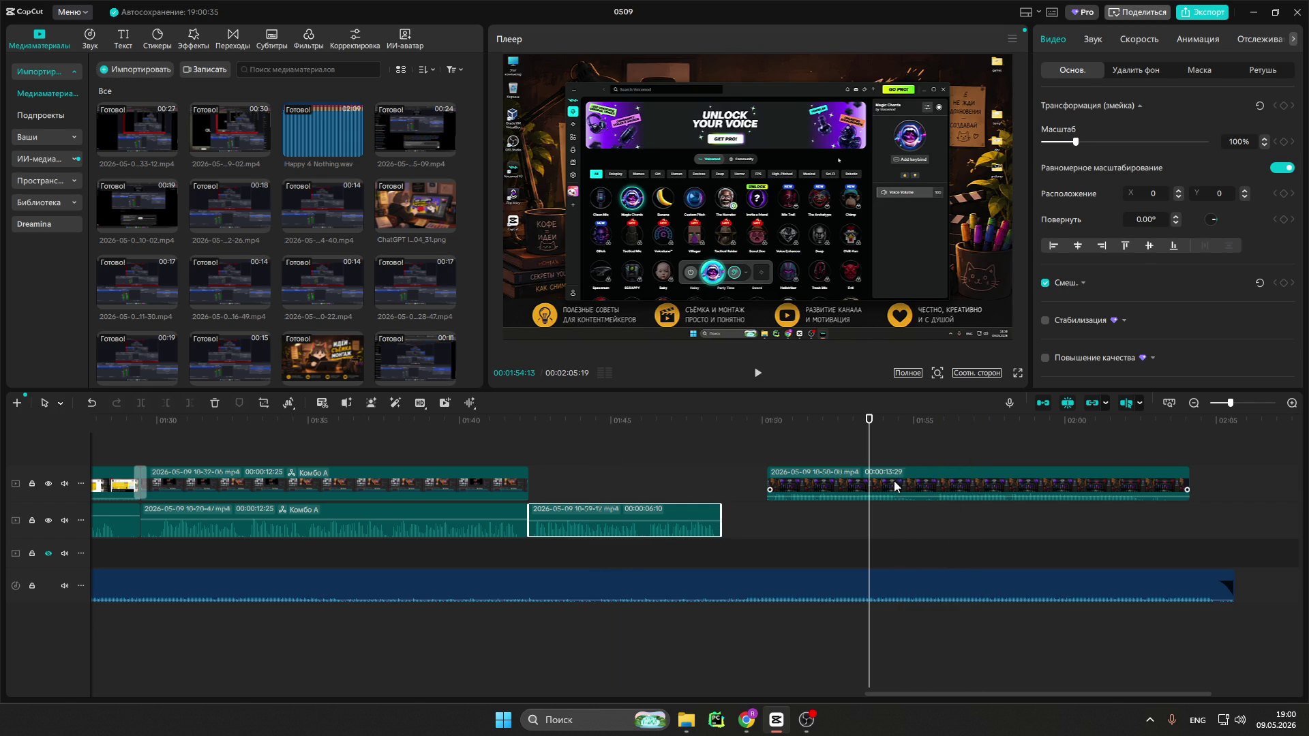
- Place the 10-50-00 clip right after the 10-59 clip and play back from about 01:42
{"action": "left_click_drag", "start_coordinate": [900, 479], "coordinate": [853, 514]}
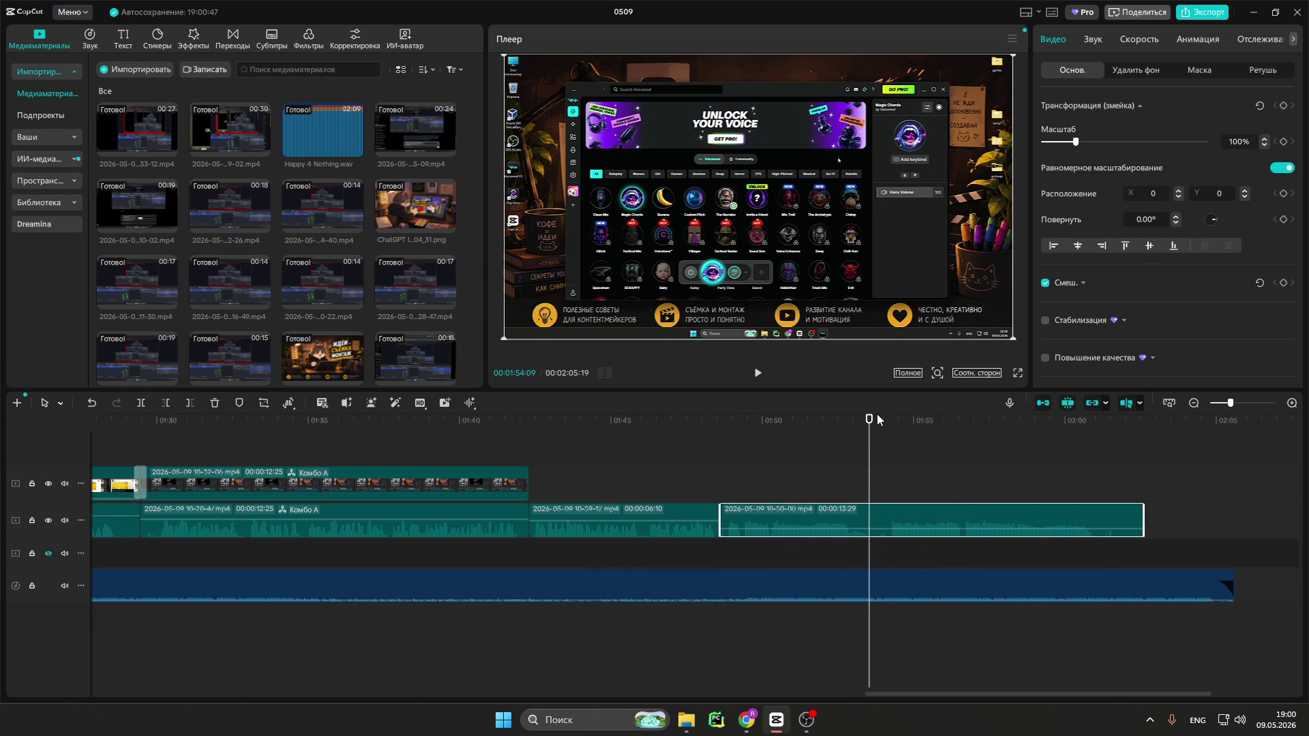
{"action": "left_click_drag", "start_coordinate": [869, 424], "coordinate": [524, 435]}
{"action": "key", "text": "space"}
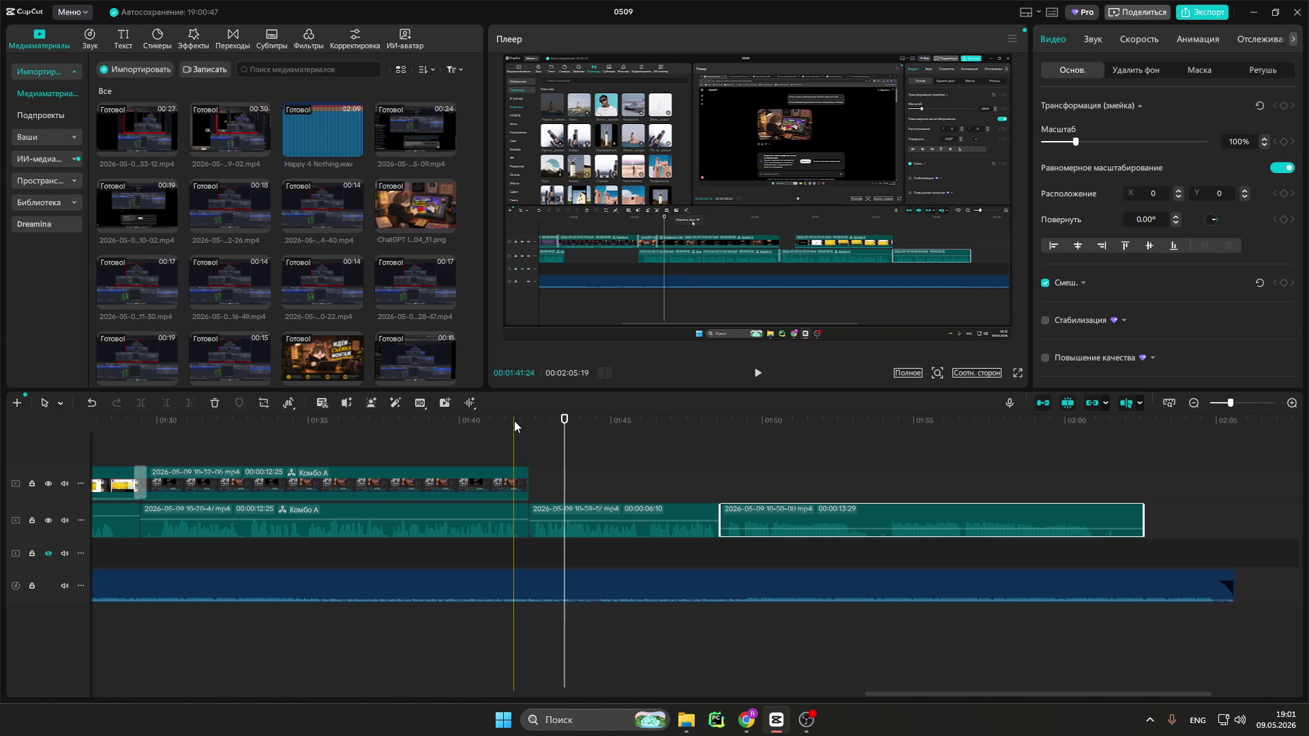
- Adjust the middle clip's volume and slightly raise the 10-50-00 clip's volume, checking playback
{"action": "mouse_move", "coordinate": [461, 518]}
{"action": "left_click_drag", "start_coordinate": [460, 518], "coordinate": [463, 514]}
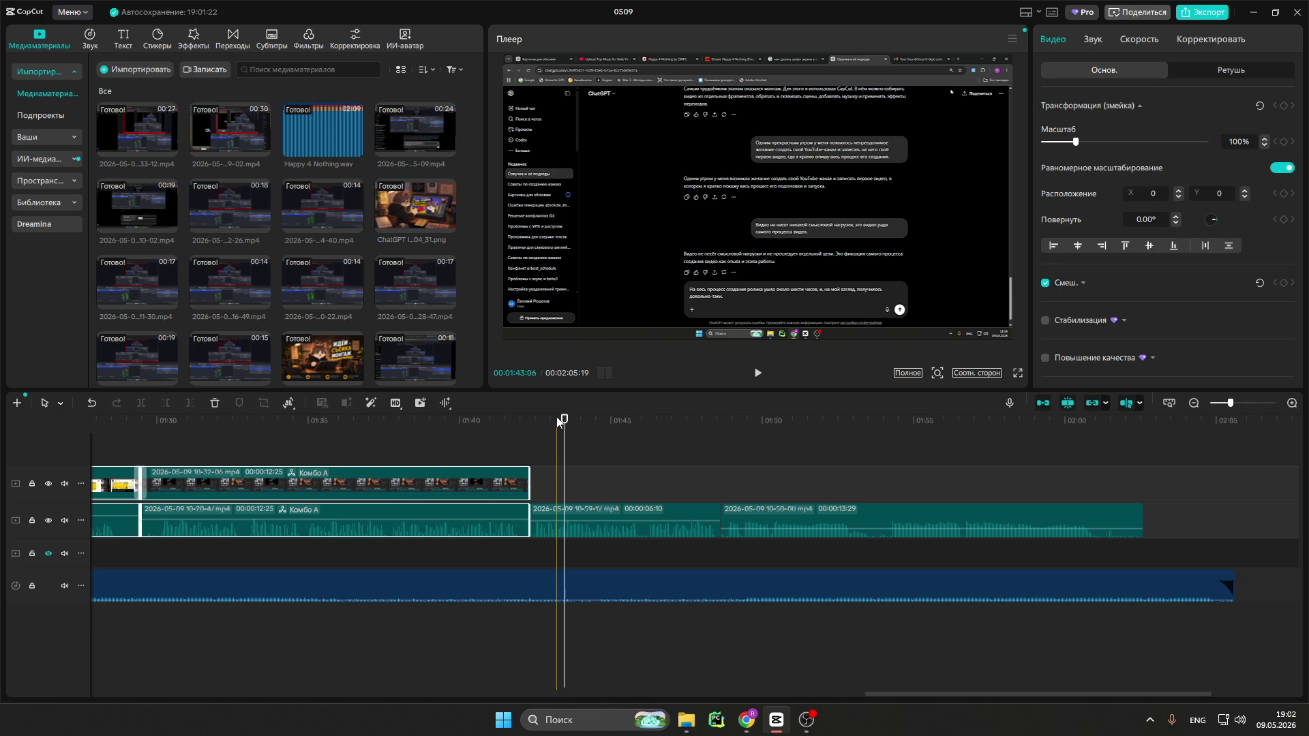
{"action": "key", "text": "space"}
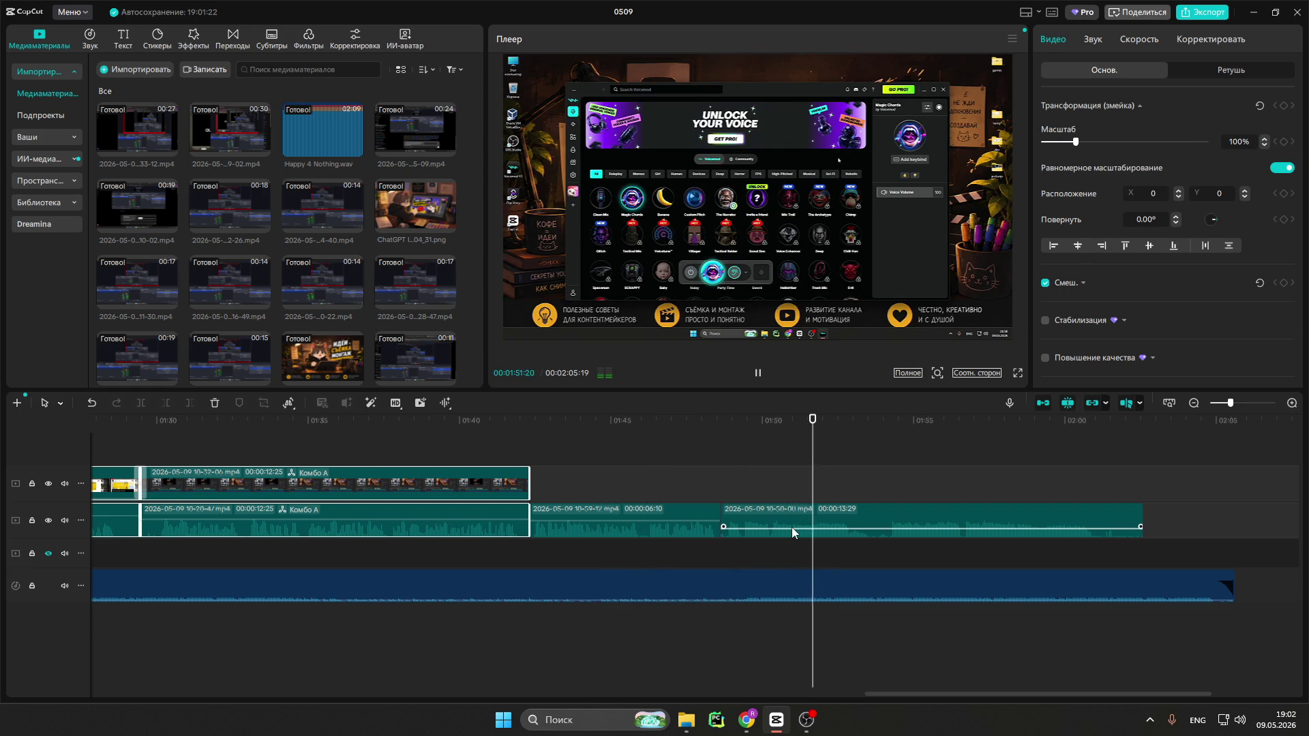
{"action": "left_click_drag", "start_coordinate": [799, 527], "coordinate": [810, 526]}
{"action": "key", "text": "space"}
{"action": "left_click", "coordinate": [810, 525]}
{"action": "key", "text": "space"}
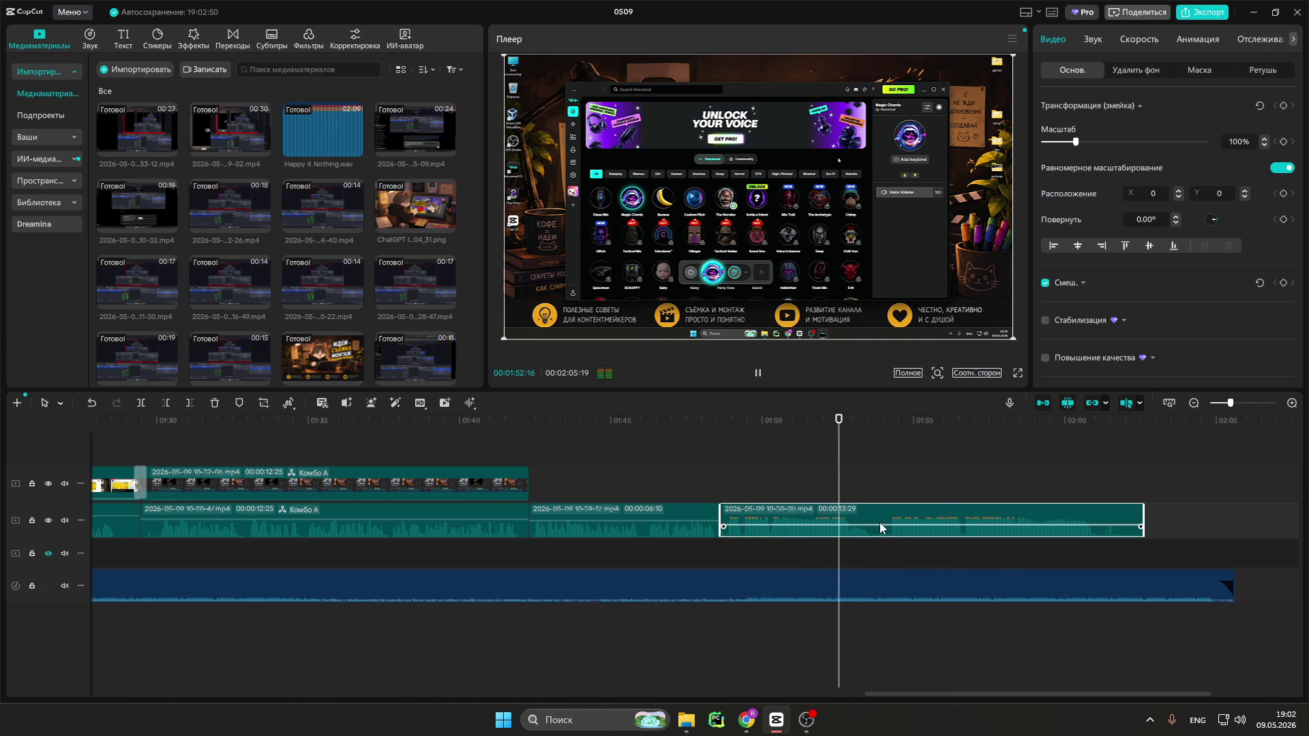
{"action": "key", "text": "space"}
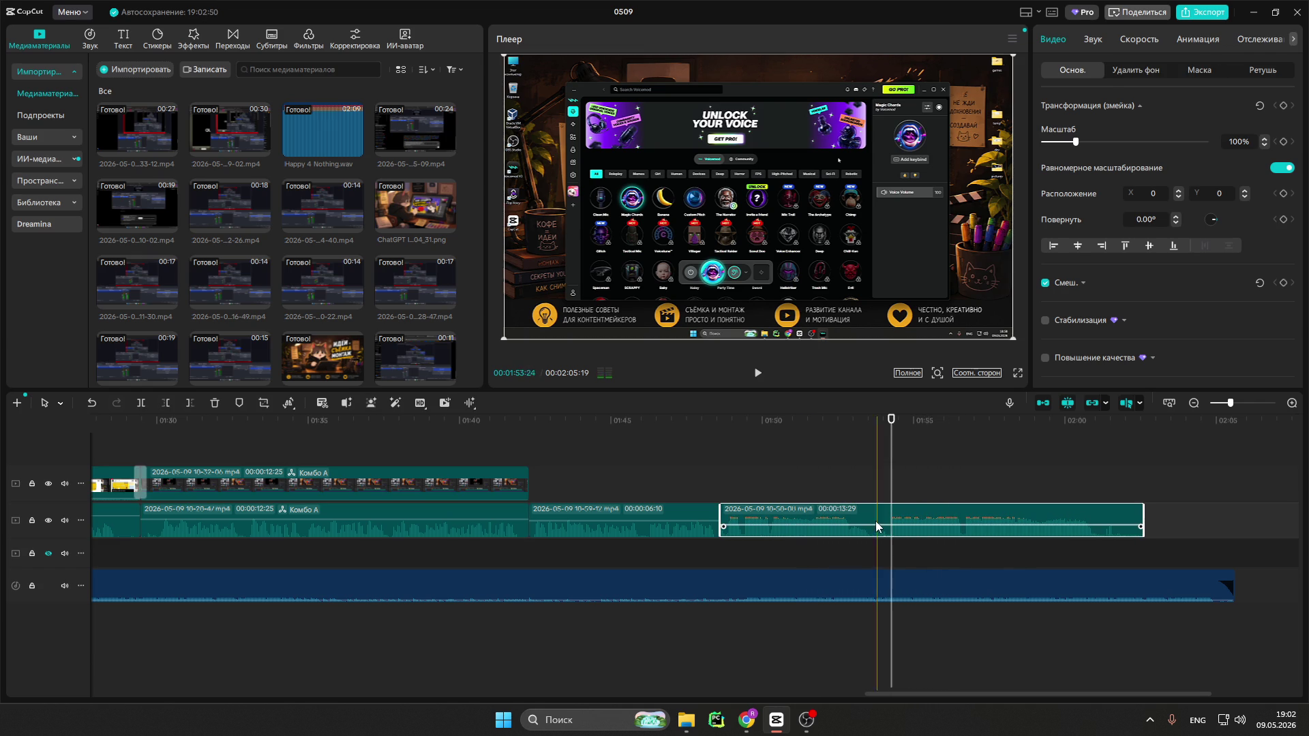
- Trim the third clip's start to 08:23 and play through from the ChatGPT part
{"action": "mouse_move", "coordinate": [722, 514]}
{"action": "left_mouse_down"}
{"action": "mouse_move", "coordinate": [880, 514]}
{"action": "mouse_move", "coordinate": [738, 515]}
{"action": "mouse_move", "coordinate": [754, 511]}
{"action": "mouse_move", "coordinate": [754, 478]}
{"action": "mouse_move", "coordinate": [832, 521]}
{"action": "left_mouse_up"}
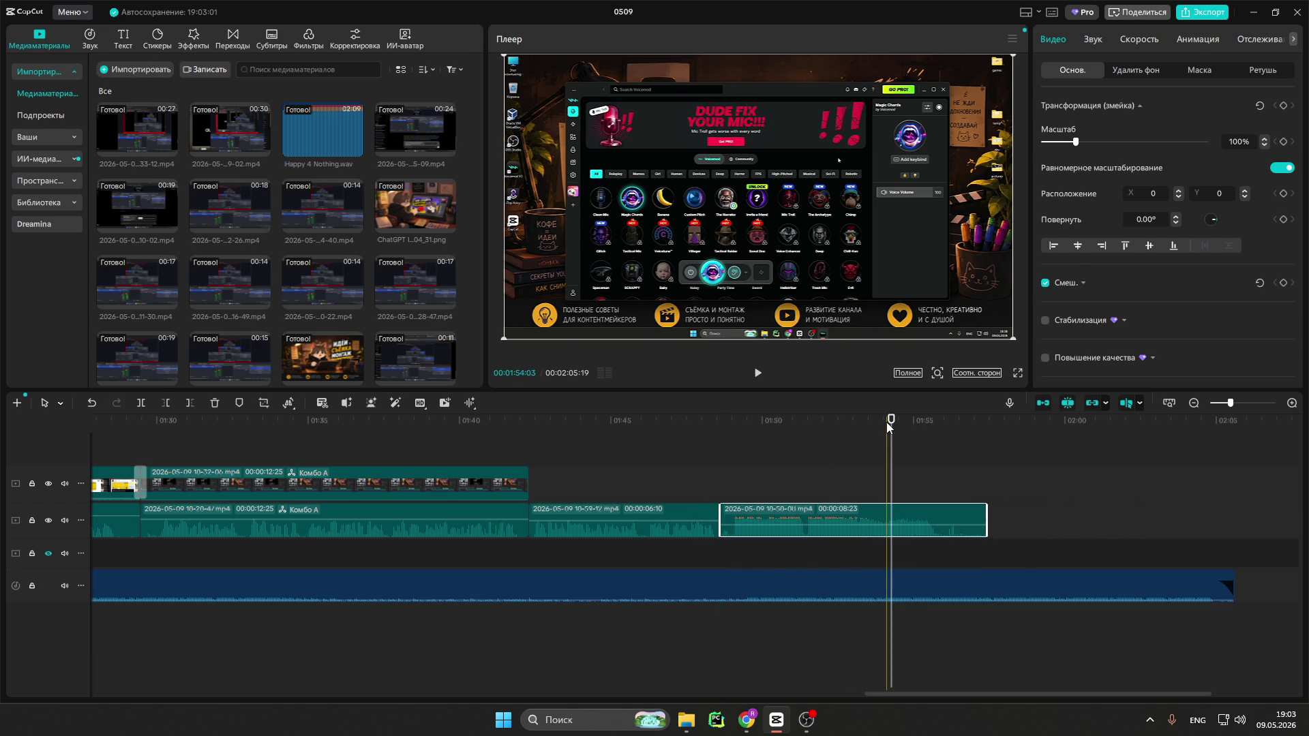
{"action": "left_click_drag", "start_coordinate": [891, 453], "coordinate": [696, 453]}
{"action": "key", "text": "space"}
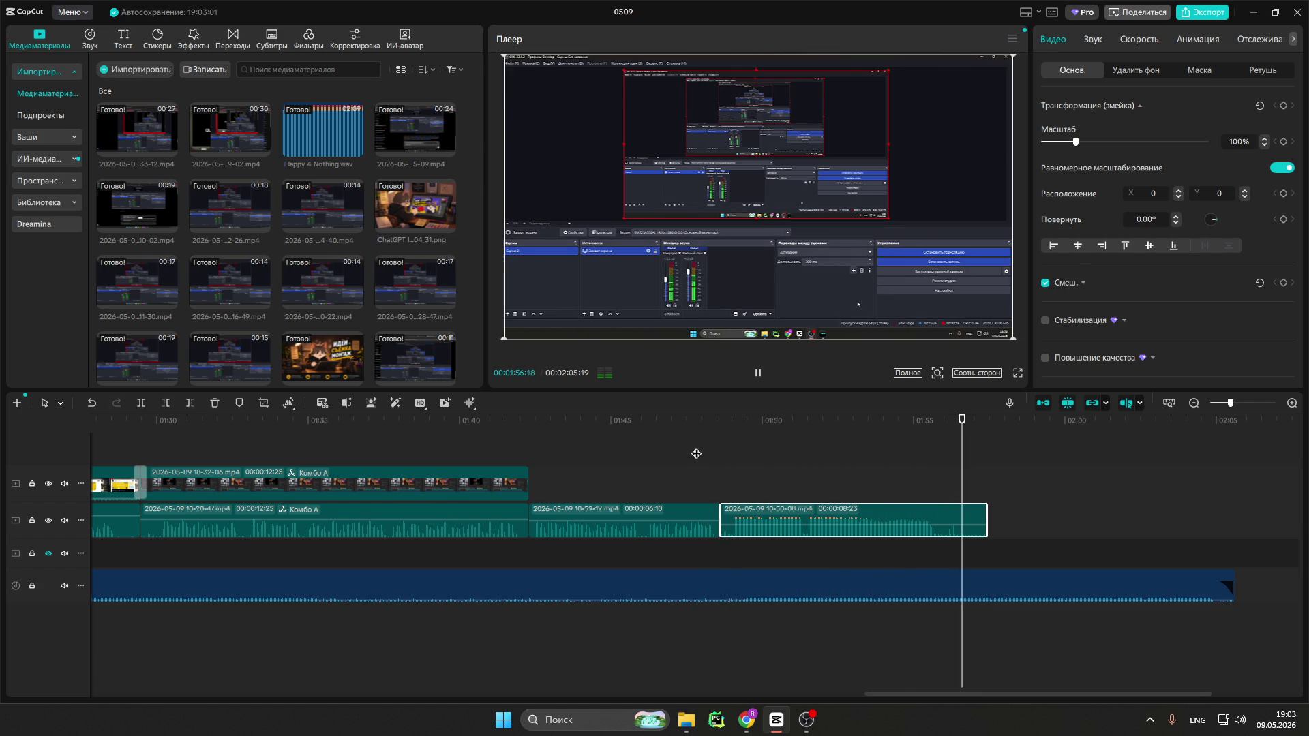
{"action": "key", "text": "space"}
- Trim the third clip's end to 07:05 and review the ending from about 01:40
{"action": "left_click_drag", "start_coordinate": [984, 517], "coordinate": [937, 516]}
{"action": "left_click", "coordinate": [861, 427]}
{"action": "key", "text": "space"}
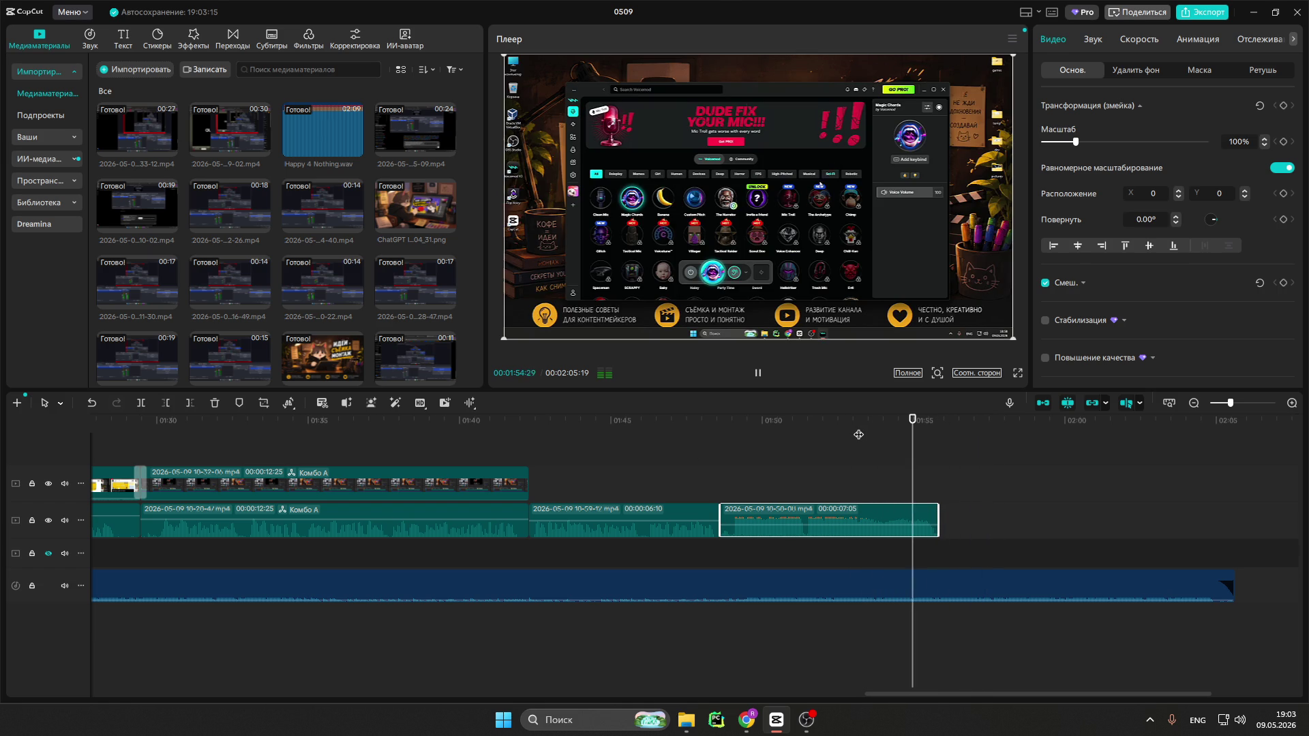
{"action": "key", "text": "space"}
{"action": "left_click_drag", "start_coordinate": [983, 420], "coordinate": [645, 420]}
{"action": "left_click", "coordinate": [575, 450]}
{"action": "key", "text": "space"}
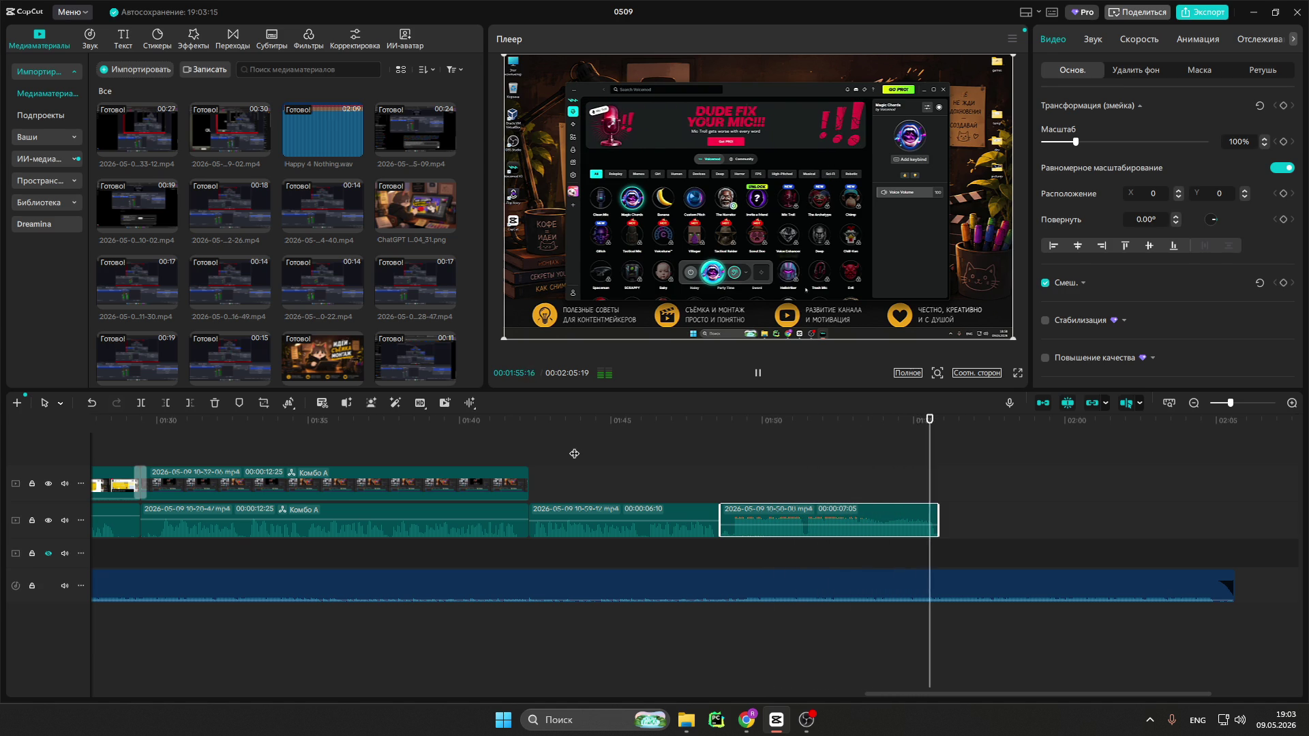
{"action": "key", "text": "space"}
{"action": "left_click", "coordinate": [459, 444]}
{"action": "key", "text": "space"}
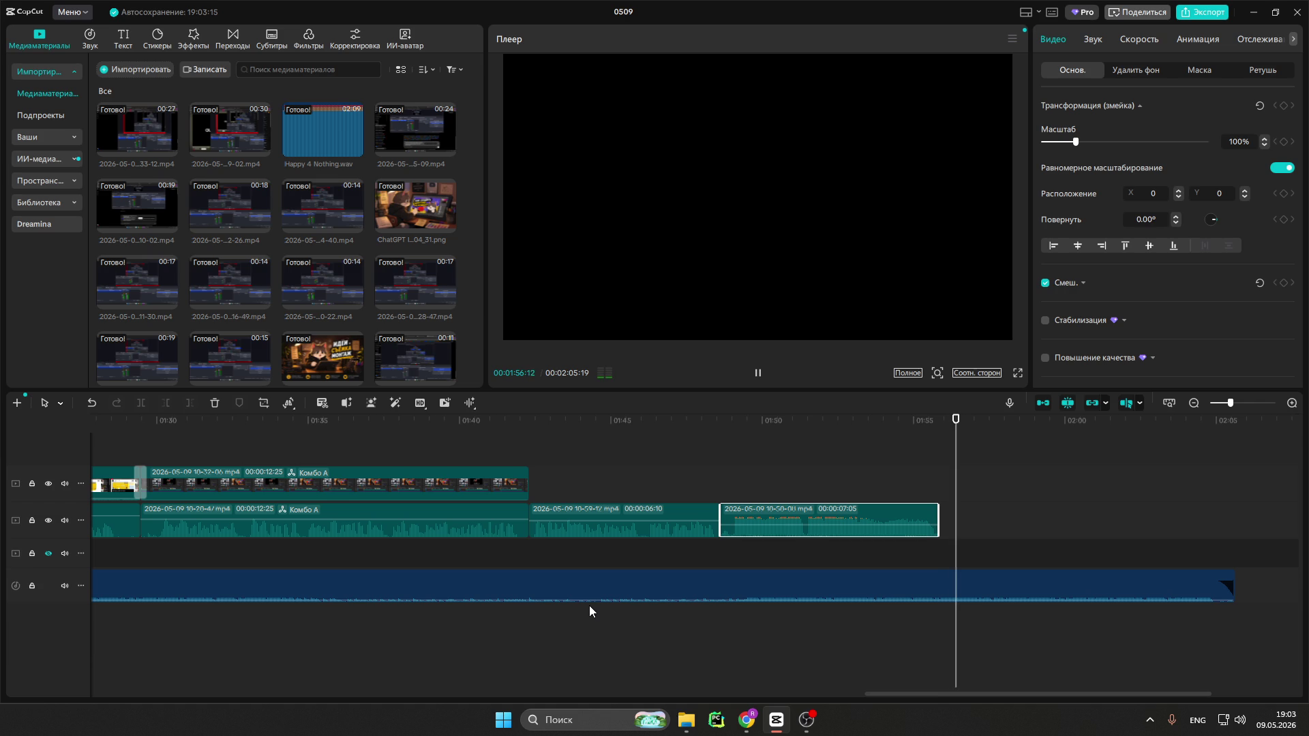
{"action": "key", "text": "space"}
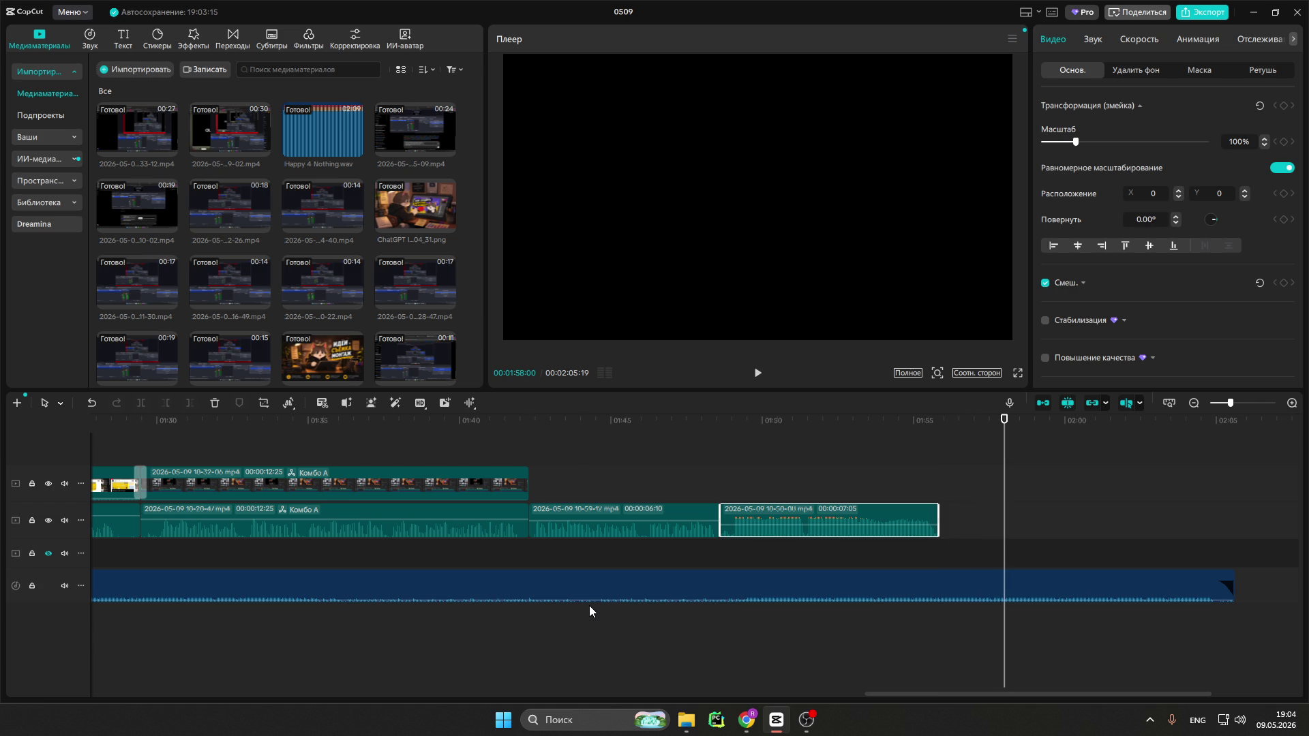
- Drag the ChatGPT Image 14_32_06 PNG from Загрузки onto the timeline, right after the first top-track clip
{"action": "mouse_move", "coordinate": [685, 724]}
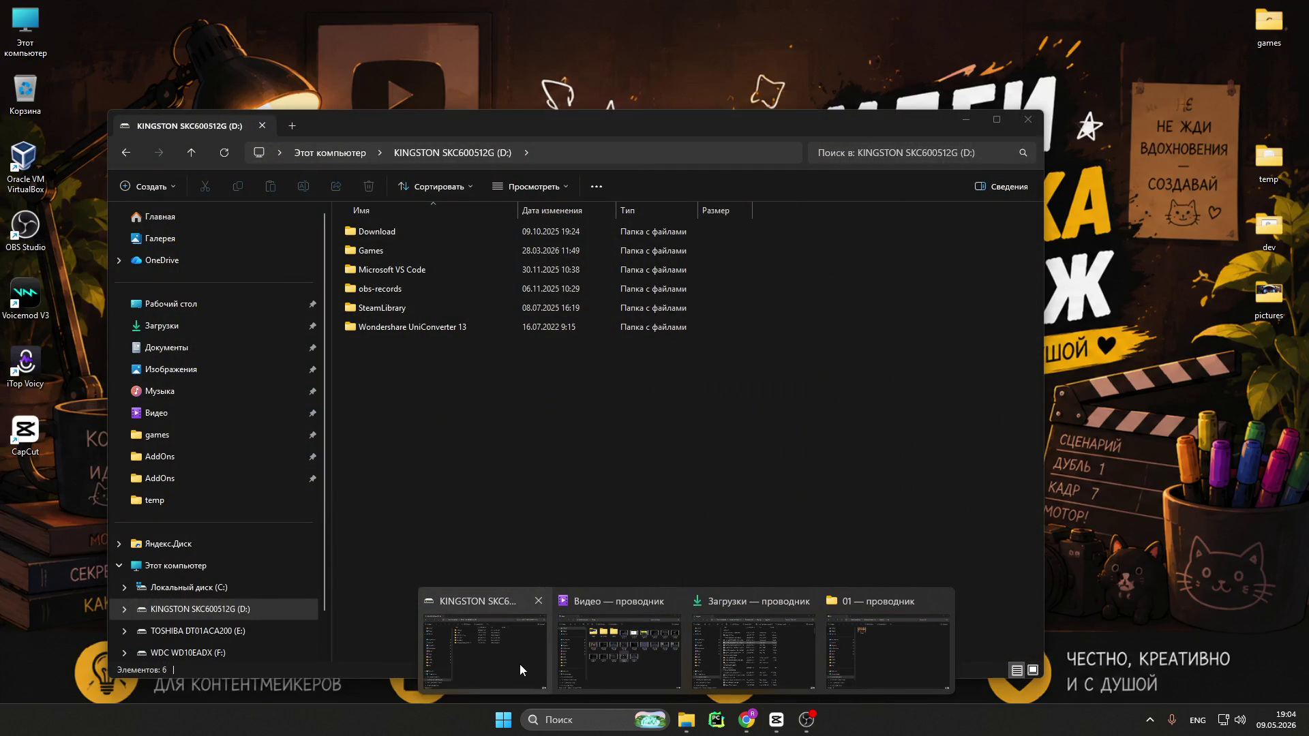
{"action": "left_click", "coordinate": [520, 664]}
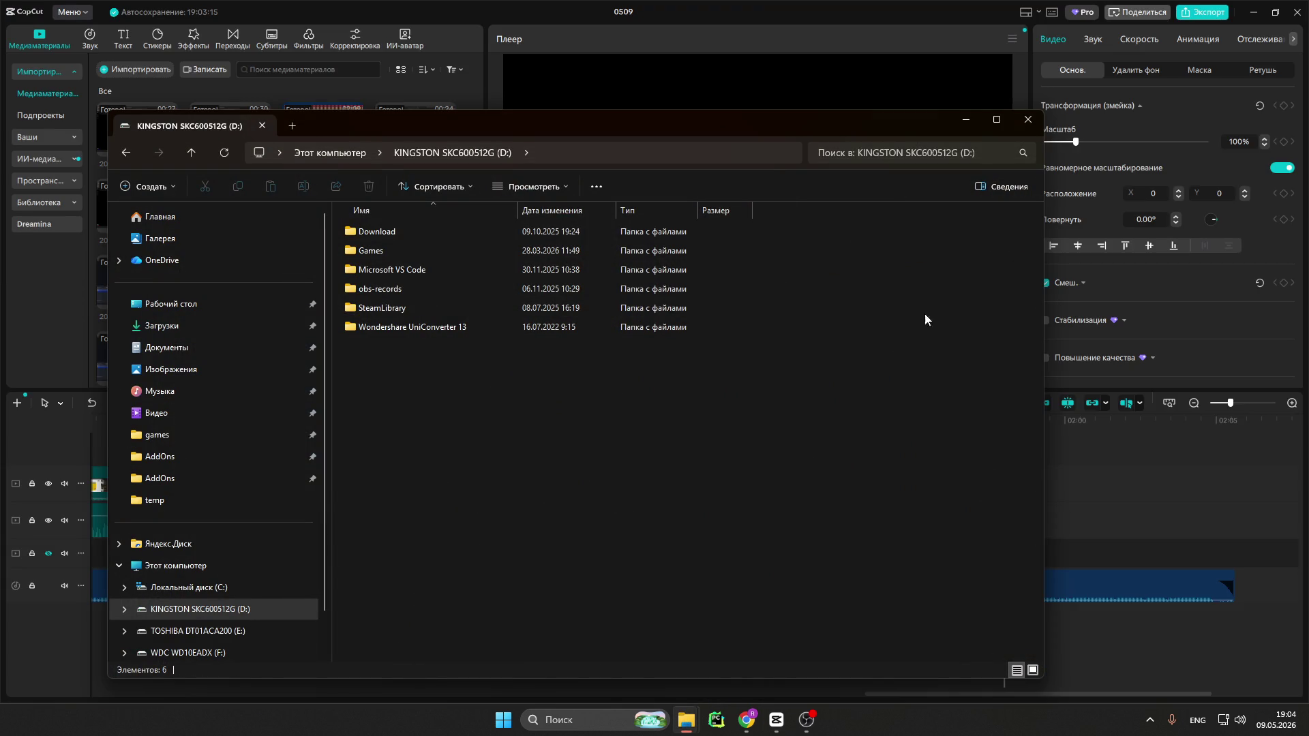
{"action": "left_click", "coordinate": [971, 121]}
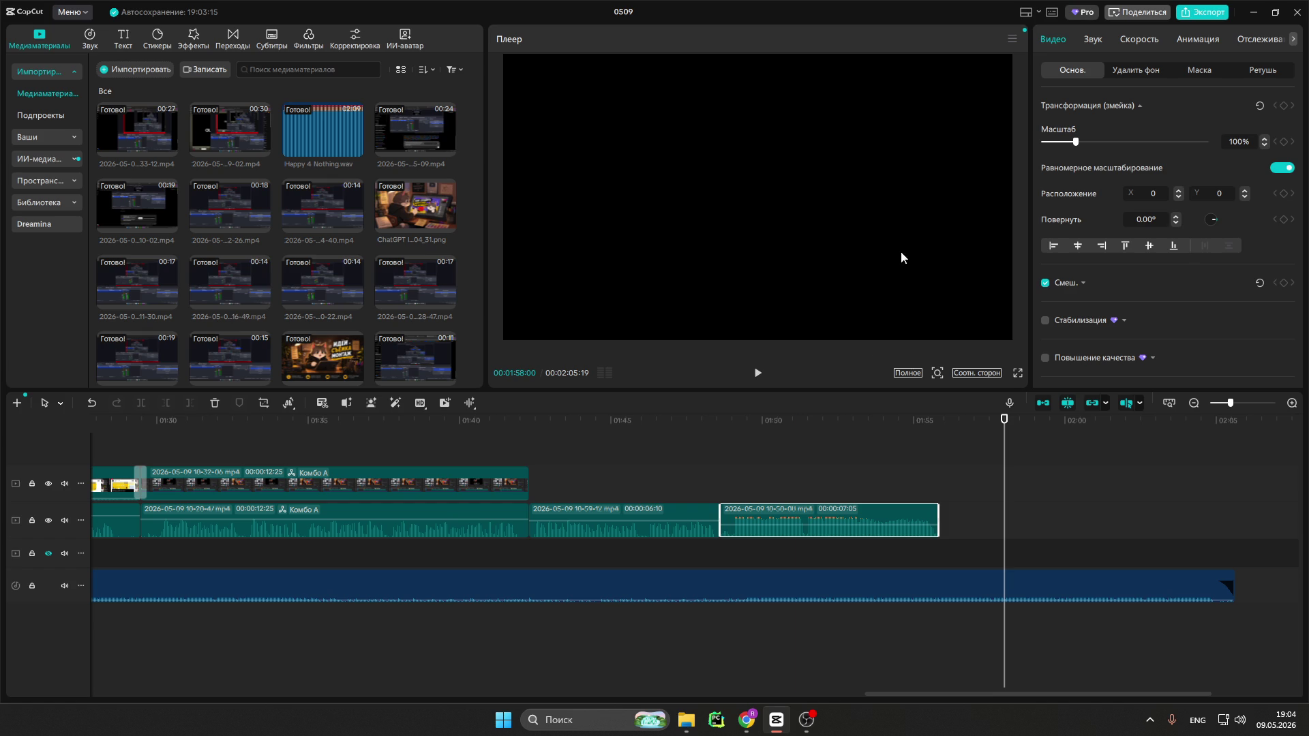
{"action": "mouse_move", "coordinate": [688, 721]}
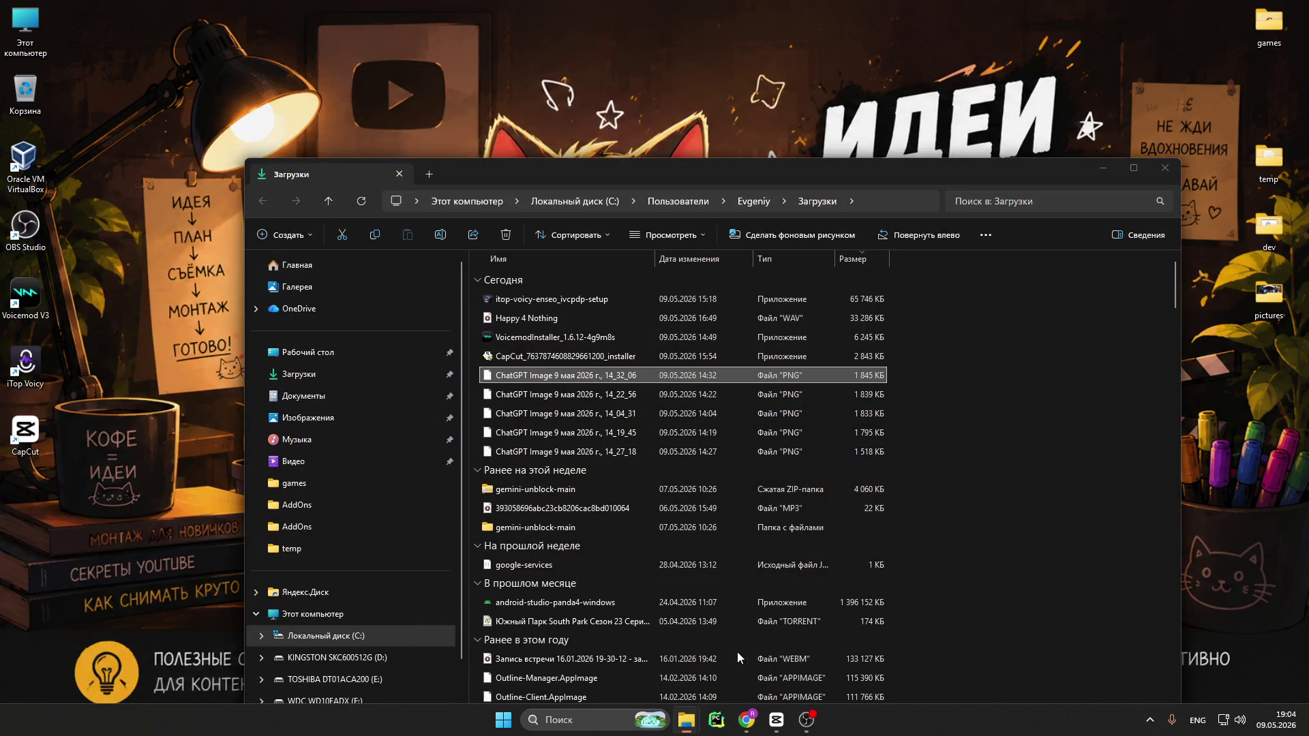
{"action": "left_click", "coordinate": [738, 652]}
{"action": "mouse_move", "coordinate": [579, 171]}
{"action": "left_mouse_down"}
{"action": "mouse_move", "coordinate": [779, 213]}
{"action": "mouse_move", "coordinate": [1091, 213]}
{"action": "left_mouse_up"}
{"action": "mouse_move", "coordinate": [1043, 418]}
{"action": "left_mouse_down"}
{"action": "mouse_move", "coordinate": [733, 433]}
{"action": "mouse_move", "coordinate": [614, 496]}
{"action": "left_mouse_up"}
{"action": "left_click_drag", "start_coordinate": [1045, 520], "coordinate": [571, 486]}
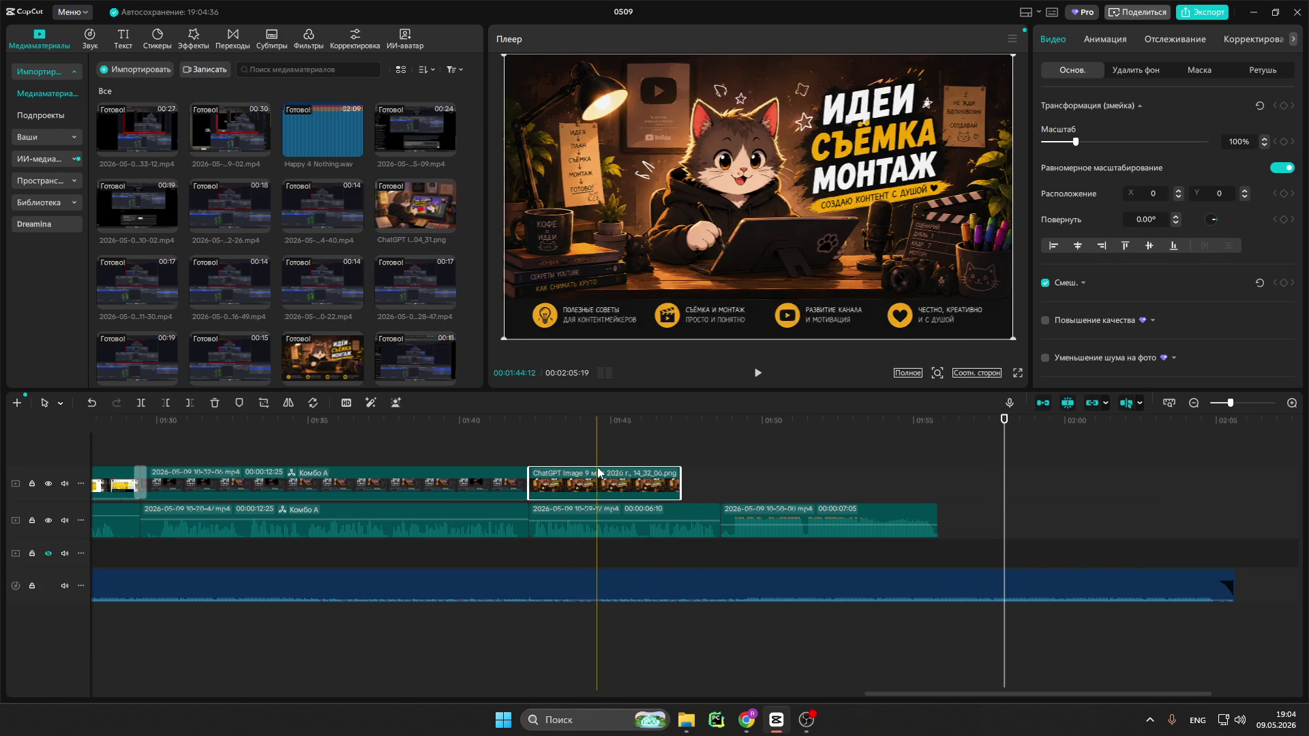
- Add the 0.5 s Черное затухание transition between the first clip and the cat image, then preview it
{"action": "left_click", "coordinate": [515, 481]}
{"action": "key", "text": "space"}
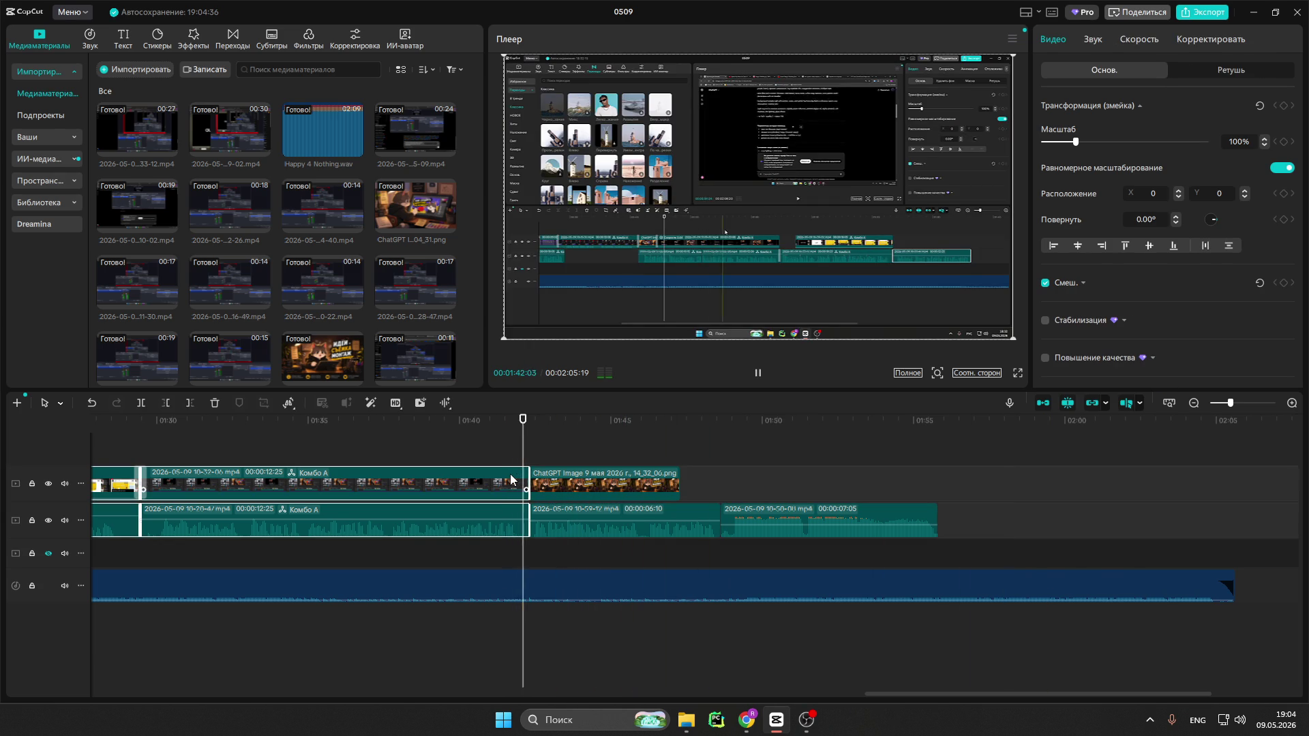
{"action": "key", "text": "space"}
{"action": "left_click", "coordinate": [236, 38]}
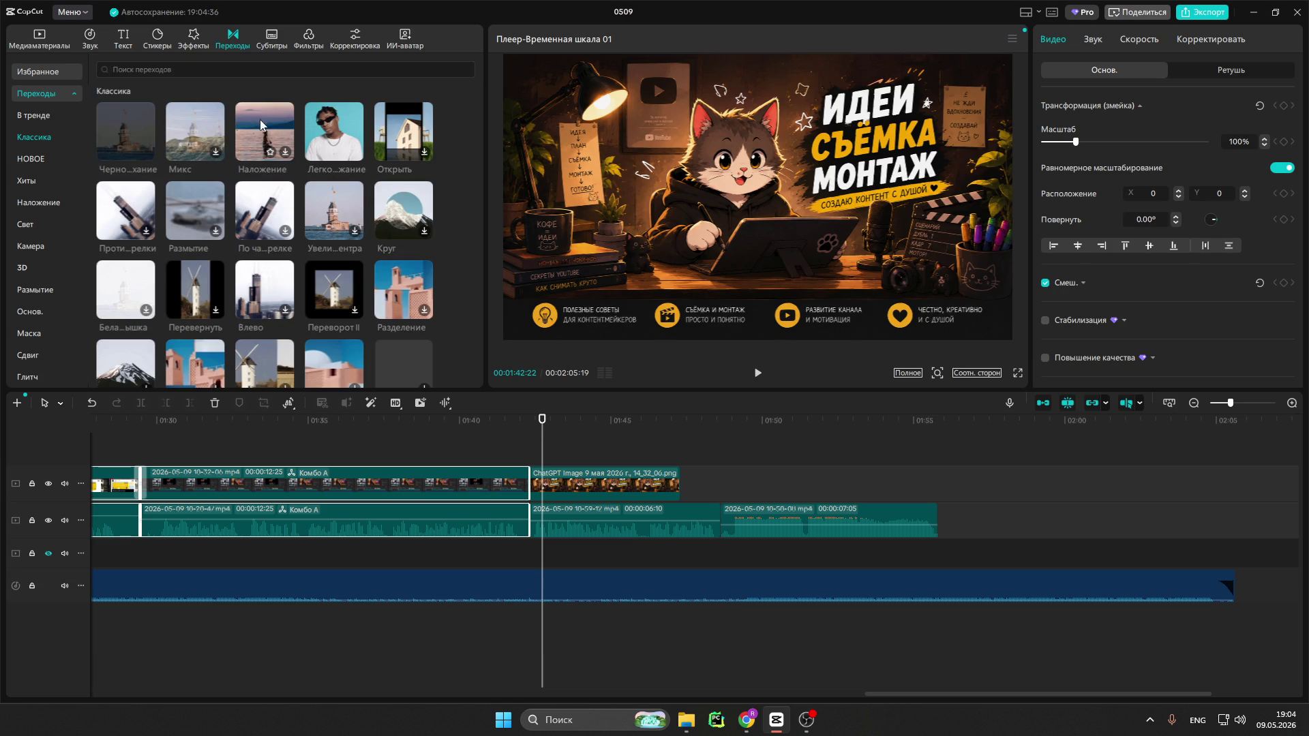
{"action": "left_click", "coordinate": [110, 127]}
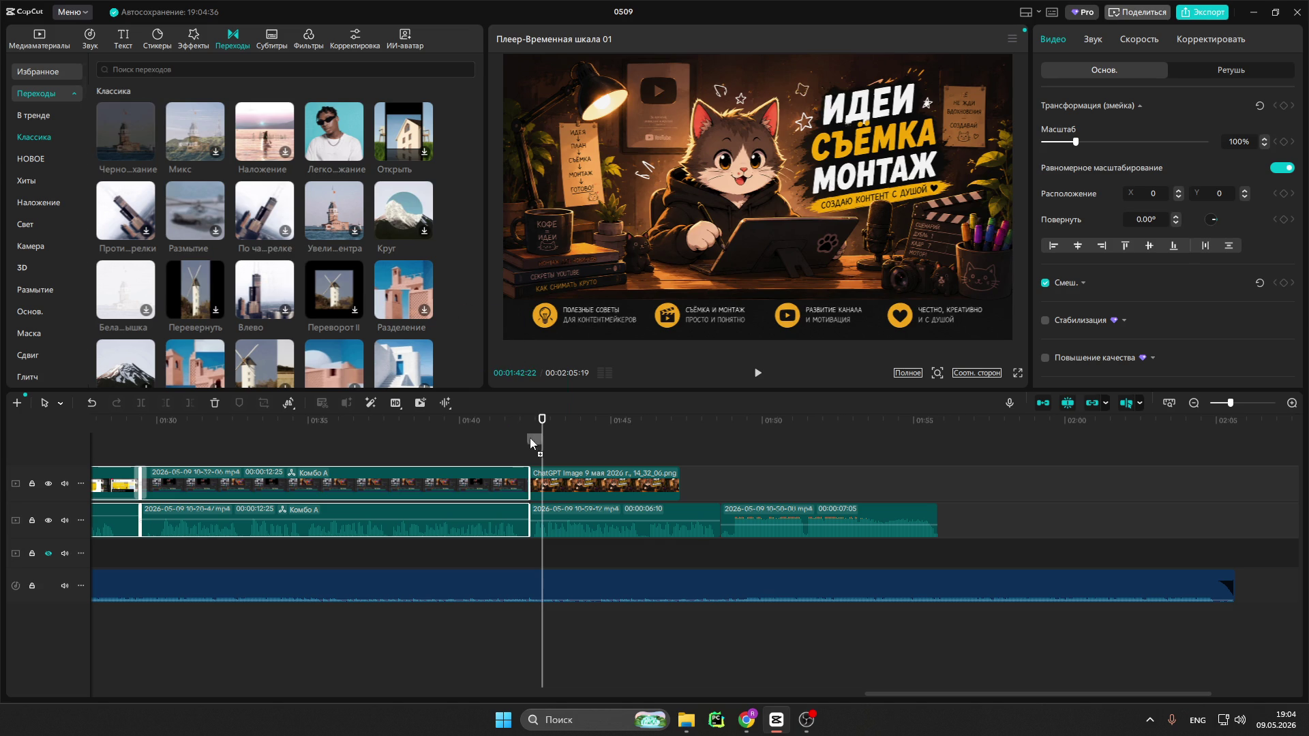
{"action": "left_click_drag", "start_coordinate": [522, 486], "coordinate": [523, 486]}
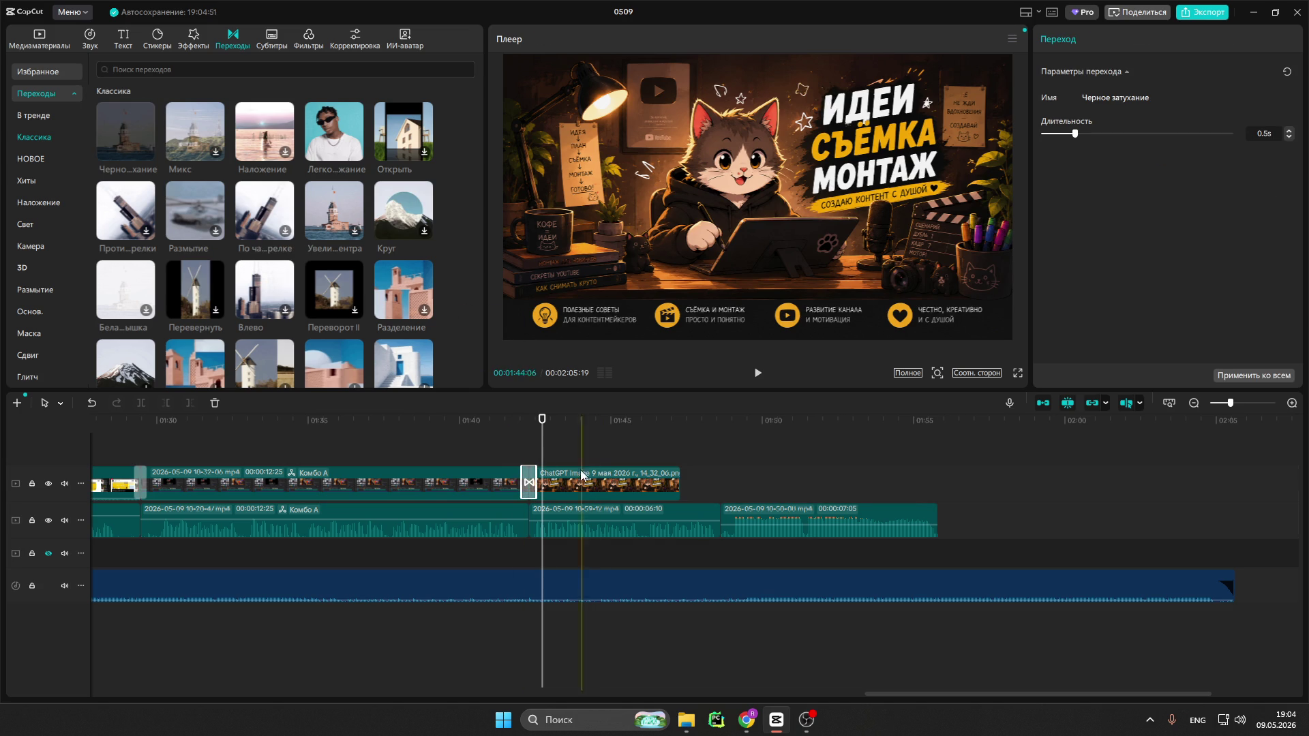
{"action": "left_click", "coordinate": [514, 423]}
{"action": "key", "text": "space"}
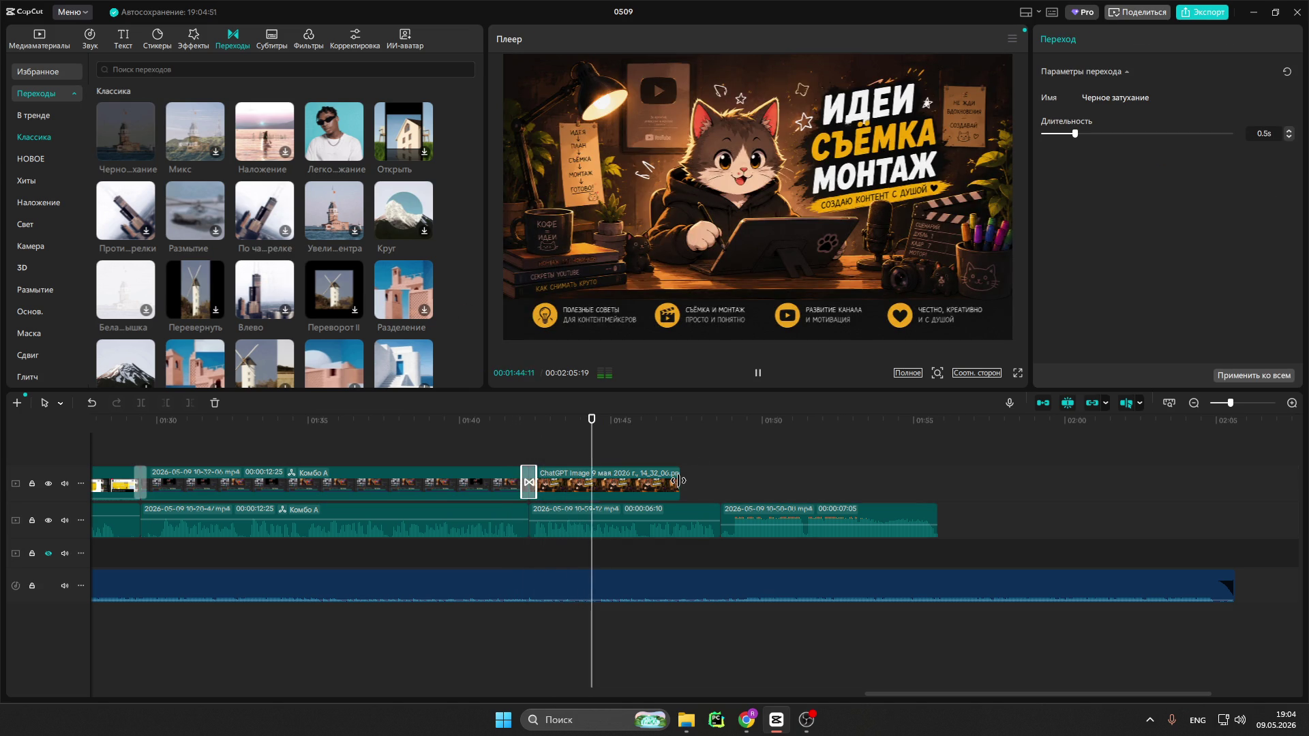
- Lengthen the cat image clip slightly and replay from 01:44 to check it
{"action": "left_click_drag", "start_coordinate": [678, 482], "coordinate": [687, 483]}
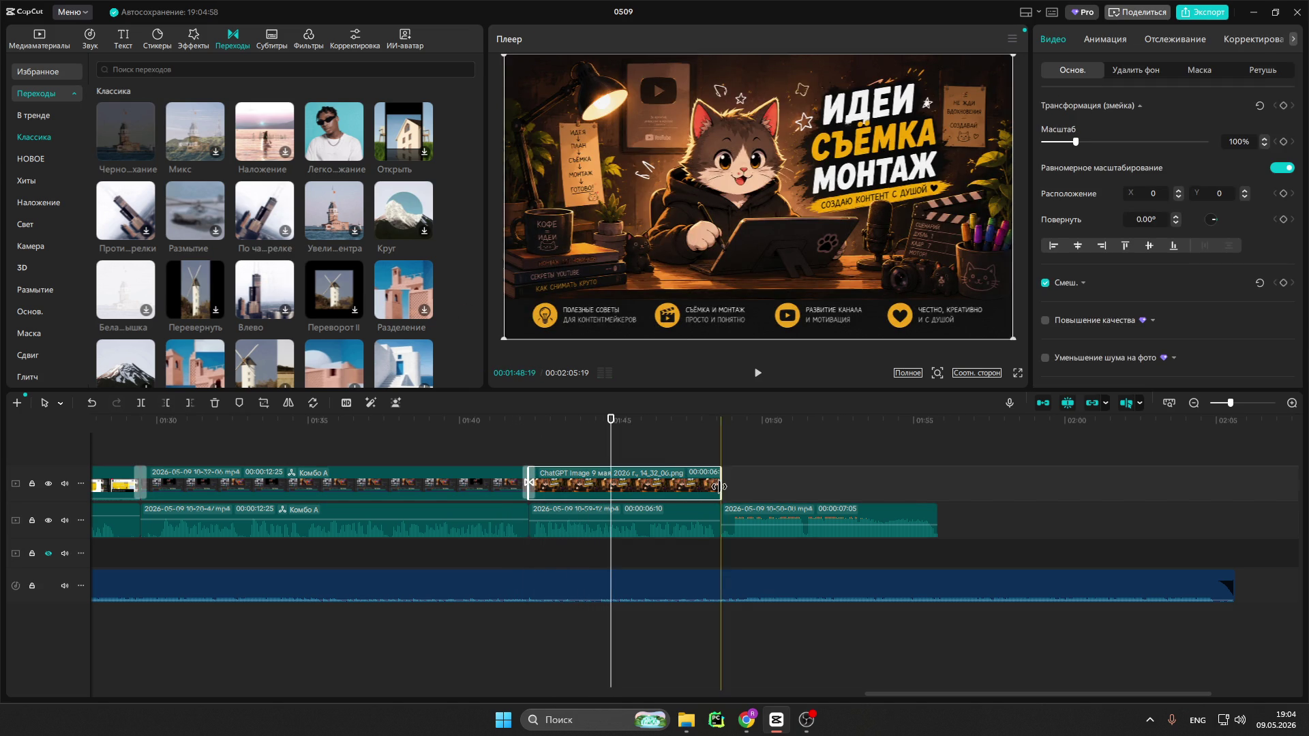
{"action": "key", "text": "space"}
{"action": "left_click_drag", "start_coordinate": [745, 419], "coordinate": [571, 429]}
{"action": "key", "text": "space"}
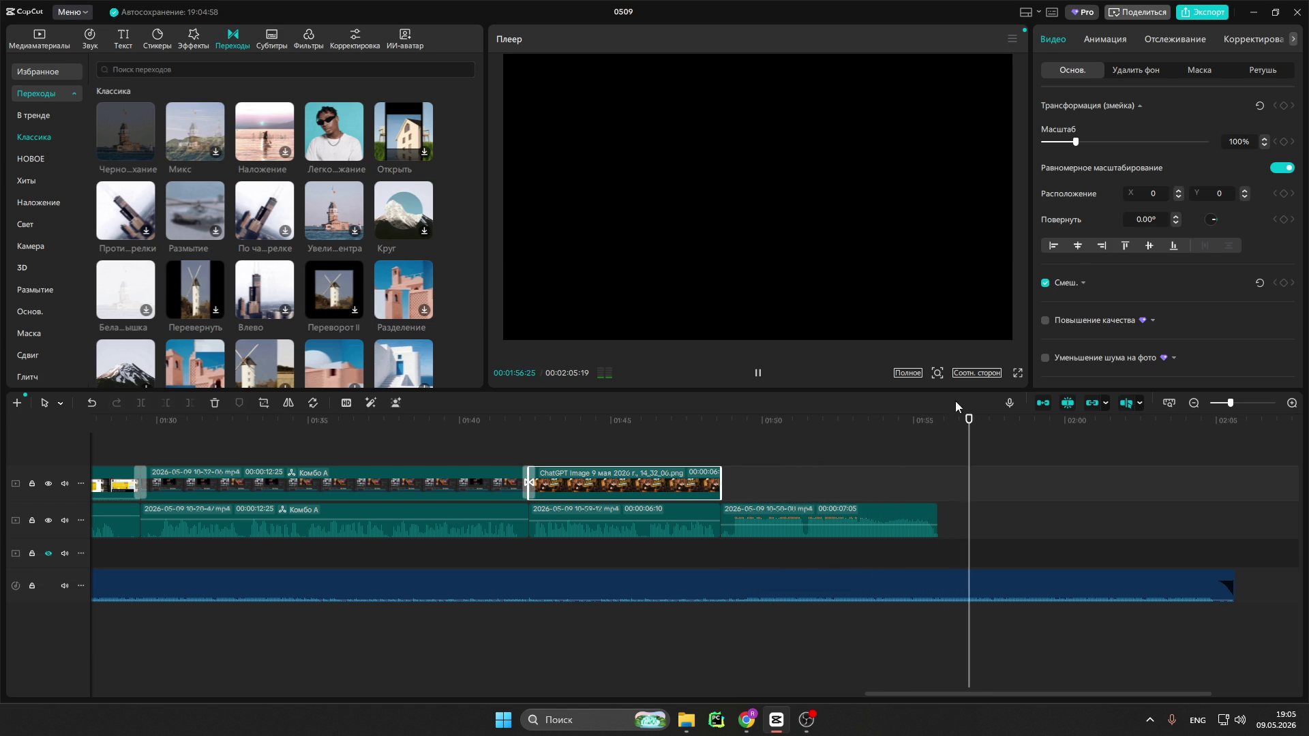
- Extend the cat image clip to about 13 seconds (00:00:13:15) and preview the ending
{"action": "left_click", "coordinate": [730, 424]}
{"action": "left_click", "coordinate": [636, 429]}
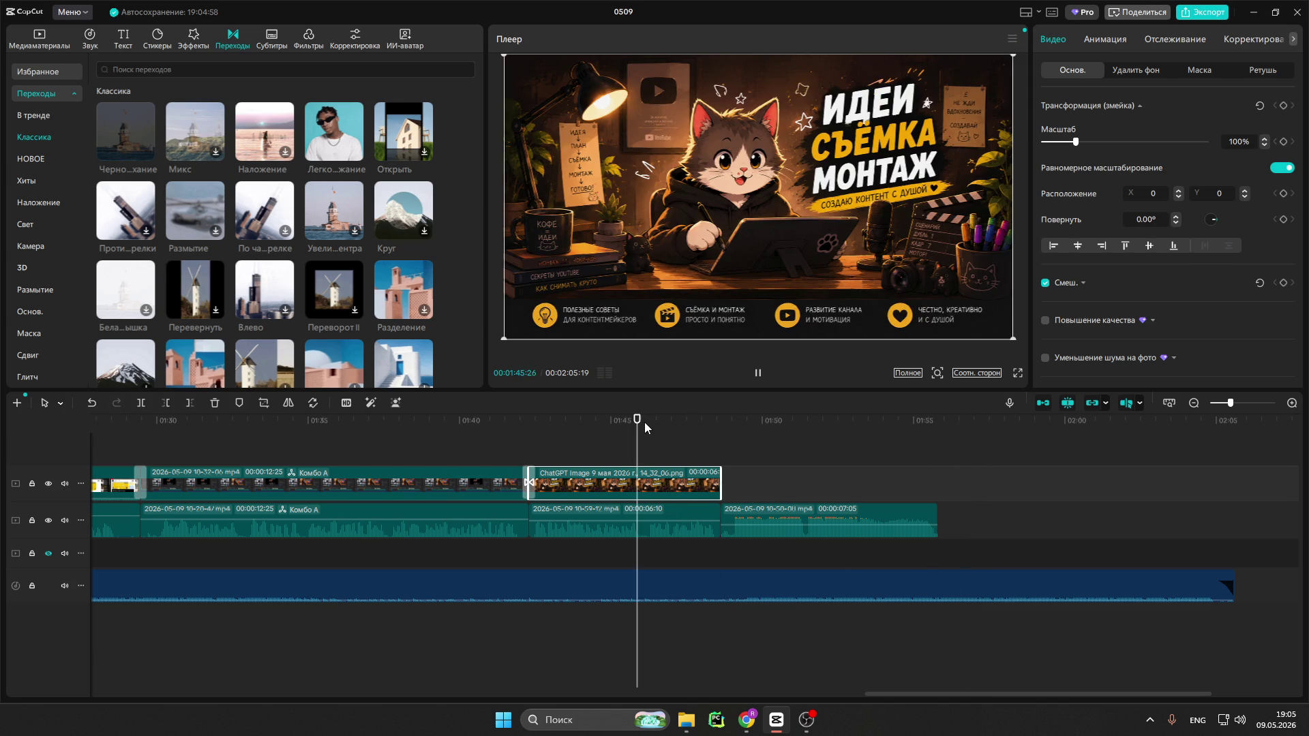
{"action": "left_click_drag", "start_coordinate": [723, 476], "coordinate": [920, 488]}
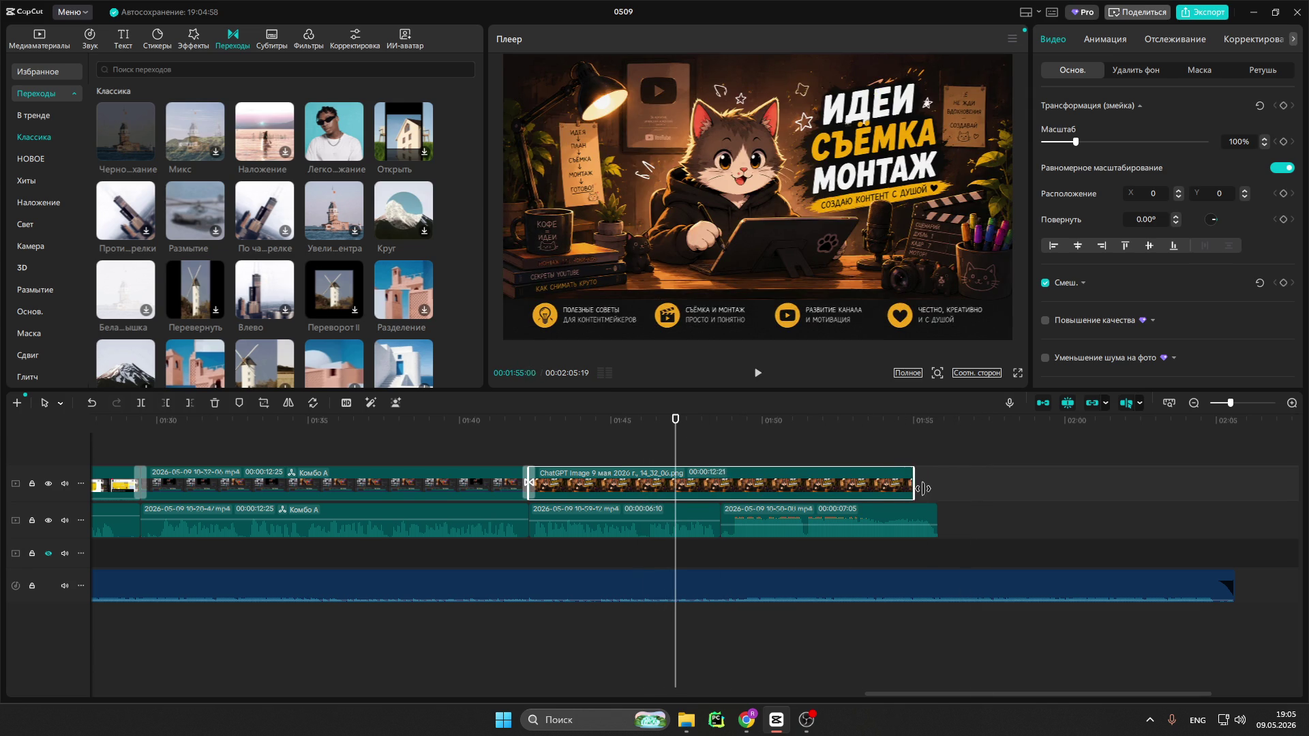
{"action": "left_click", "coordinate": [943, 422]}
{"action": "key", "text": "space"}
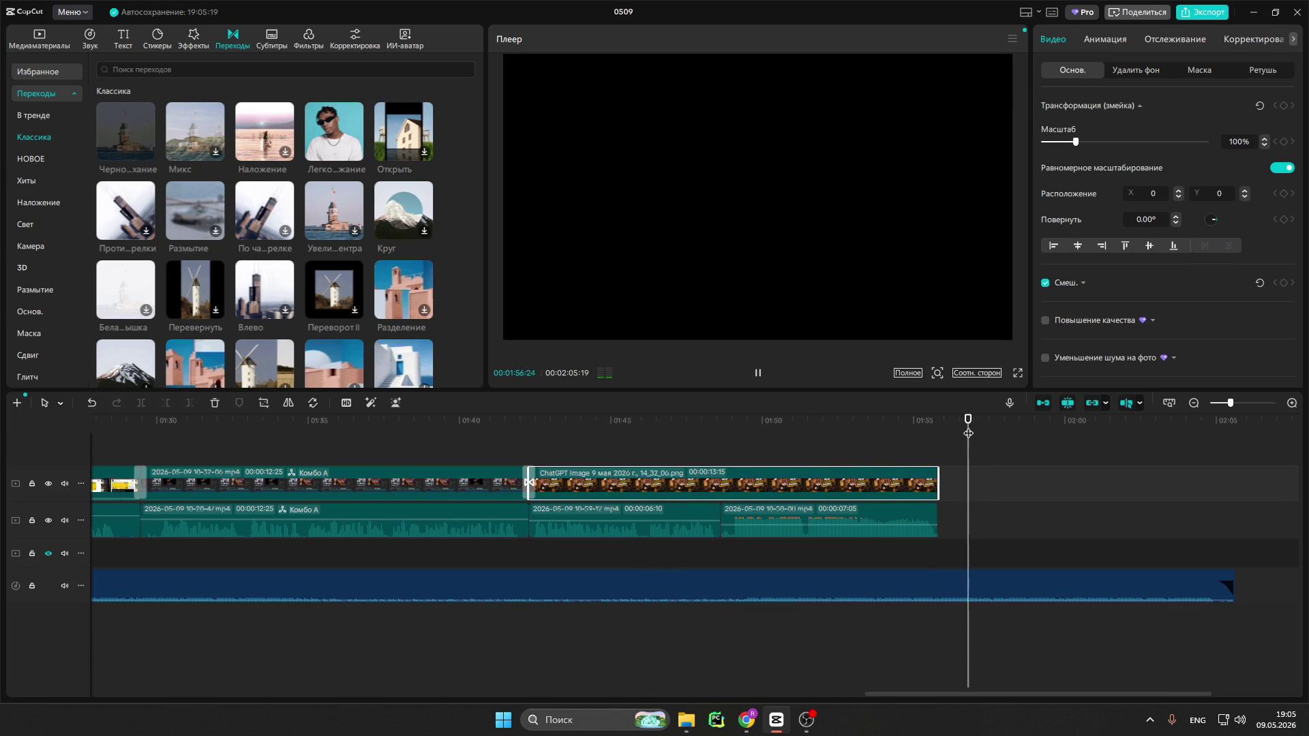
{"action": "left_click", "coordinate": [483, 424]}
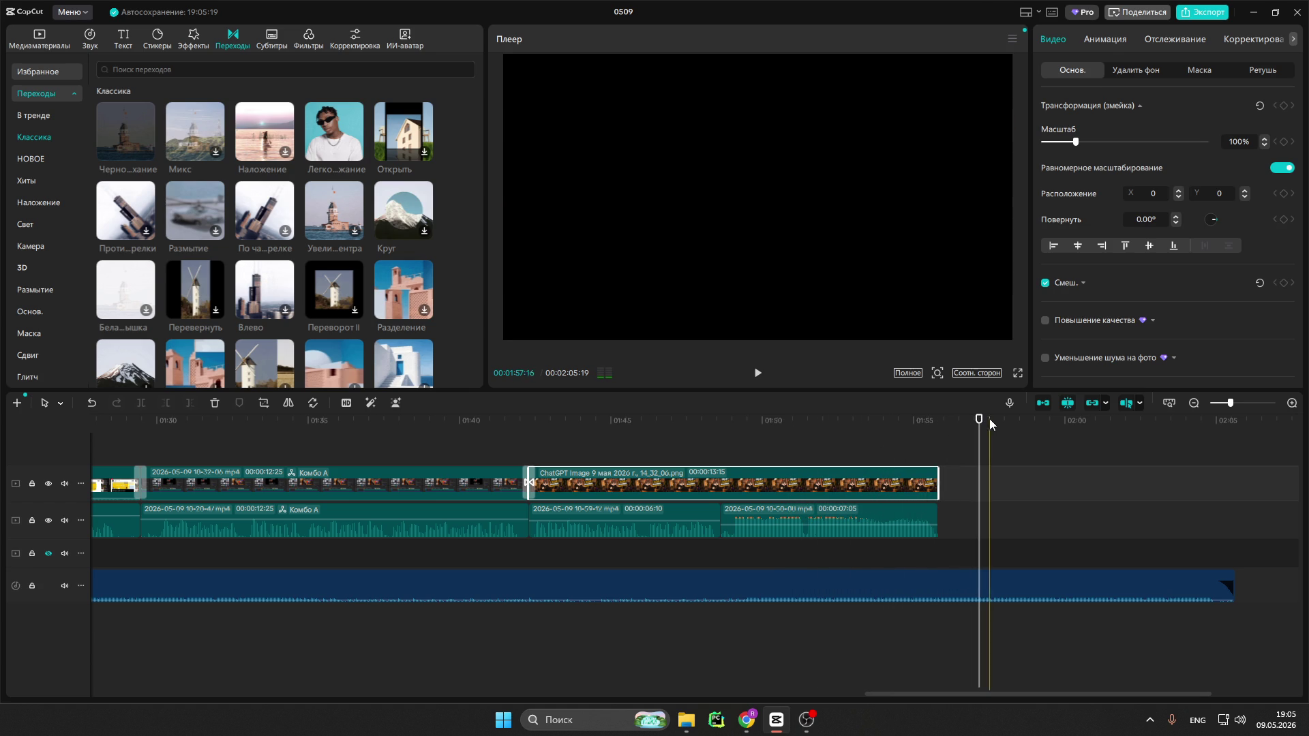
{"action": "left_click_drag", "start_coordinate": [982, 424], "coordinate": [682, 424]}
{"action": "key", "text": "space"}
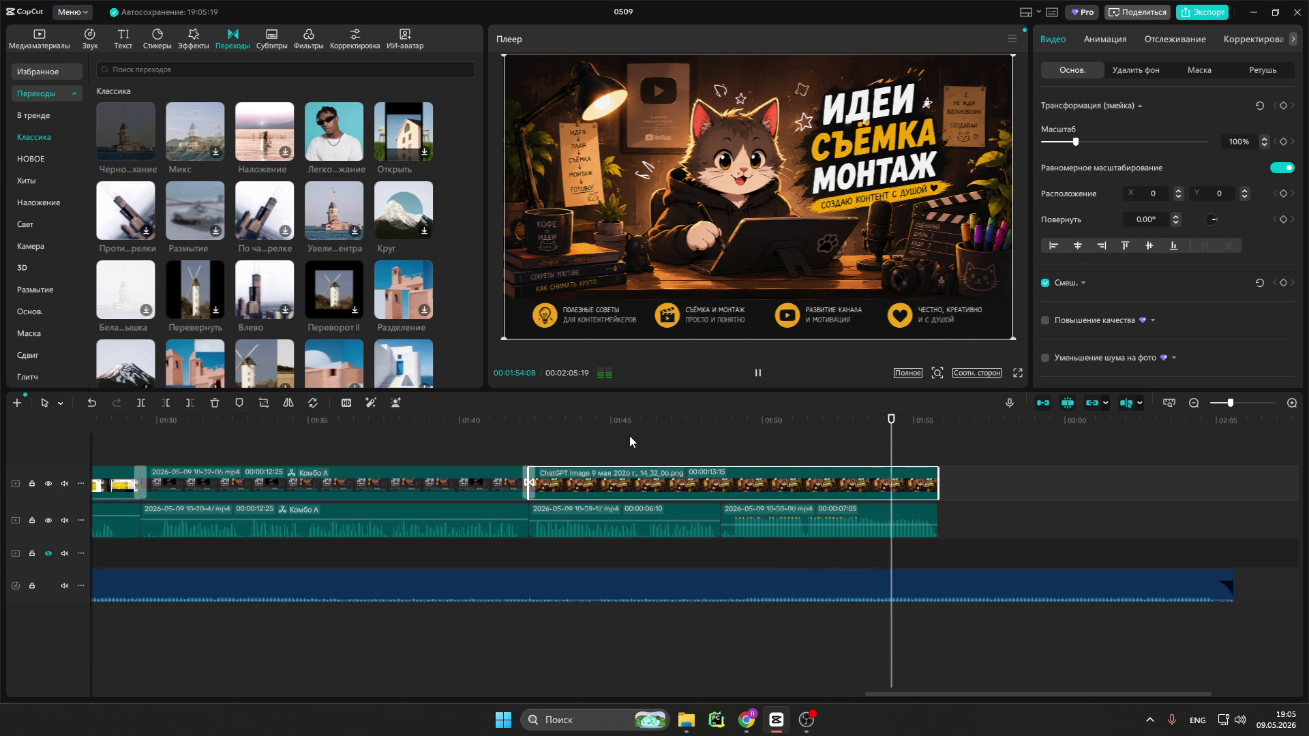
- Try a Круг transition after the image, replay the ending, and bring up the effects library
{"action": "mouse_move", "coordinate": [403, 228]}
{"action": "left_mouse_down"}
{"action": "mouse_move", "coordinate": [398, 214]}
{"action": "mouse_move", "coordinate": [925, 502]}
{"action": "mouse_move", "coordinate": [936, 484]}
{"action": "left_mouse_up"}
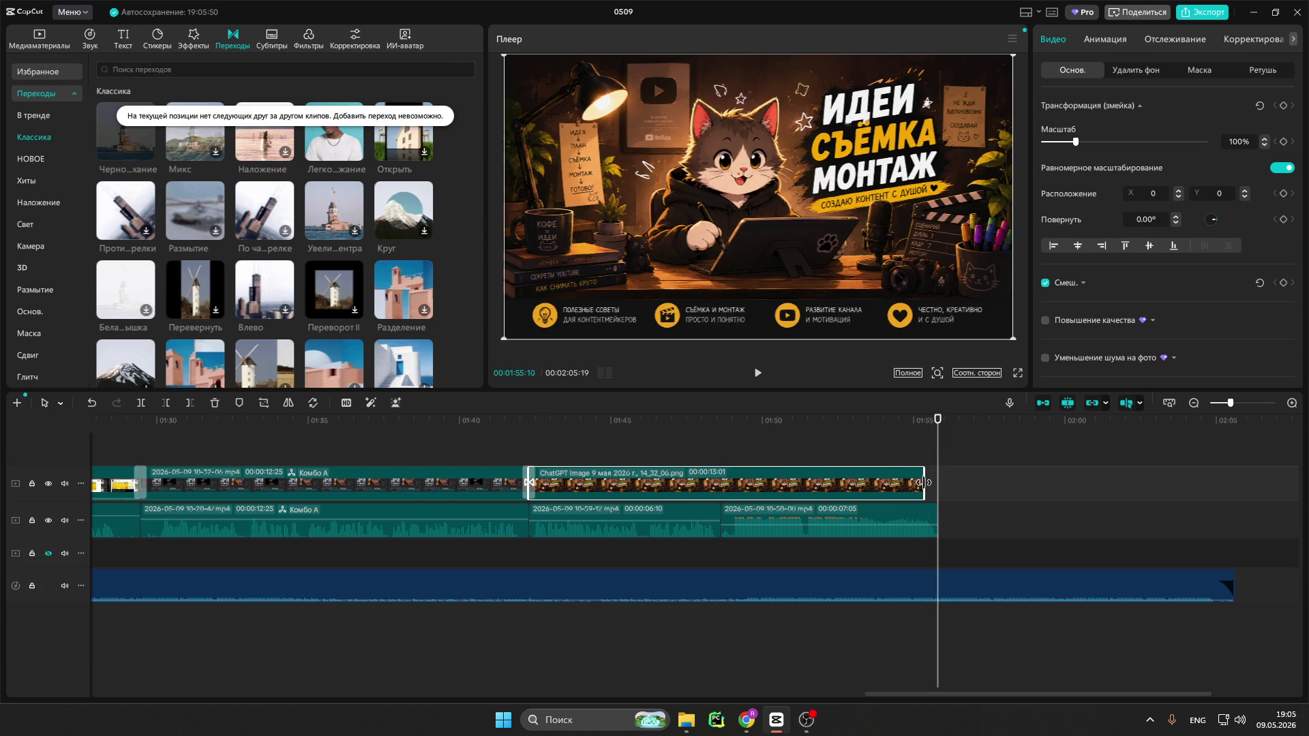
{"action": "key", "text": "space"}
{"action": "left_click_drag", "start_coordinate": [940, 428], "coordinate": [927, 428]}
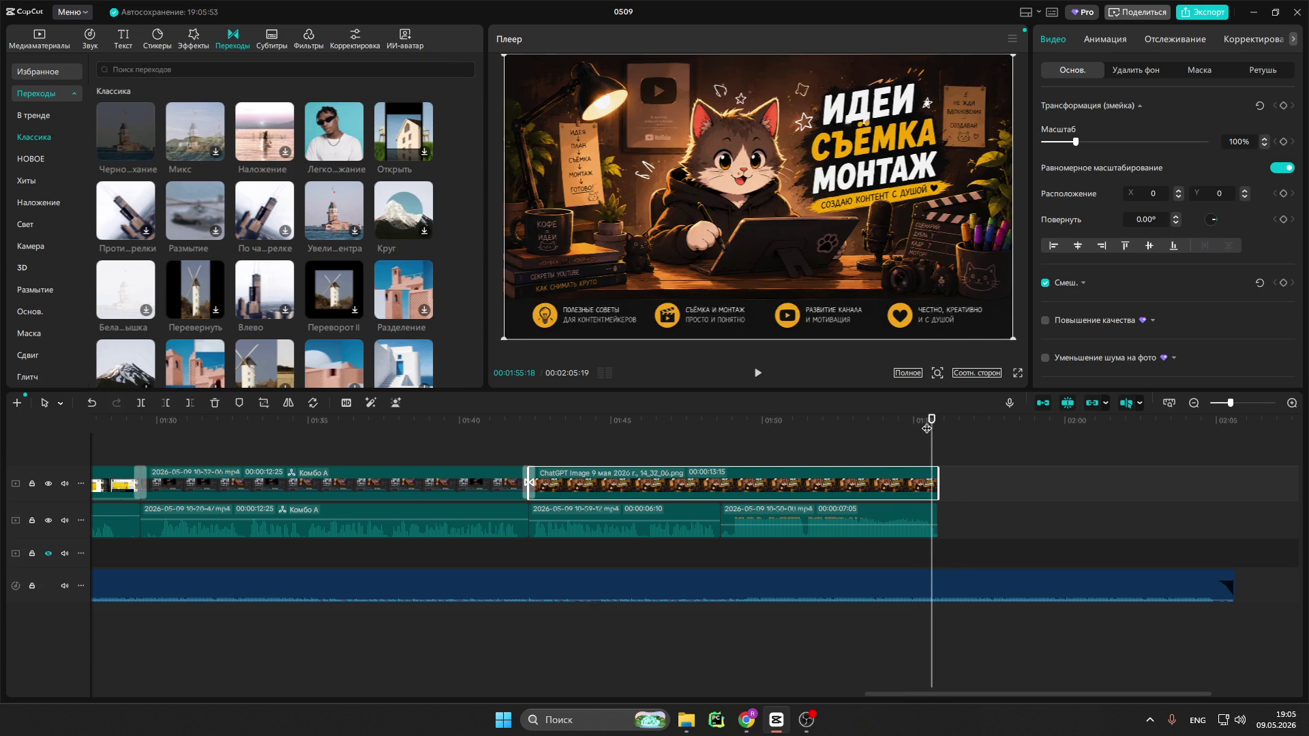
{"action": "left_click", "coordinate": [197, 34]}
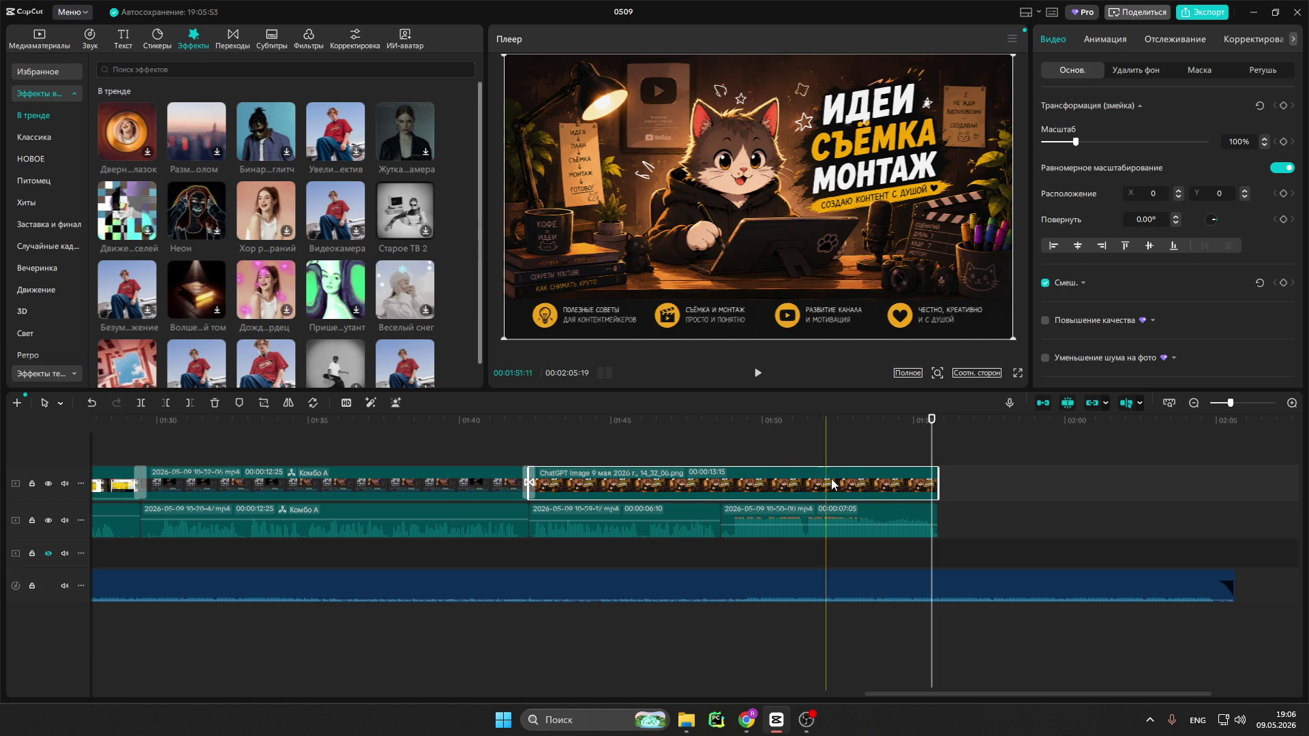
- Split the cat image clip at 01:48
{"action": "left_click_drag", "start_coordinate": [927, 424], "coordinate": [805, 431]}
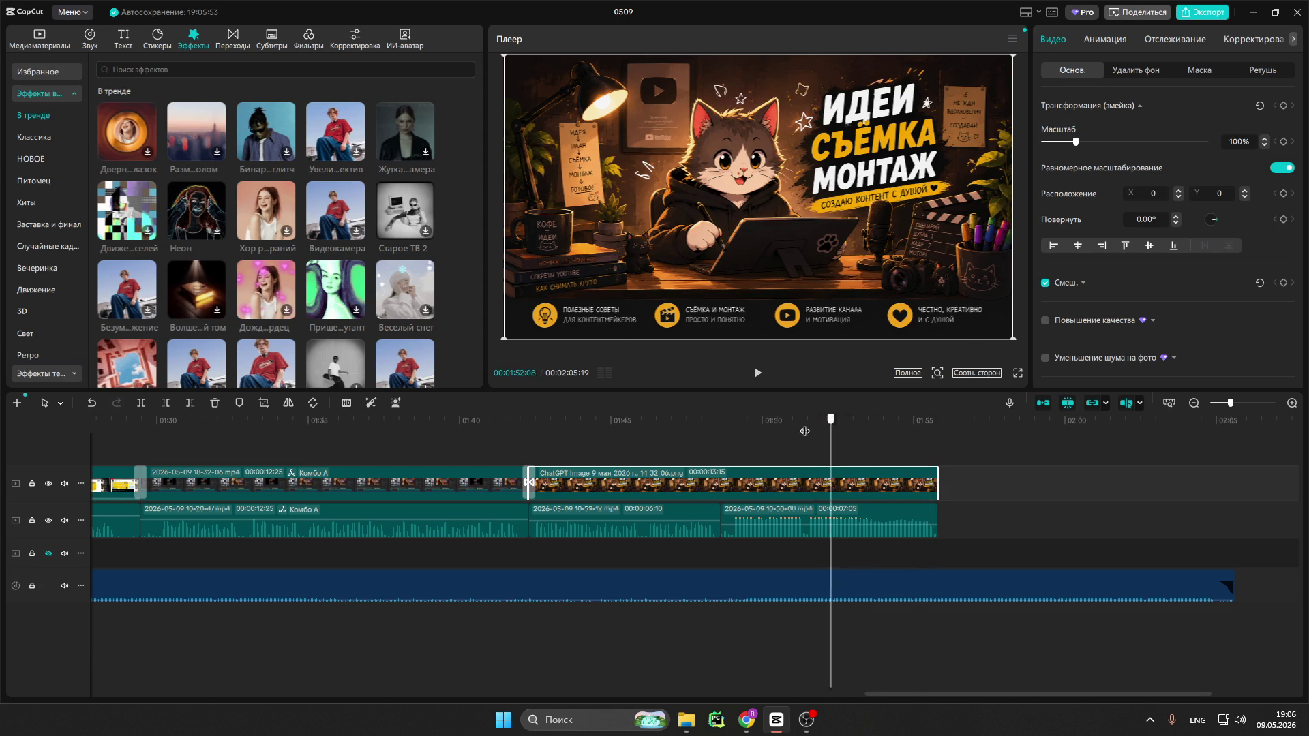
{"action": "left_click_drag", "start_coordinate": [717, 435], "coordinate": [720, 435]}
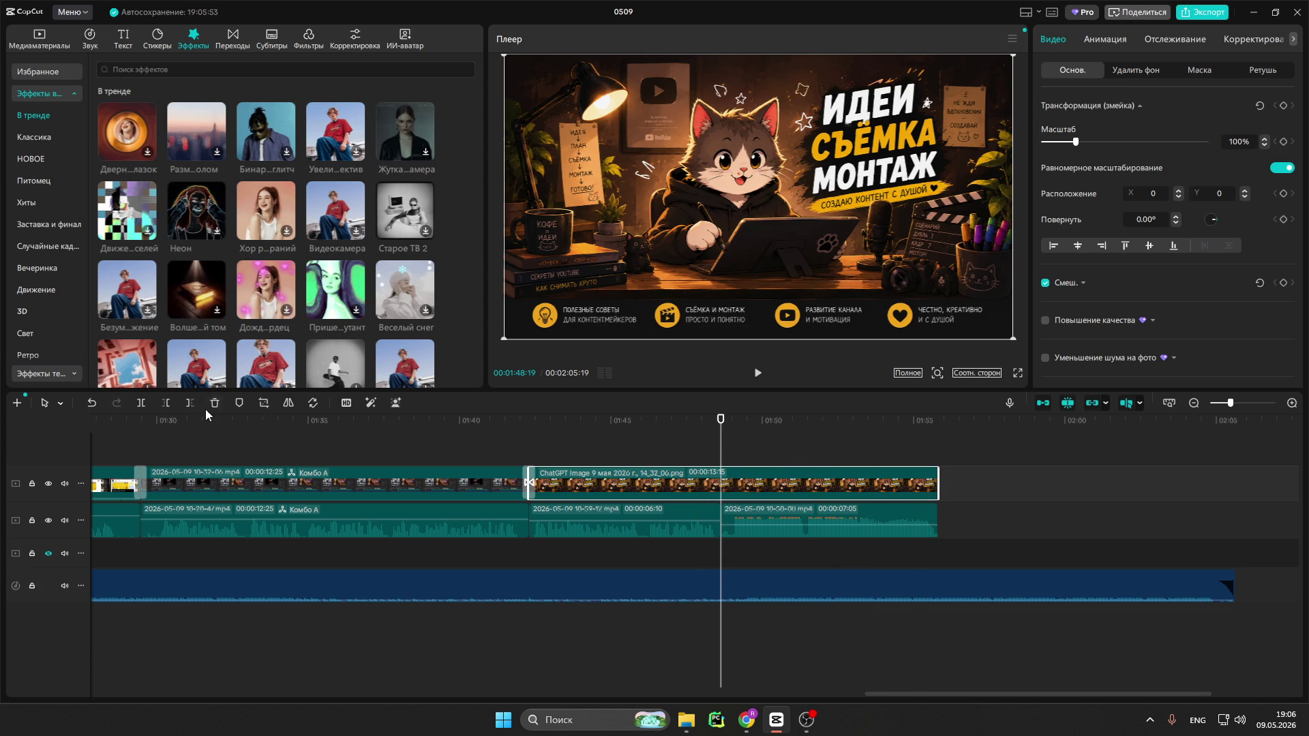
{"action": "left_click", "coordinate": [141, 403]}
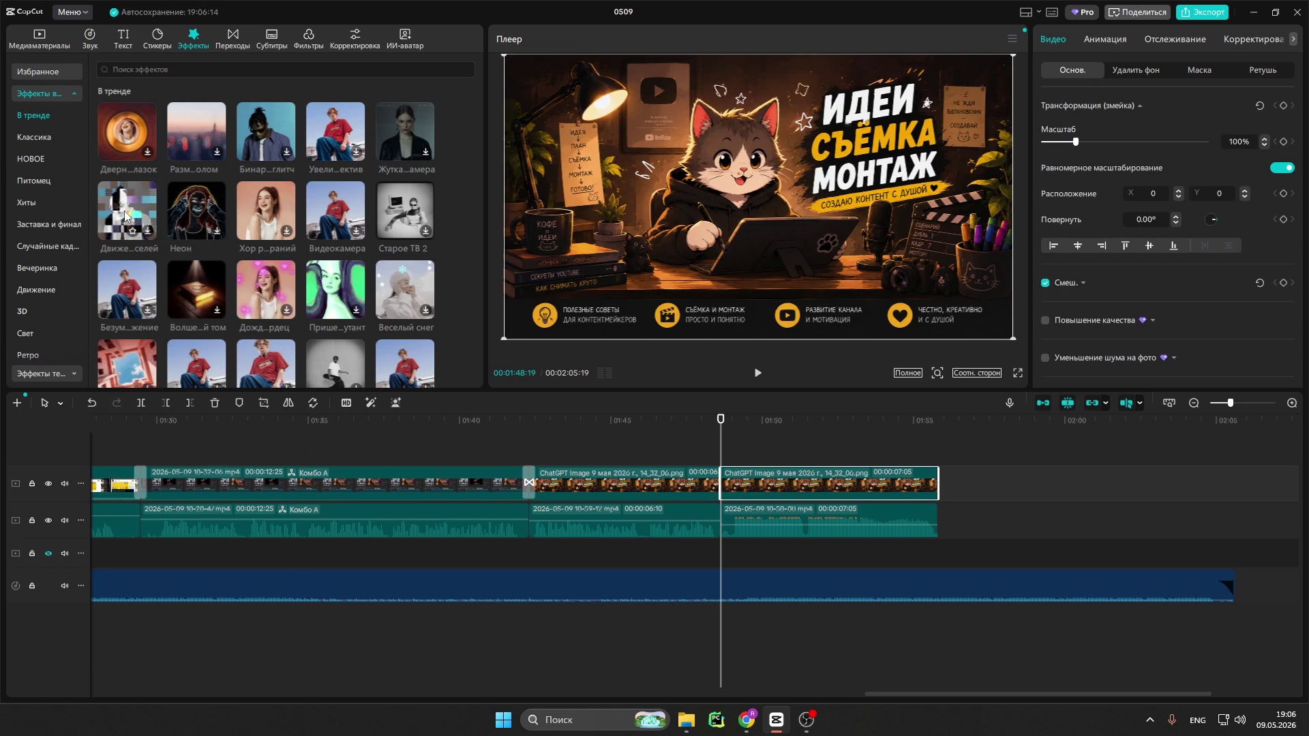
- Apply Движение пикселей to the second image piece, then replace it with the Неон effect
{"action": "mouse_move", "coordinate": [126, 208]}
{"action": "left_mouse_down"}
{"action": "mouse_move", "coordinate": [812, 520]}
{"action": "mouse_move", "coordinate": [797, 471]}
{"action": "left_mouse_up"}
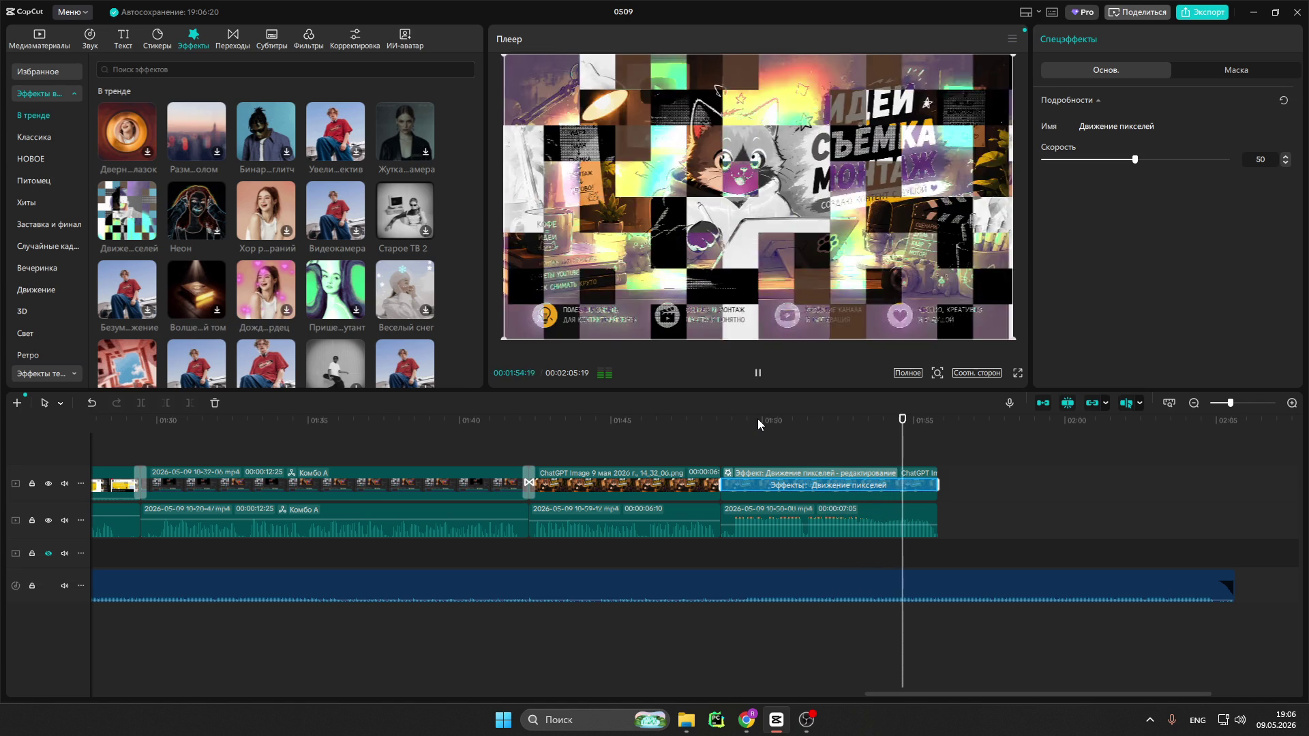
{"action": "key", "text": "space"}
{"action": "scroll", "coordinate": [300, 219], "scroll_direction": "down", "scroll_amount": 2}
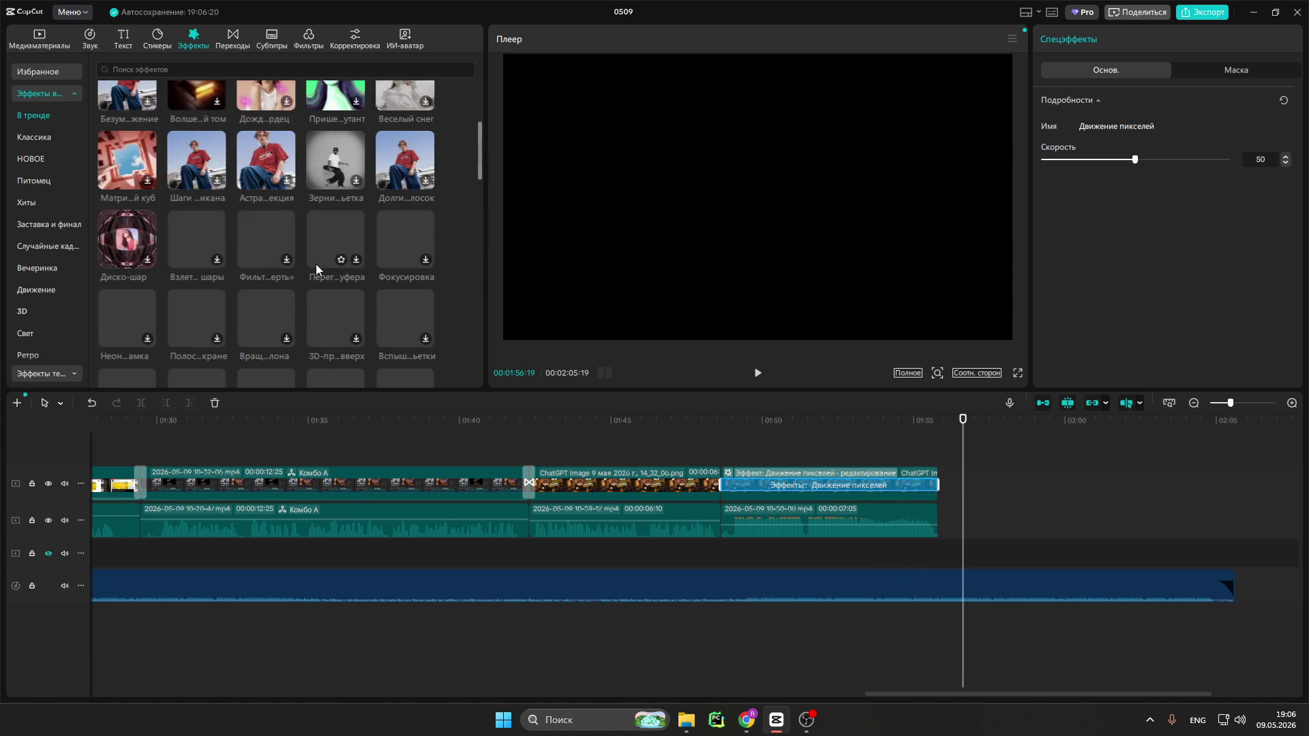
{"action": "scroll", "coordinate": [180, 314], "scroll_direction": "down", "scroll_amount": 1}
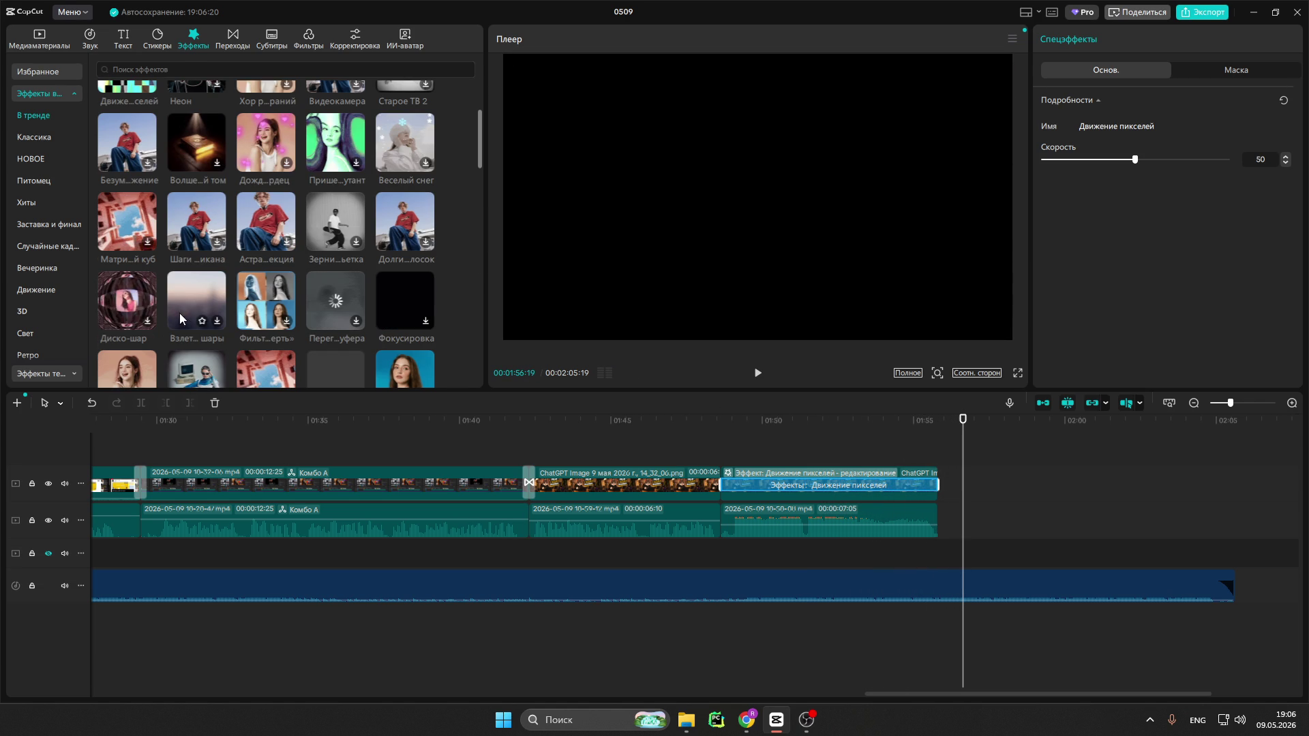
{"action": "scroll", "coordinate": [186, 228], "scroll_direction": "up", "scroll_amount": 2}
{"action": "mouse_move", "coordinate": [198, 189]}
{"action": "left_mouse_down"}
{"action": "mouse_move", "coordinate": [808, 455]}
{"action": "mouse_move", "coordinate": [818, 487]}
{"action": "mouse_move", "coordinate": [805, 481]}
{"action": "left_mouse_up"}
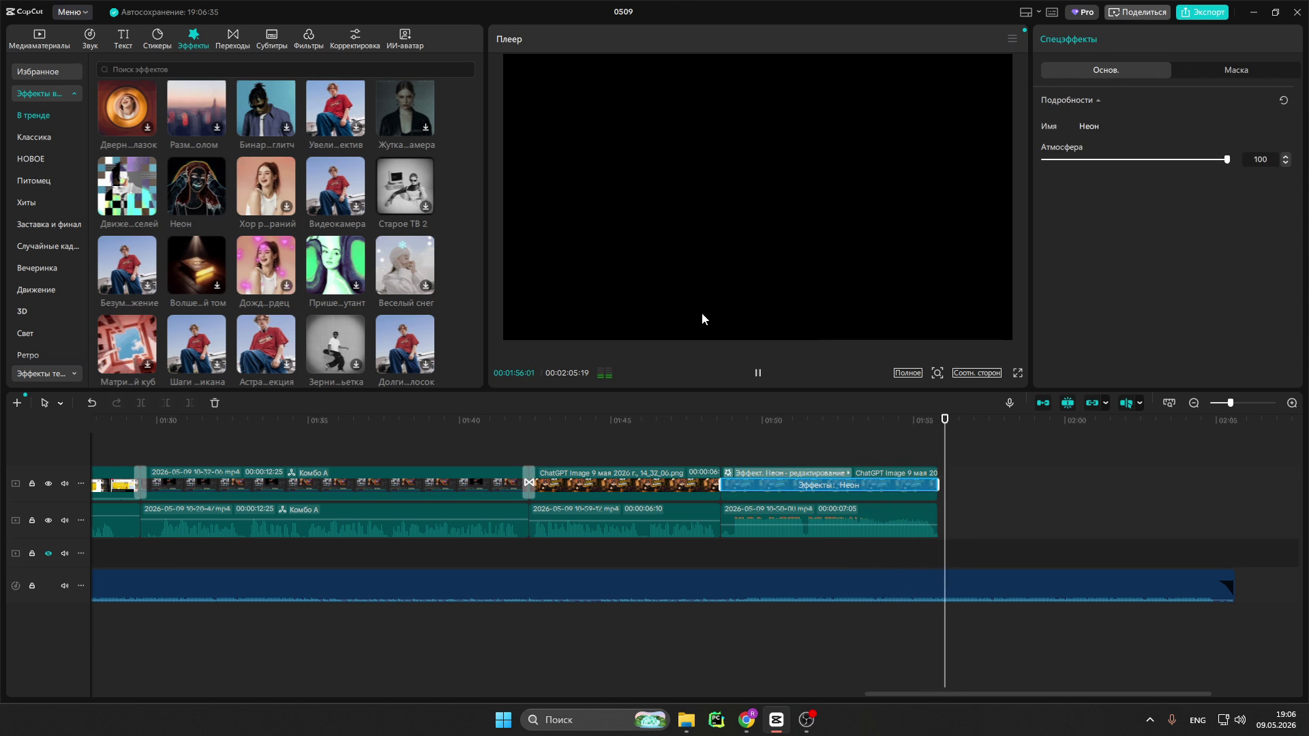
{"action": "key", "text": "space"}
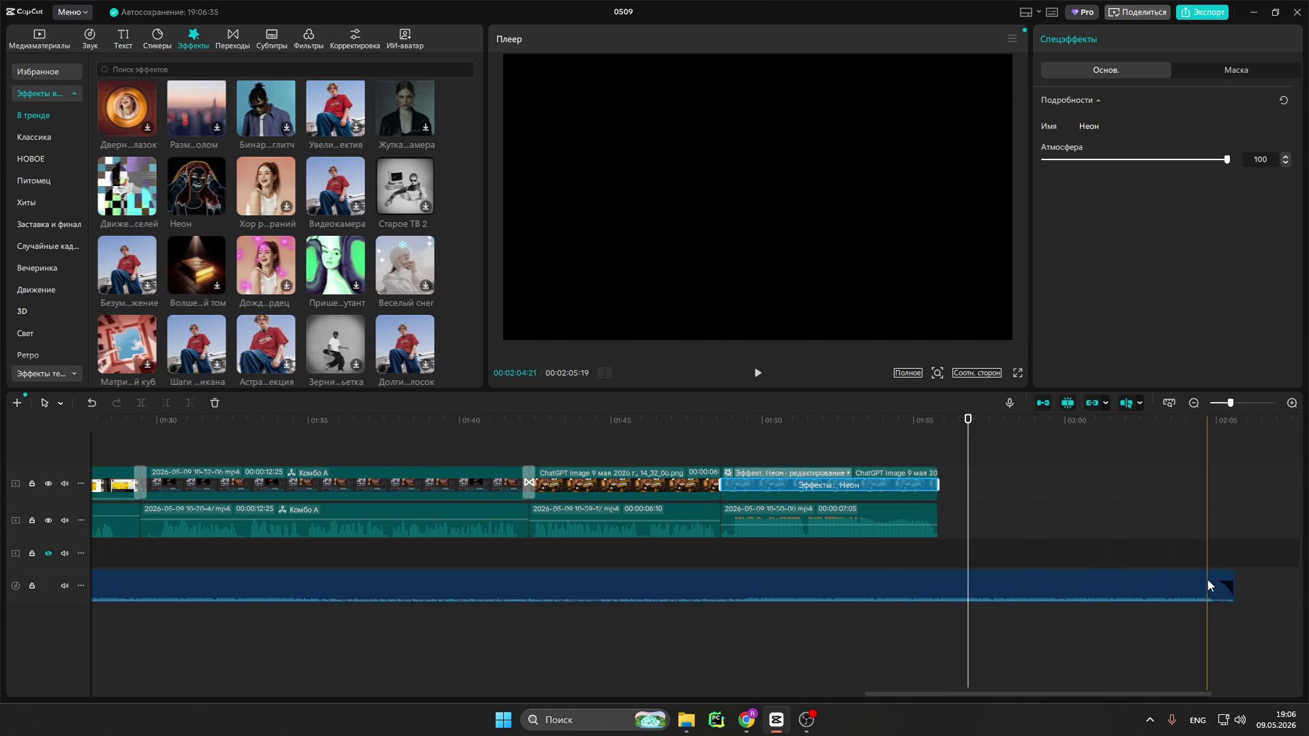
- Select the background music clip and replay the video's ending around 01:14–01:38 to check it
{"action": "left_click", "coordinate": [1233, 585]}
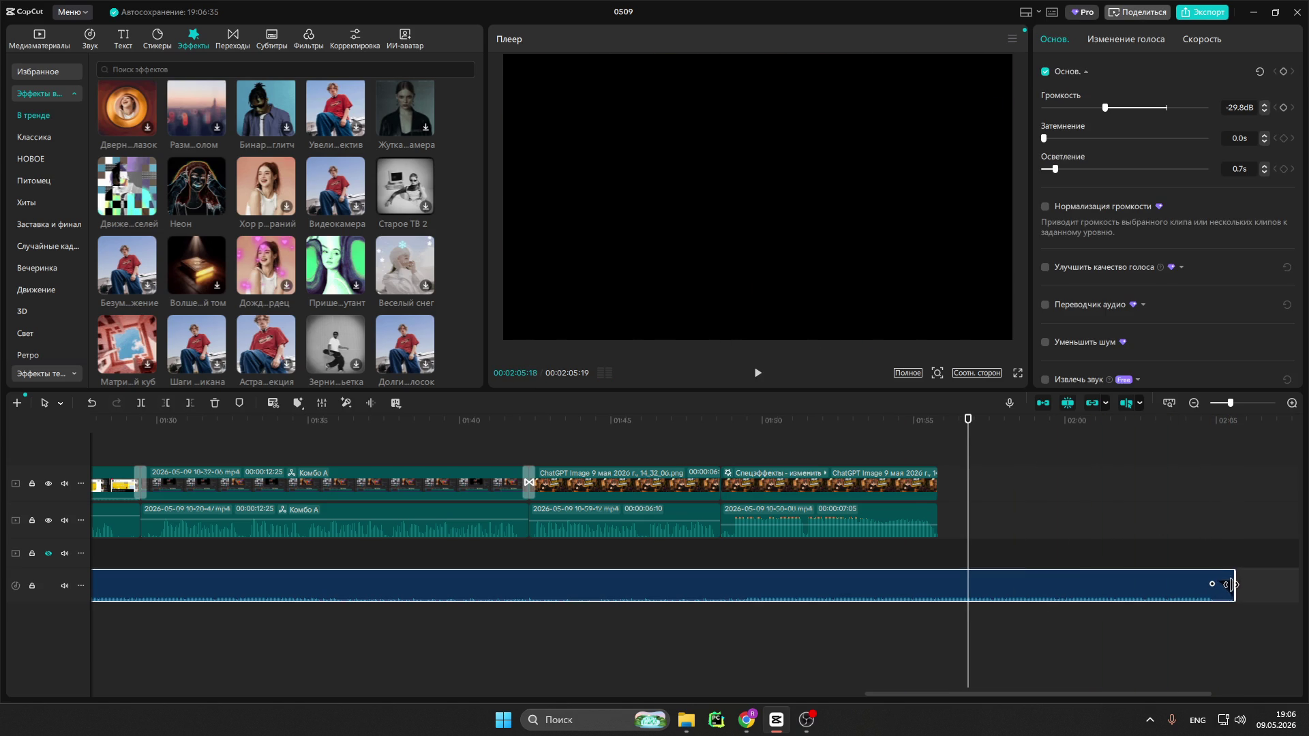
{"action": "left_click", "coordinate": [906, 479]}
{"action": "key", "text": "space"}
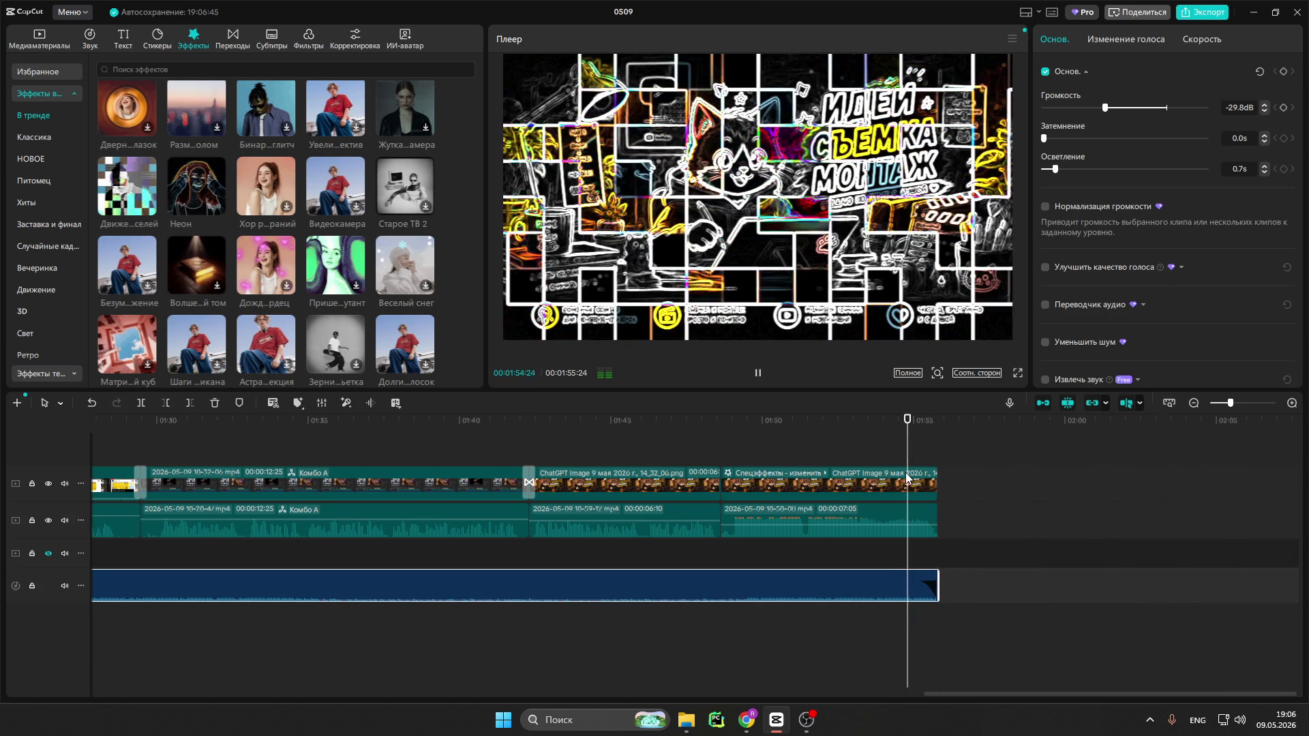
{"action": "key", "text": "space"}
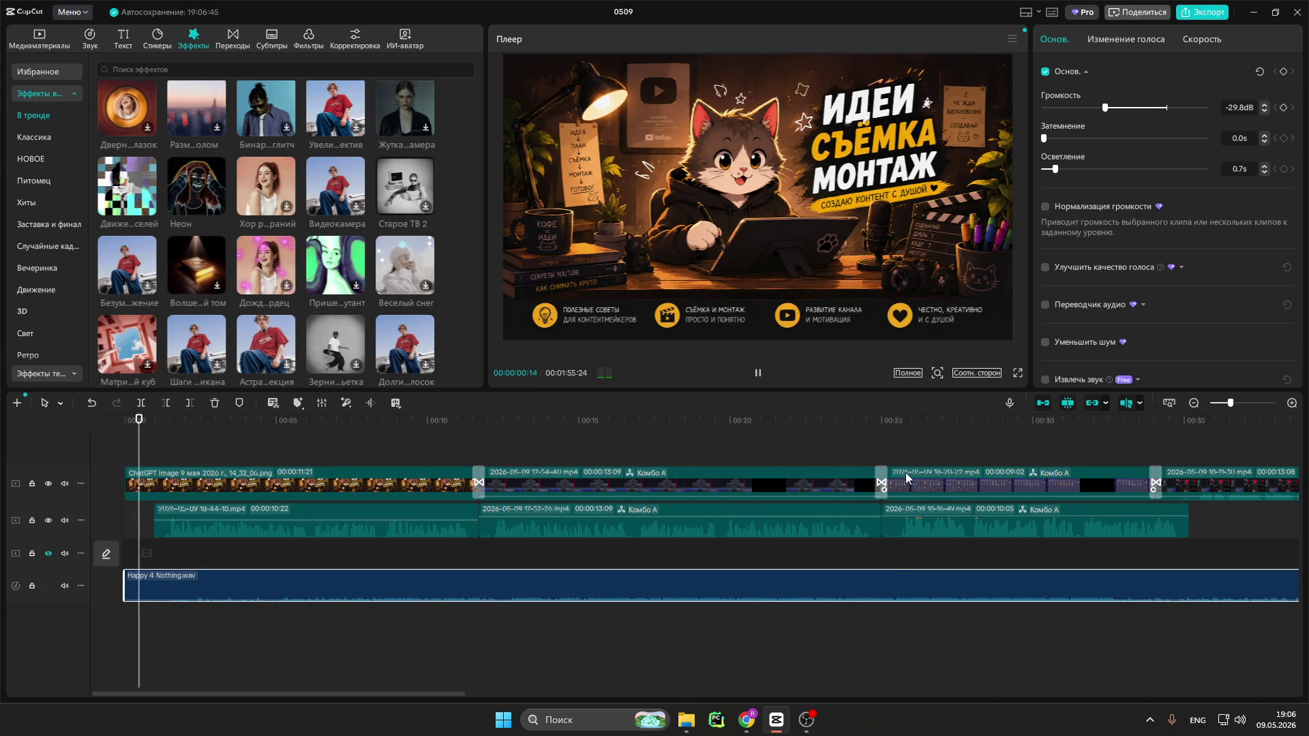
{"action": "key", "text": "space"}
{"action": "mouse_move", "coordinate": [161, 653]}
{"action": "left_mouse_down"}
{"action": "mouse_move", "coordinate": [1295, 653]}
{"action": "mouse_move", "coordinate": [1013, 600]}
{"action": "mouse_move", "coordinate": [836, 593]}
{"action": "left_mouse_up"}
{"action": "key", "text": "space"}
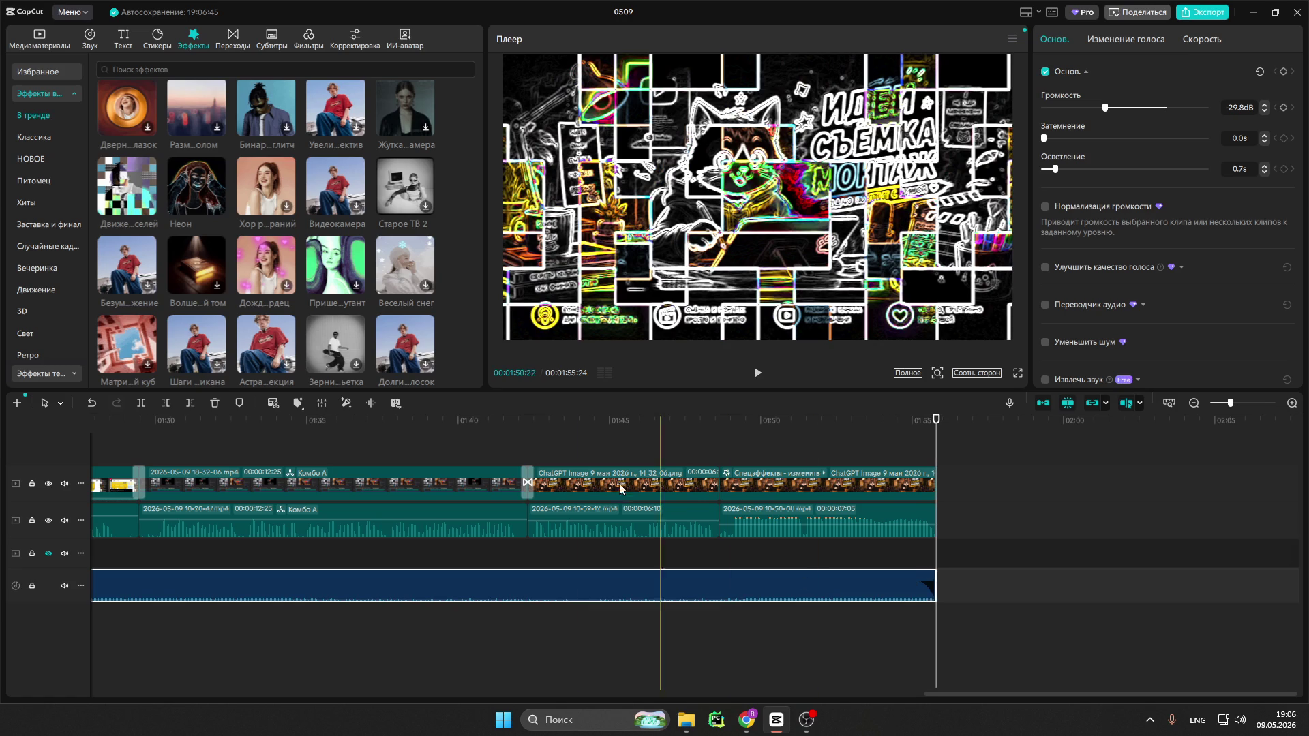
{"action": "left_click", "coordinate": [487, 436]}
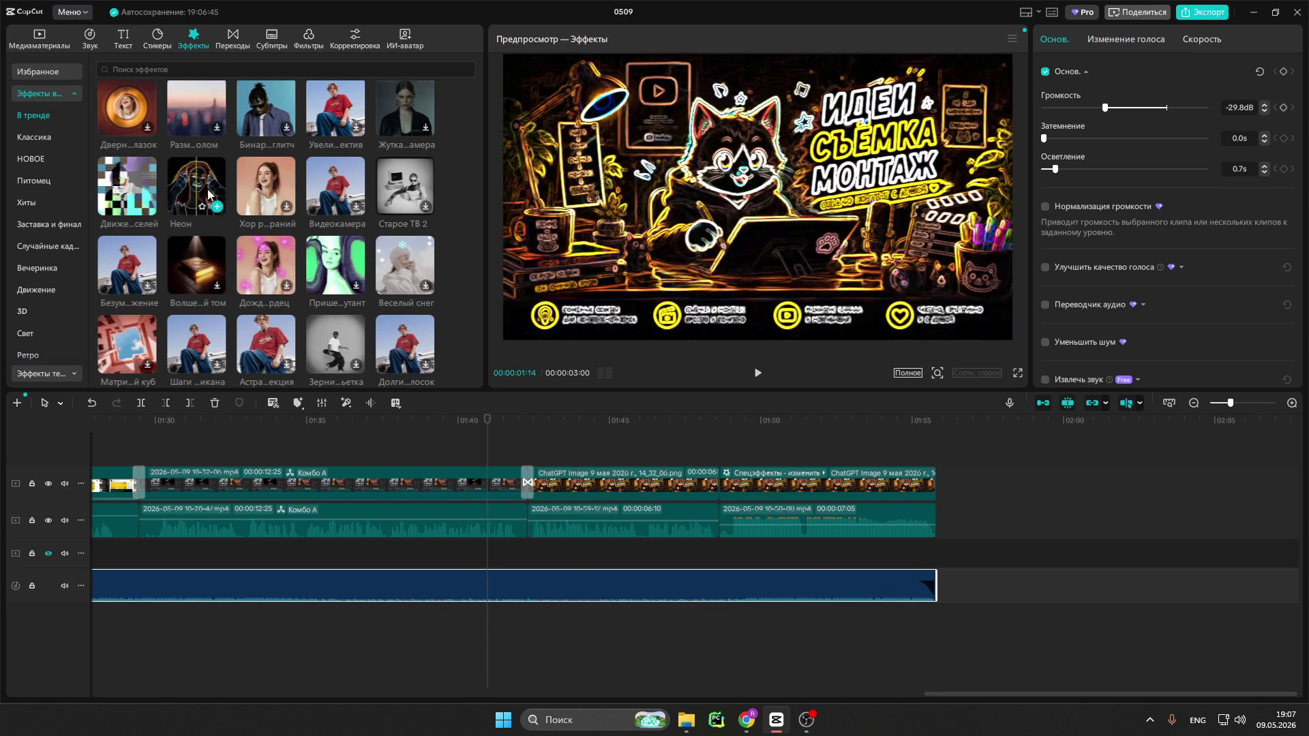
{"action": "scroll", "coordinate": [222, 234], "scroll_direction": "down", "scroll_amount": 10}
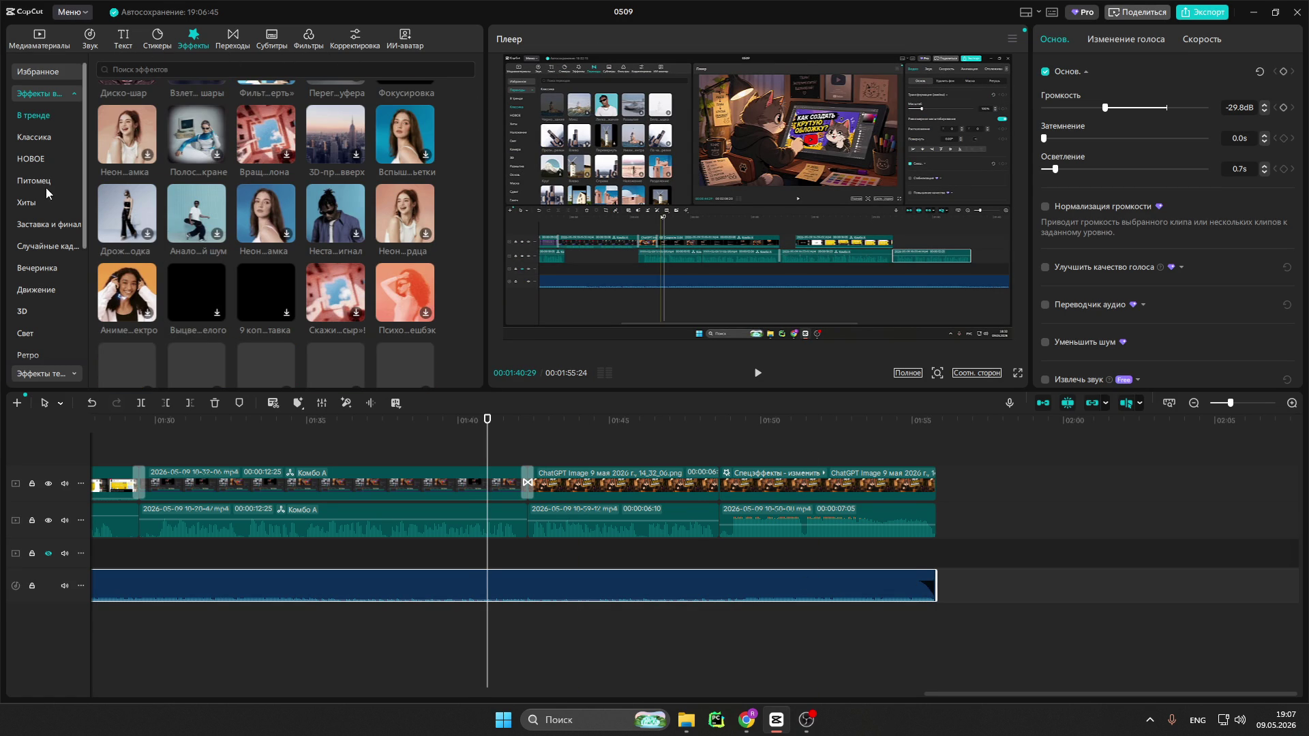
- Try the Классика Затемнение effect on the closing image clip, preview it, then undo it
{"action": "left_click", "coordinate": [39, 140]}
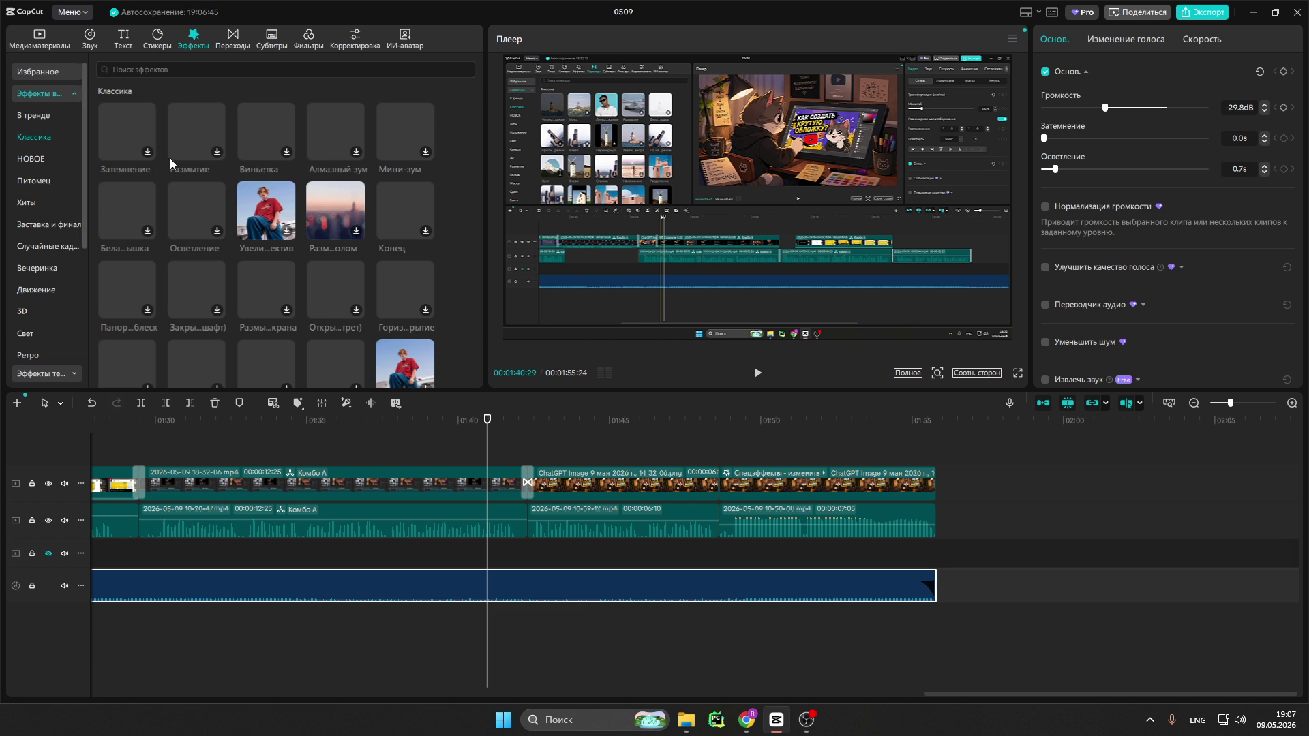
{"action": "mouse_move", "coordinate": [129, 131]}
{"action": "left_mouse_down"}
{"action": "mouse_move", "coordinate": [907, 455]}
{"action": "mouse_move", "coordinate": [927, 493]}
{"action": "mouse_move", "coordinate": [912, 479]}
{"action": "left_mouse_up"}
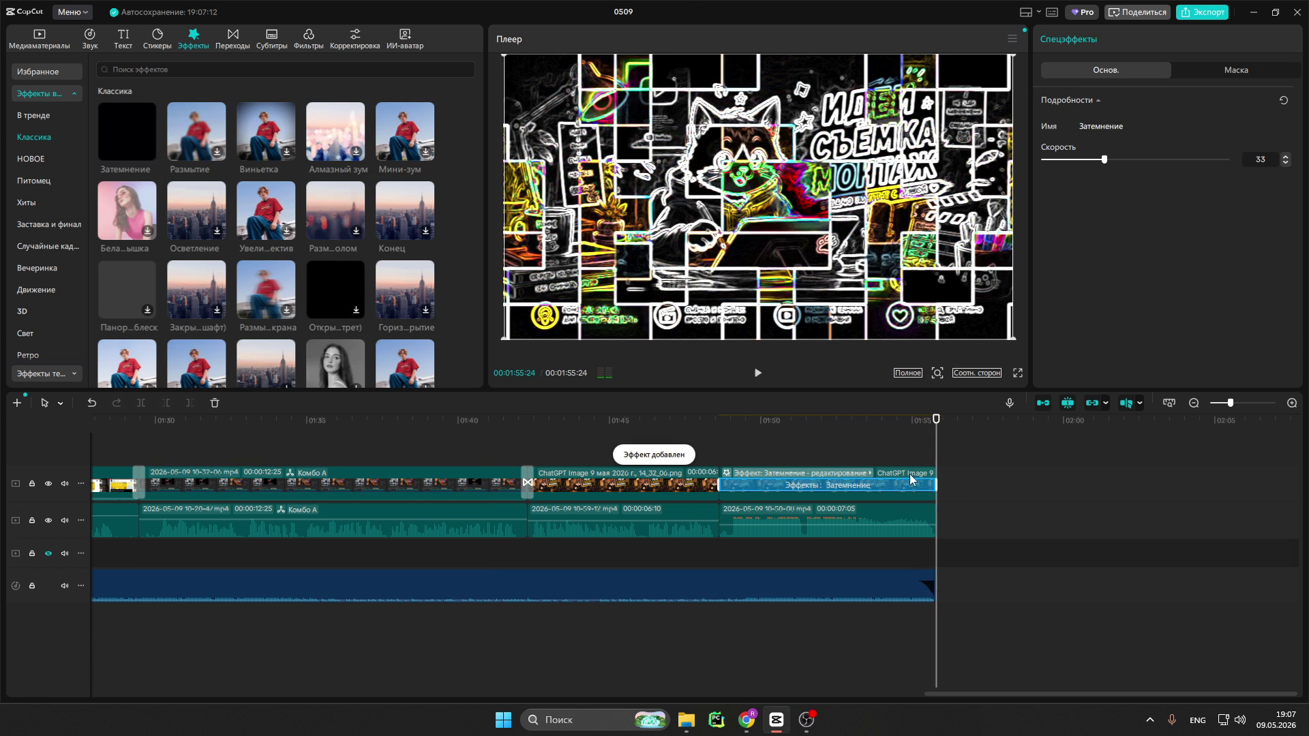
{"action": "left_click", "coordinate": [822, 430]}
{"action": "key", "text": "space"}
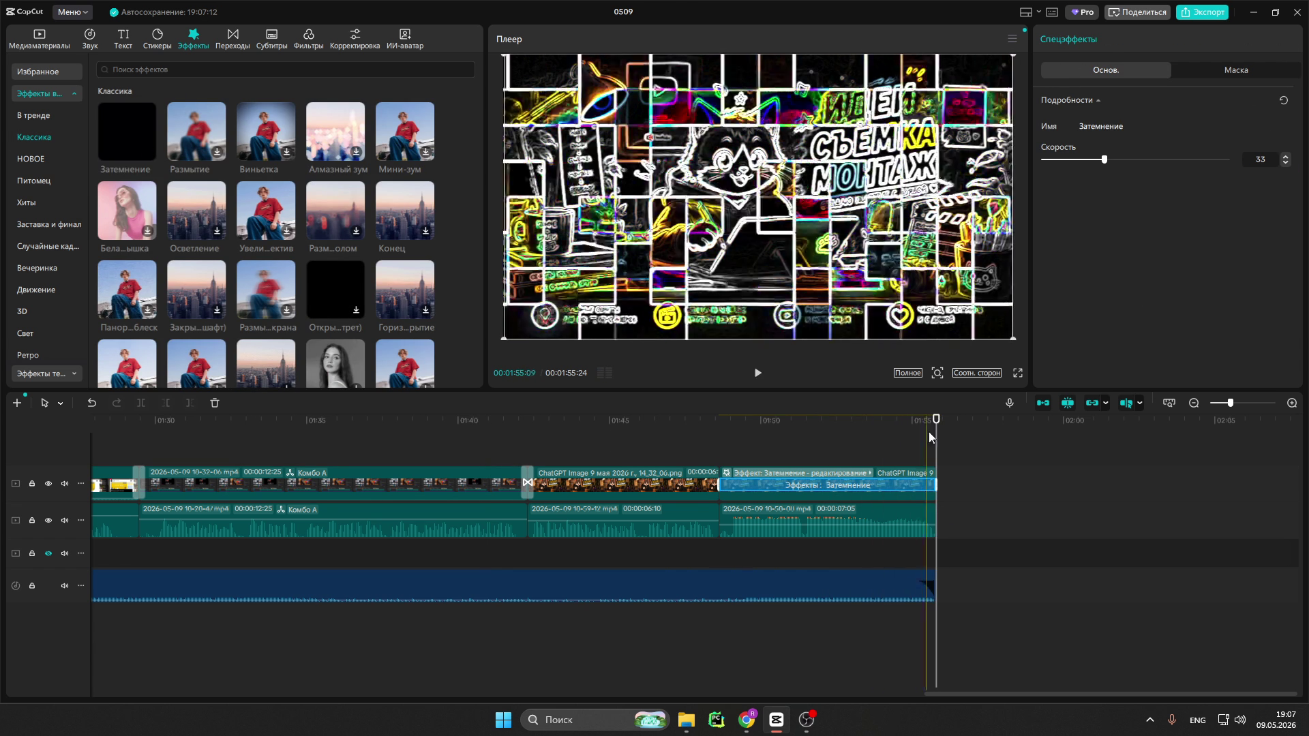
{"action": "key", "text": "ctrl+z"}
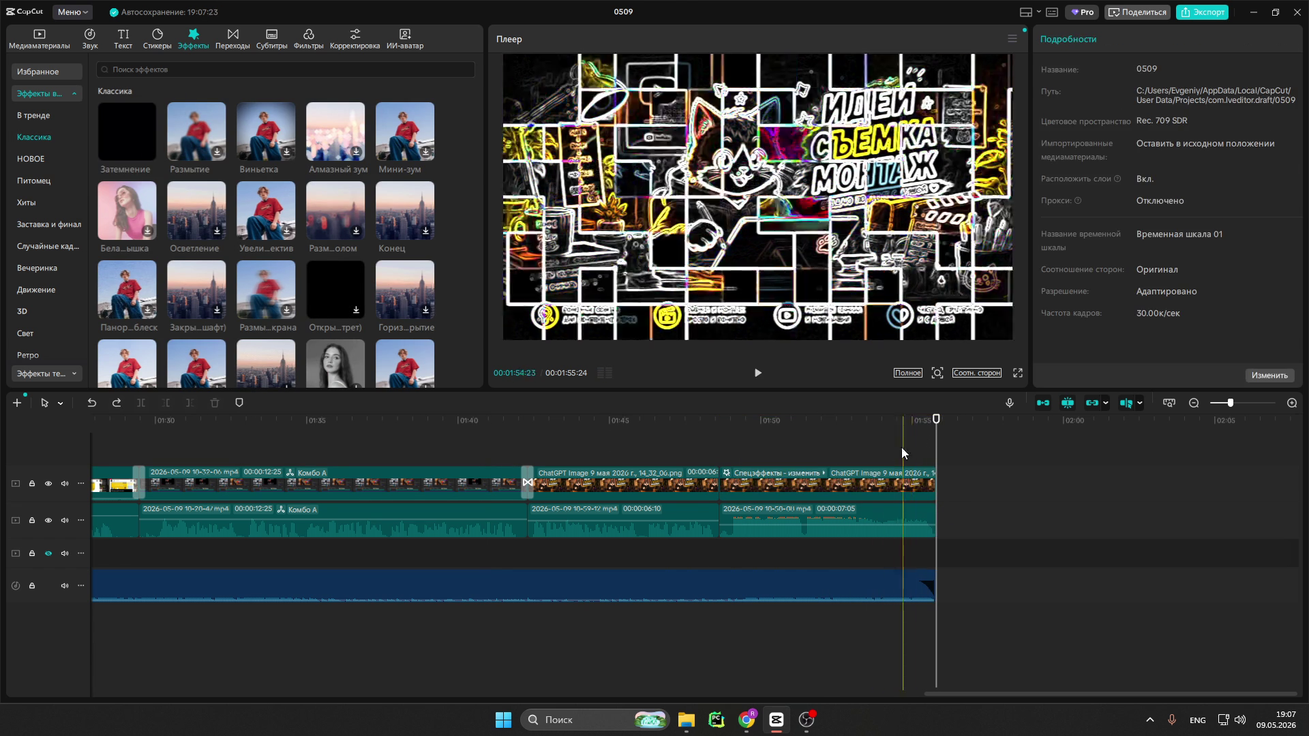
{"action": "left_click", "coordinate": [858, 444]}
{"action": "key", "text": "space"}
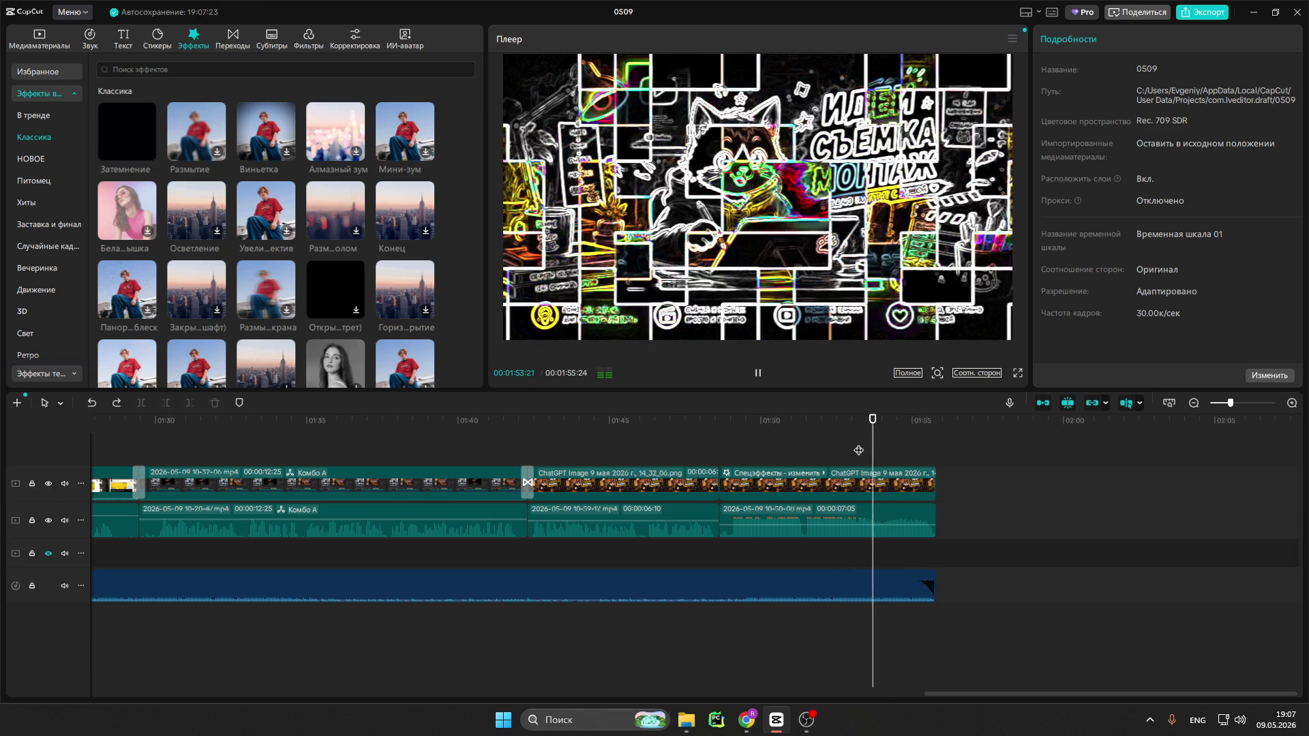
{"action": "mouse_move", "coordinate": [131, 156]}
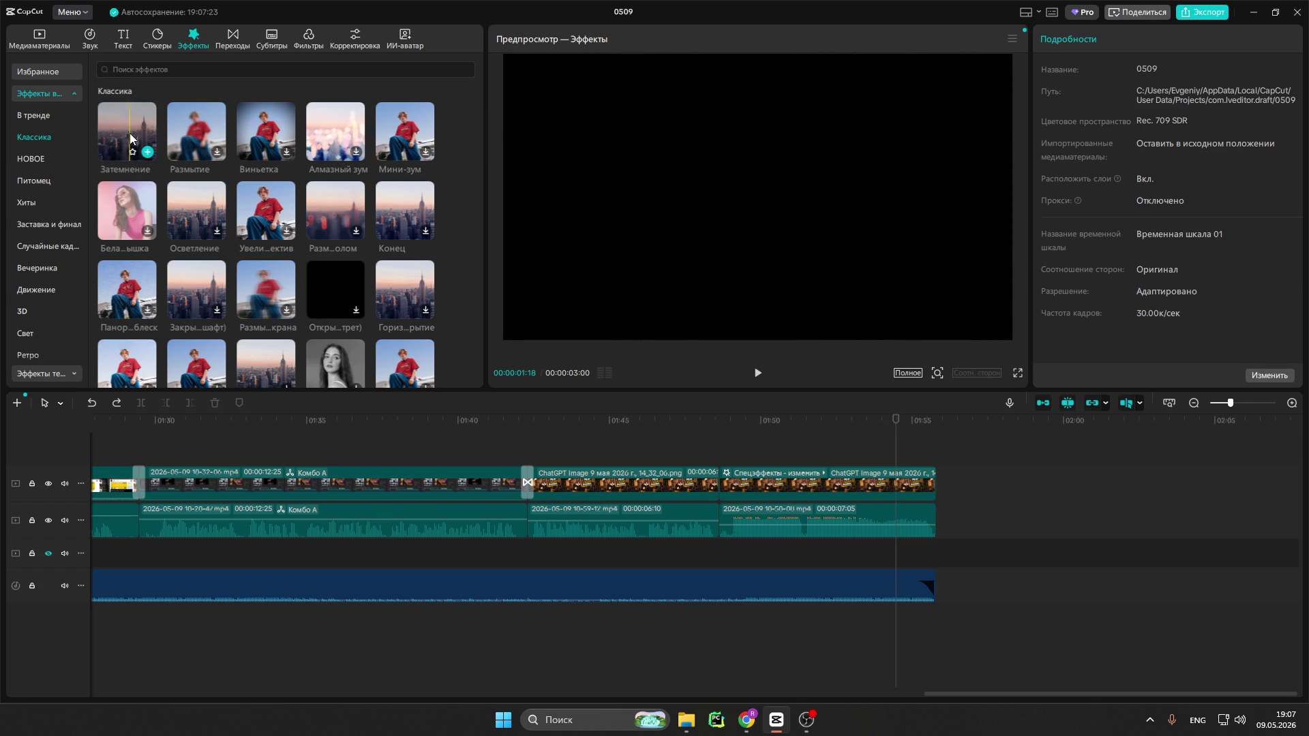
{"action": "scroll", "coordinate": [186, 311], "scroll_direction": "down", "scroll_amount": 5}
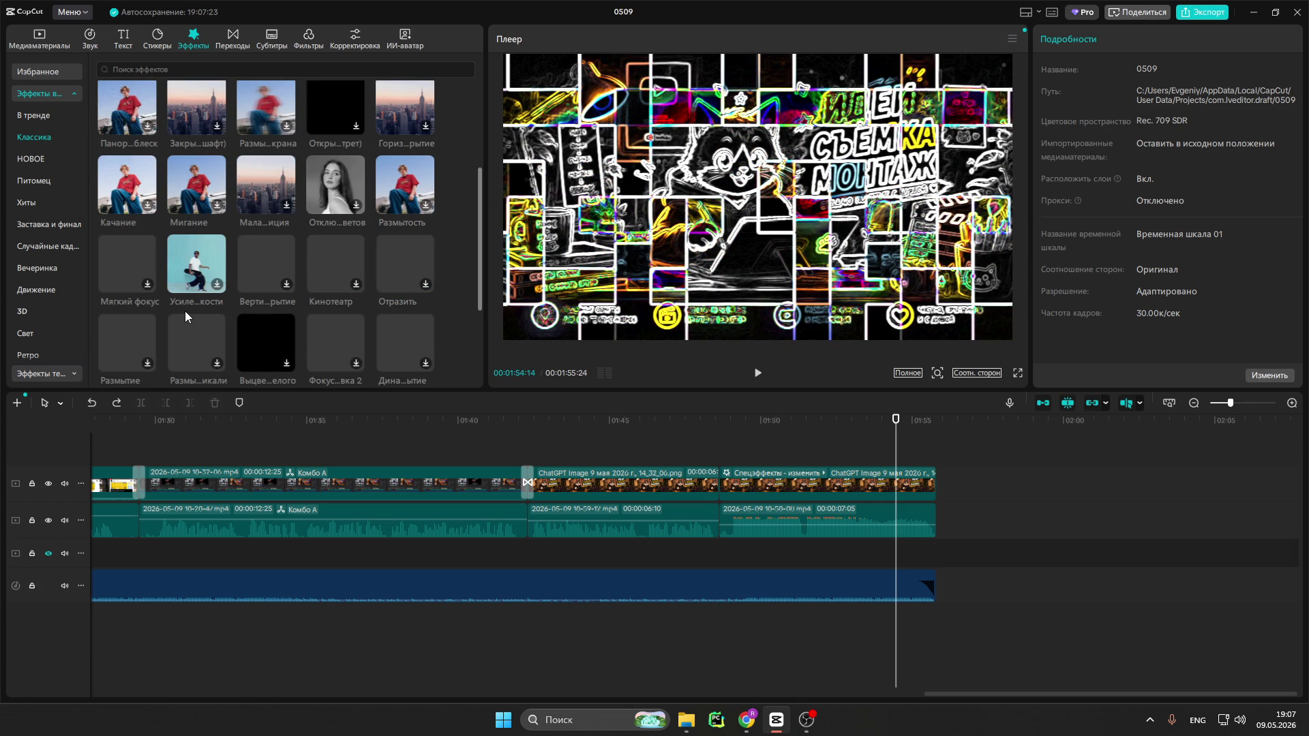
{"action": "scroll", "coordinate": [189, 313], "scroll_direction": "up", "scroll_amount": 5}
{"action": "scroll", "coordinate": [189, 302], "scroll_direction": "up", "scroll_amount": 5}
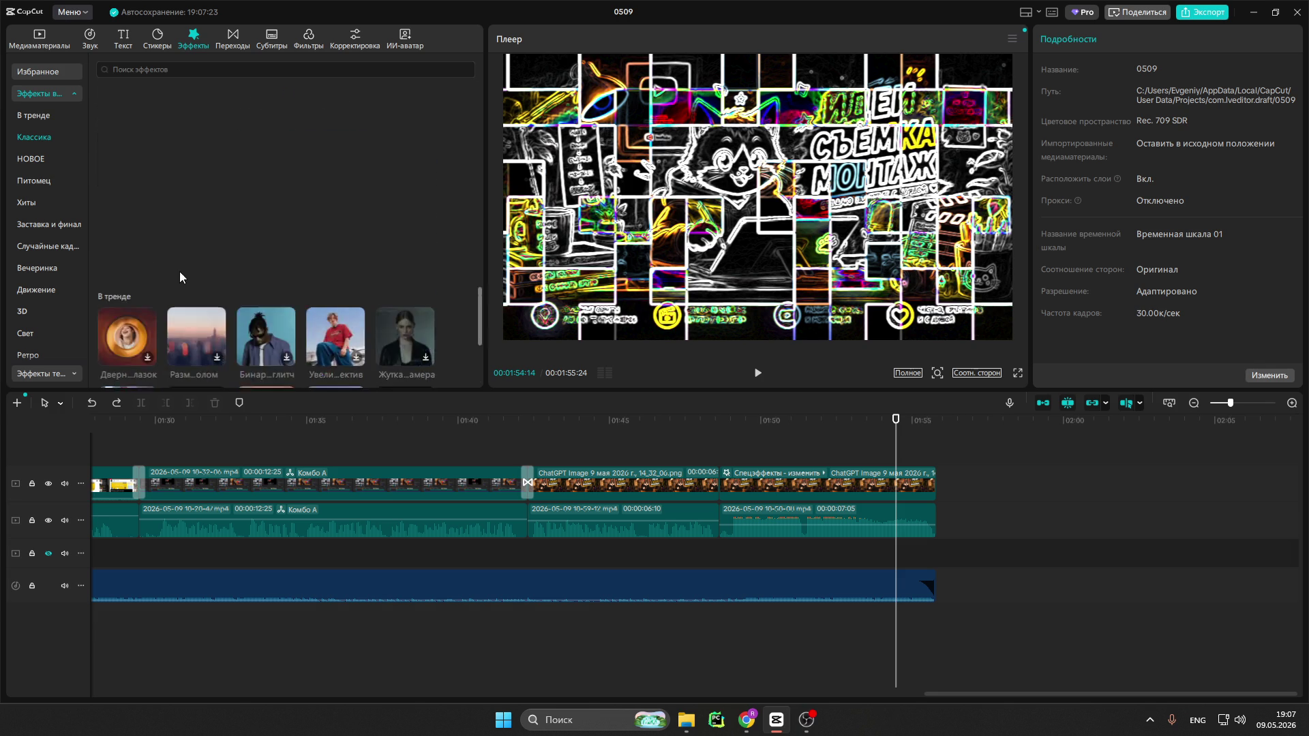
{"action": "left_click", "coordinate": [783, 447]}
{"action": "key", "text": "space"}
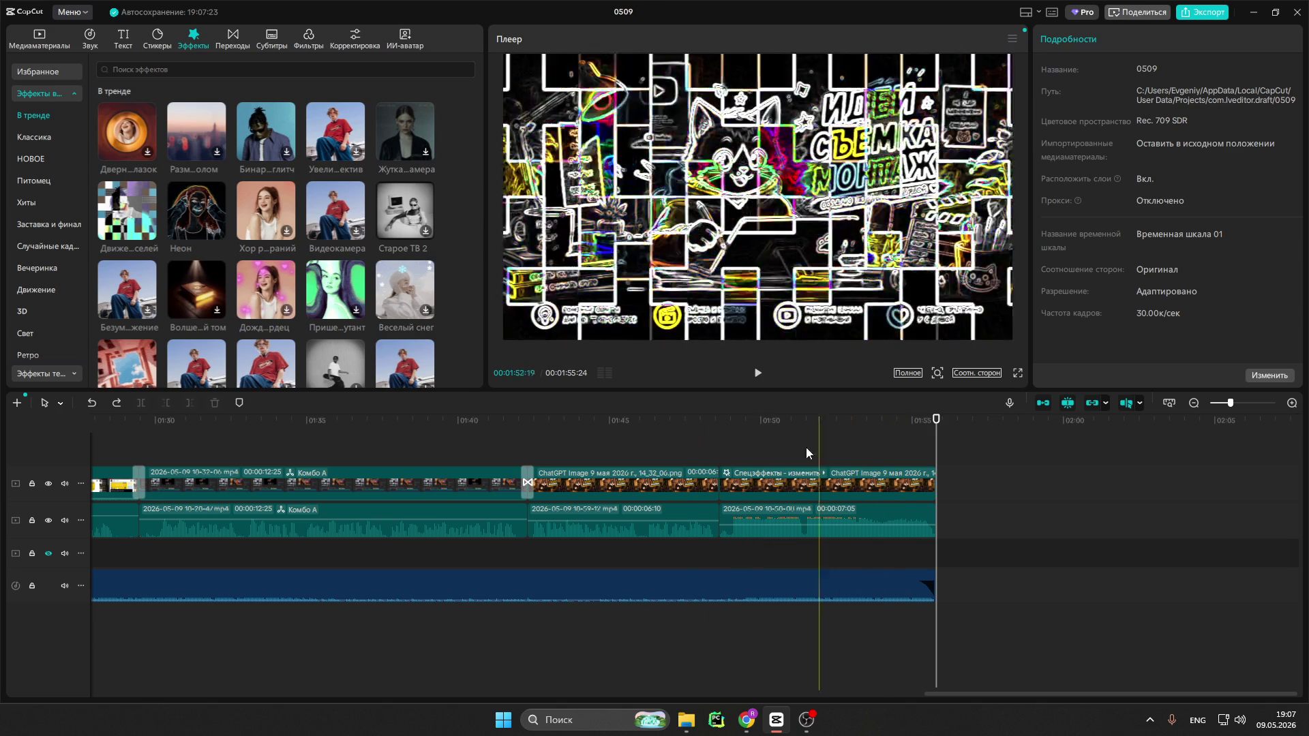
{"action": "left_click", "coordinate": [575, 420]}
{"action": "key", "text": "space"}
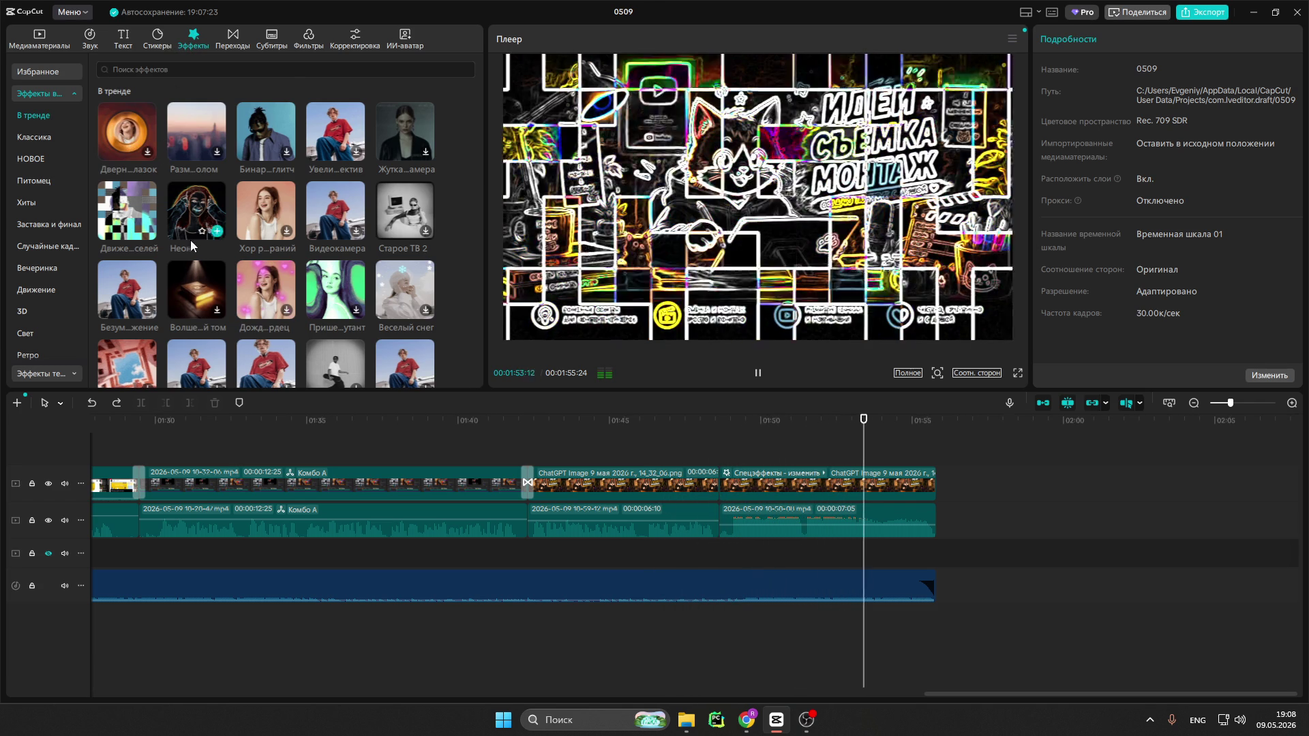
{"action": "scroll", "coordinate": [204, 280], "scroll_direction": "down", "scroll_amount": 1}
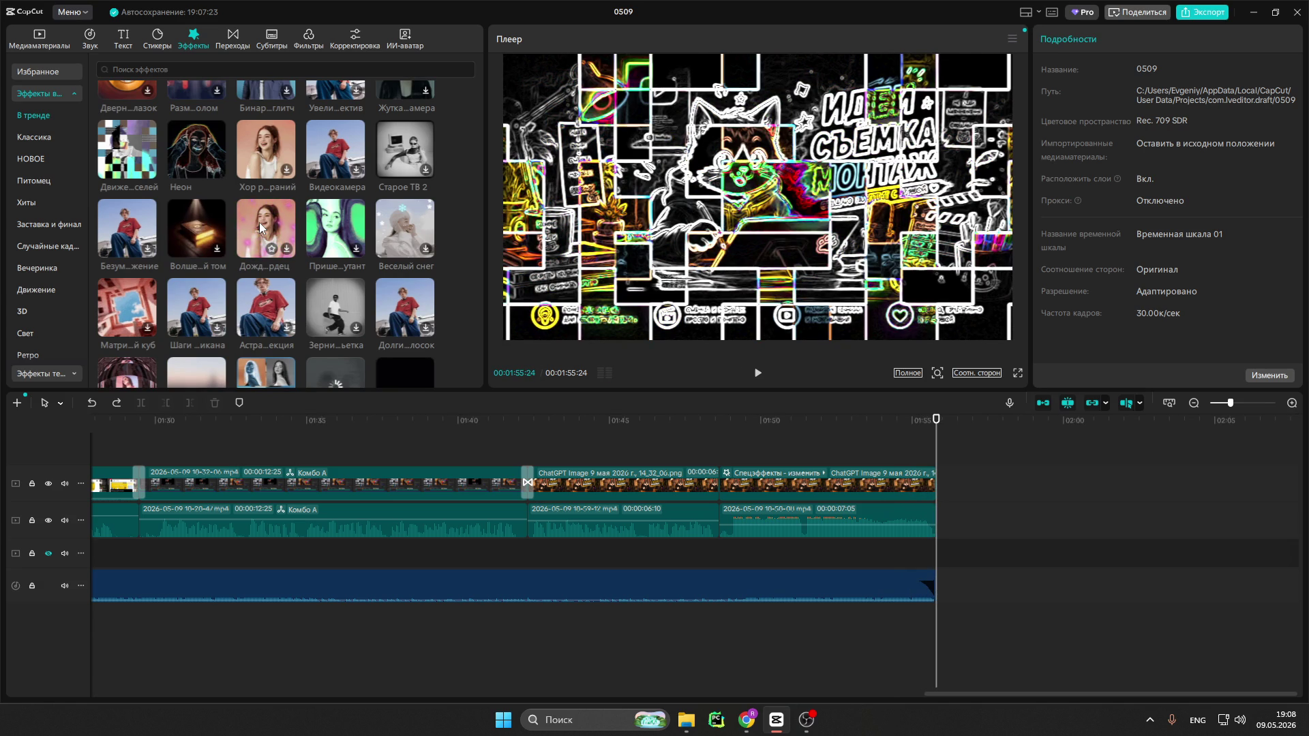
{"action": "mouse_move", "coordinate": [329, 224]}
{"action": "left_mouse_down"}
{"action": "mouse_move", "coordinate": [673, 442]}
{"action": "mouse_move", "coordinate": [773, 477]}
{"action": "left_mouse_up"}
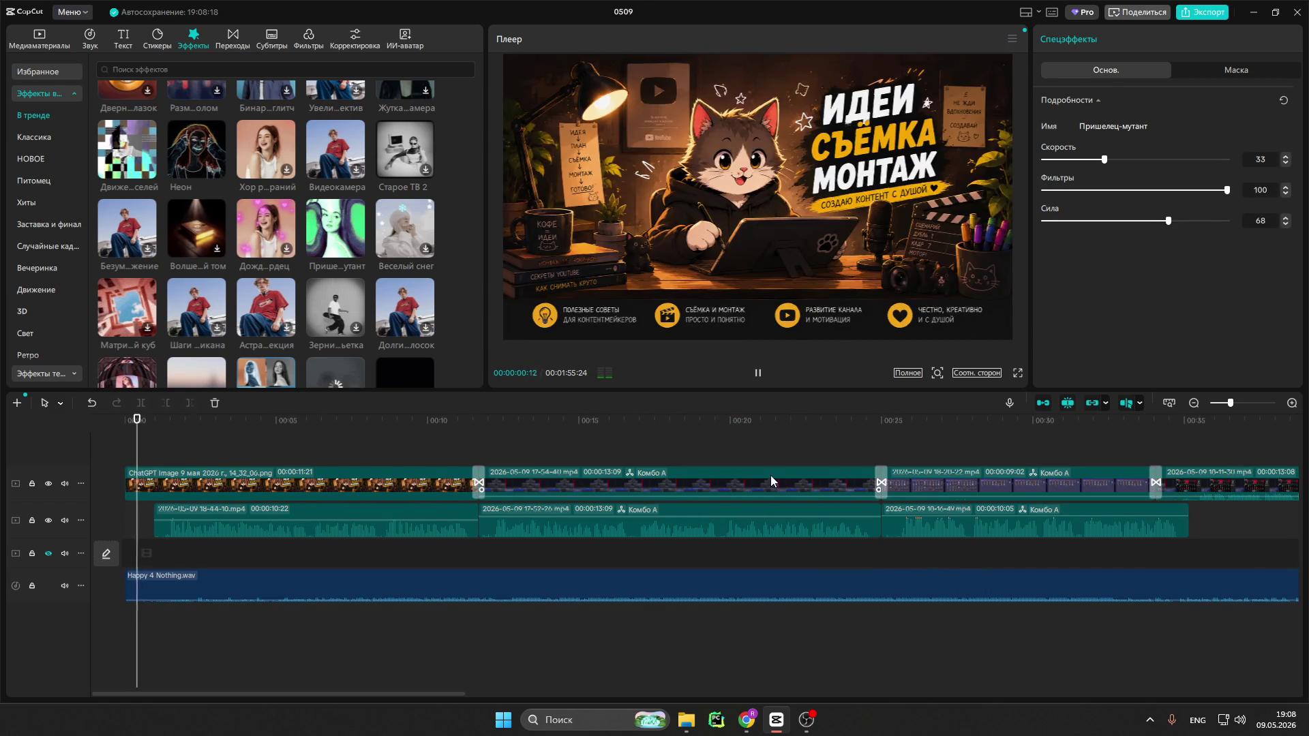
{"action": "mouse_move", "coordinate": [191, 632]}
{"action": "left_mouse_down"}
{"action": "mouse_move", "coordinate": [1298, 632]}
{"action": "mouse_move", "coordinate": [1225, 614]}
{"action": "left_mouse_up"}
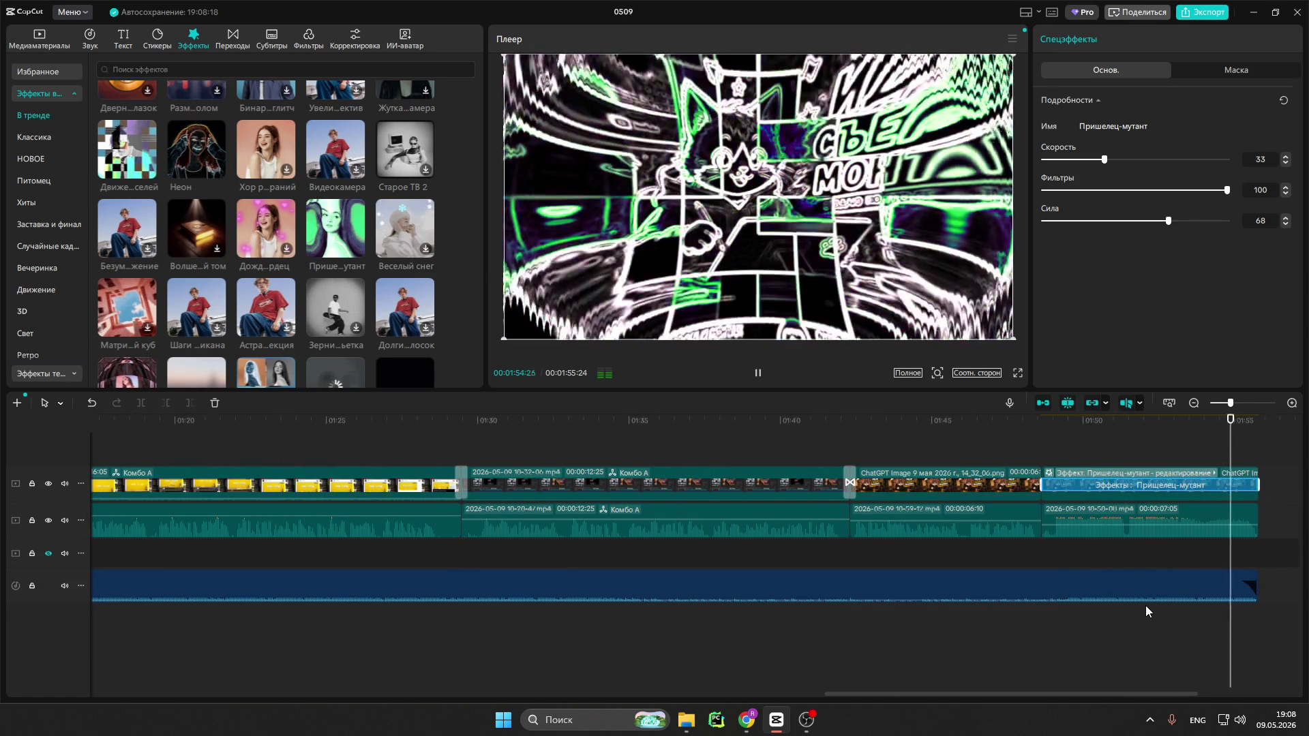
{"action": "left_click", "coordinate": [1128, 509]}
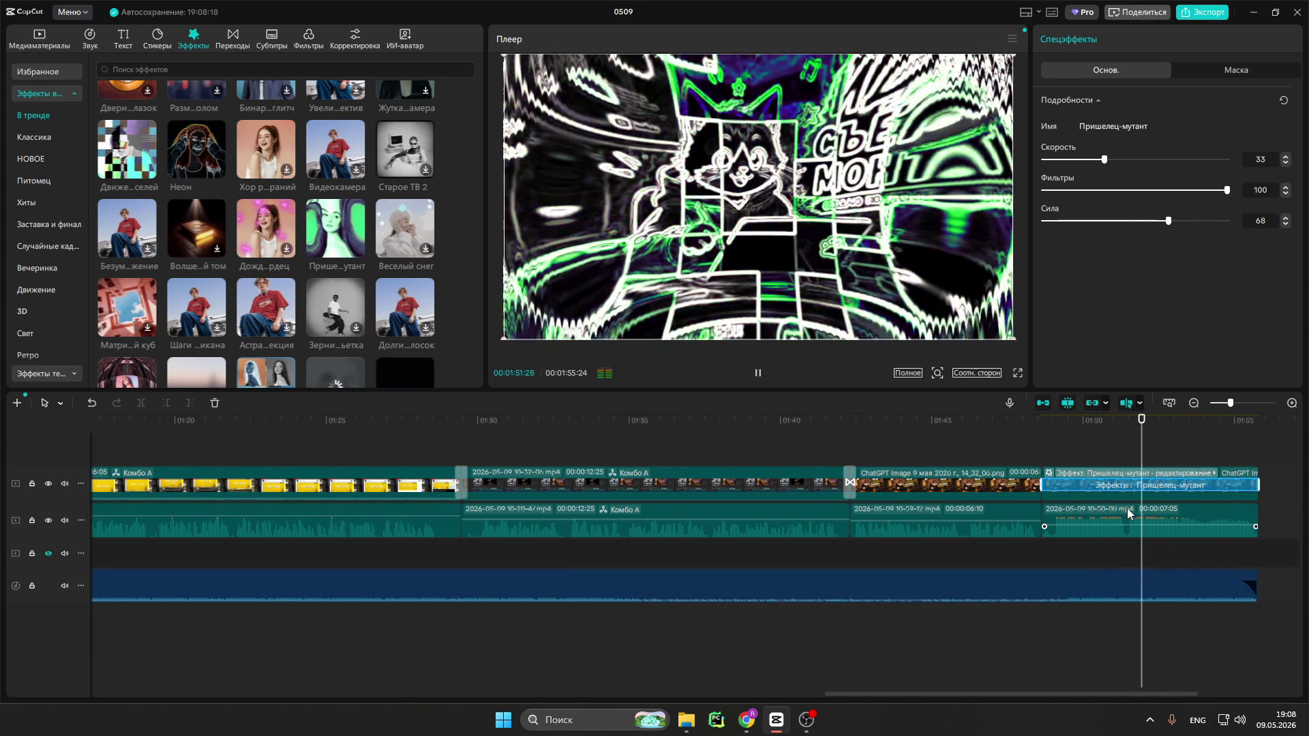
{"action": "key", "text": "ctrl+z"}
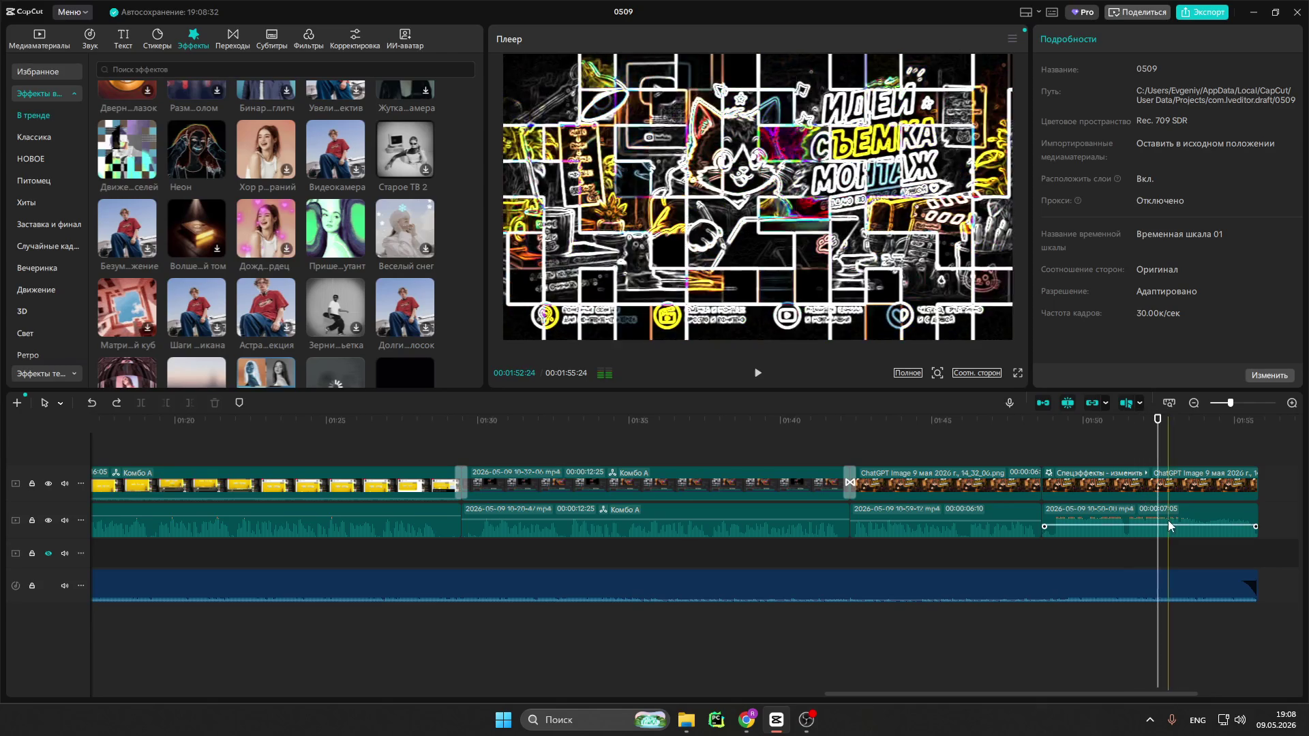
{"action": "key", "text": "Home"}
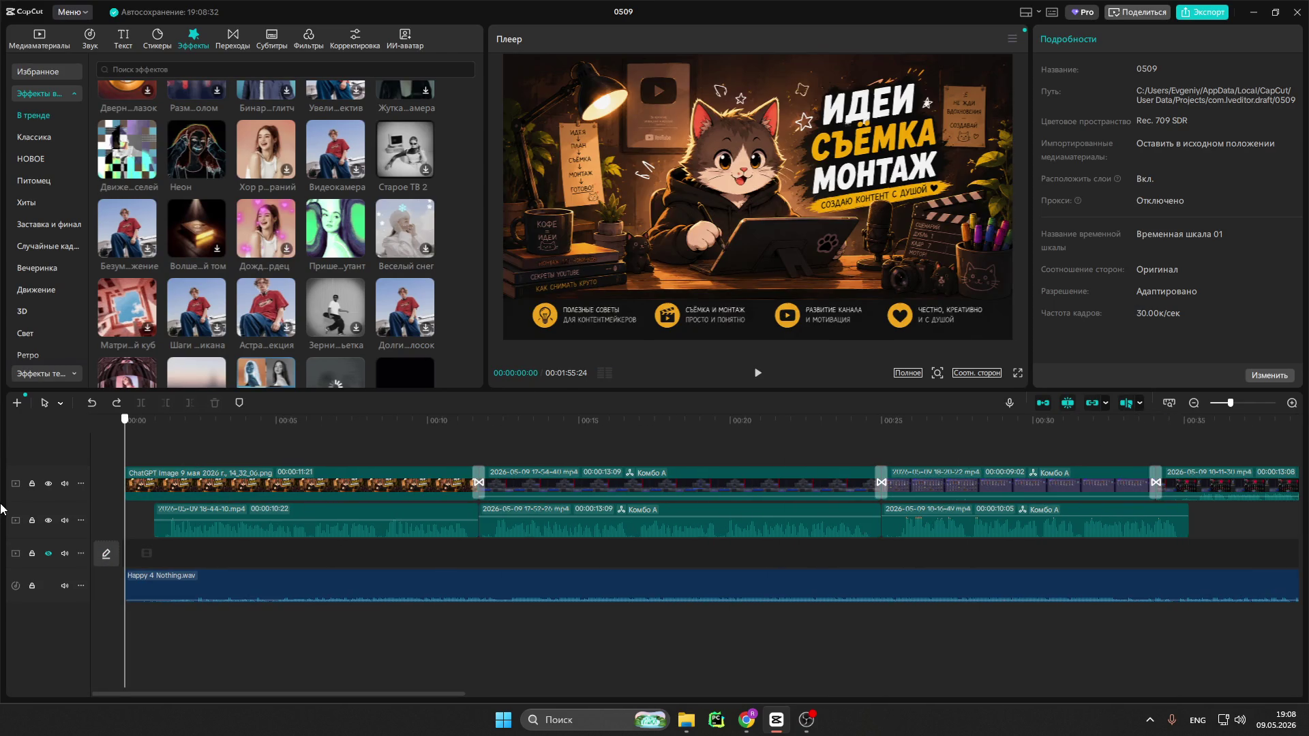
{"action": "mouse_move", "coordinate": [124, 513]}
{"action": "left_mouse_down"}
{"action": "mouse_move", "coordinate": [1296, 525]}
{"action": "mouse_move", "coordinate": [1086, 534]}
{"action": "left_mouse_up"}
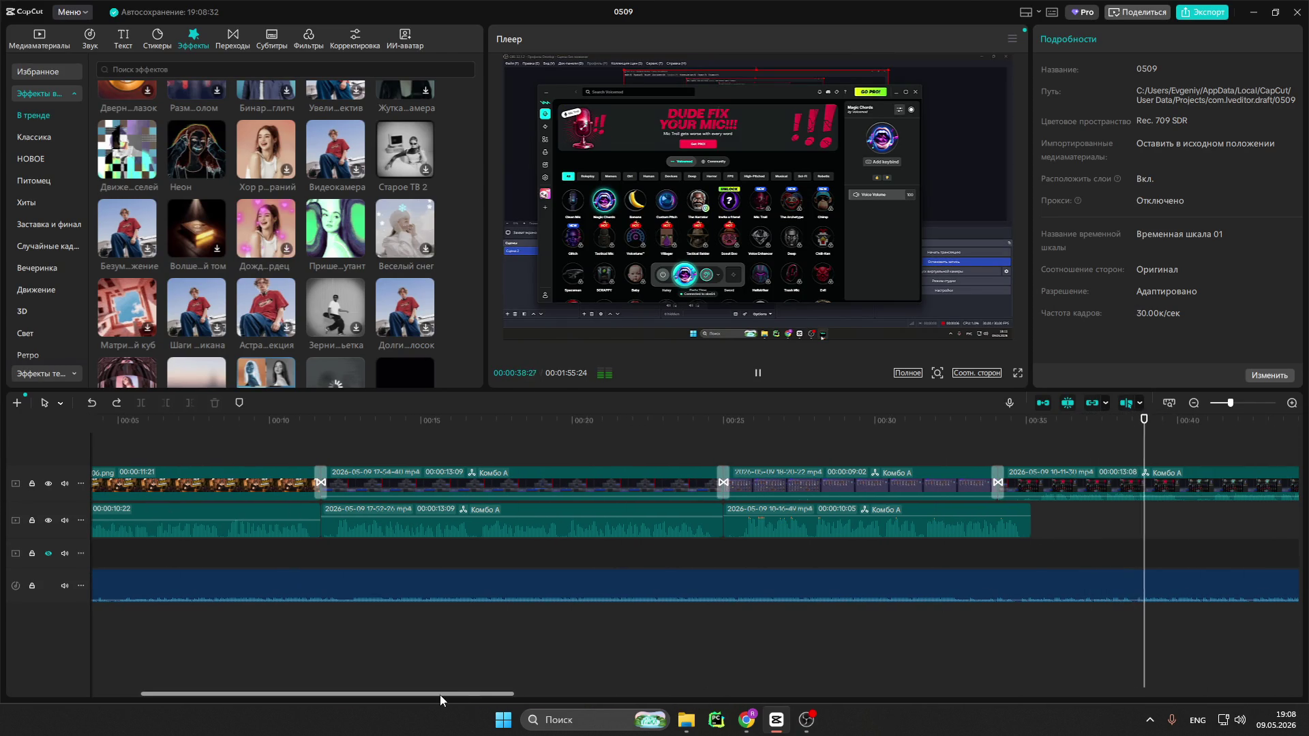
{"action": "left_click_drag", "start_coordinate": [512, 694], "coordinate": [706, 688]}
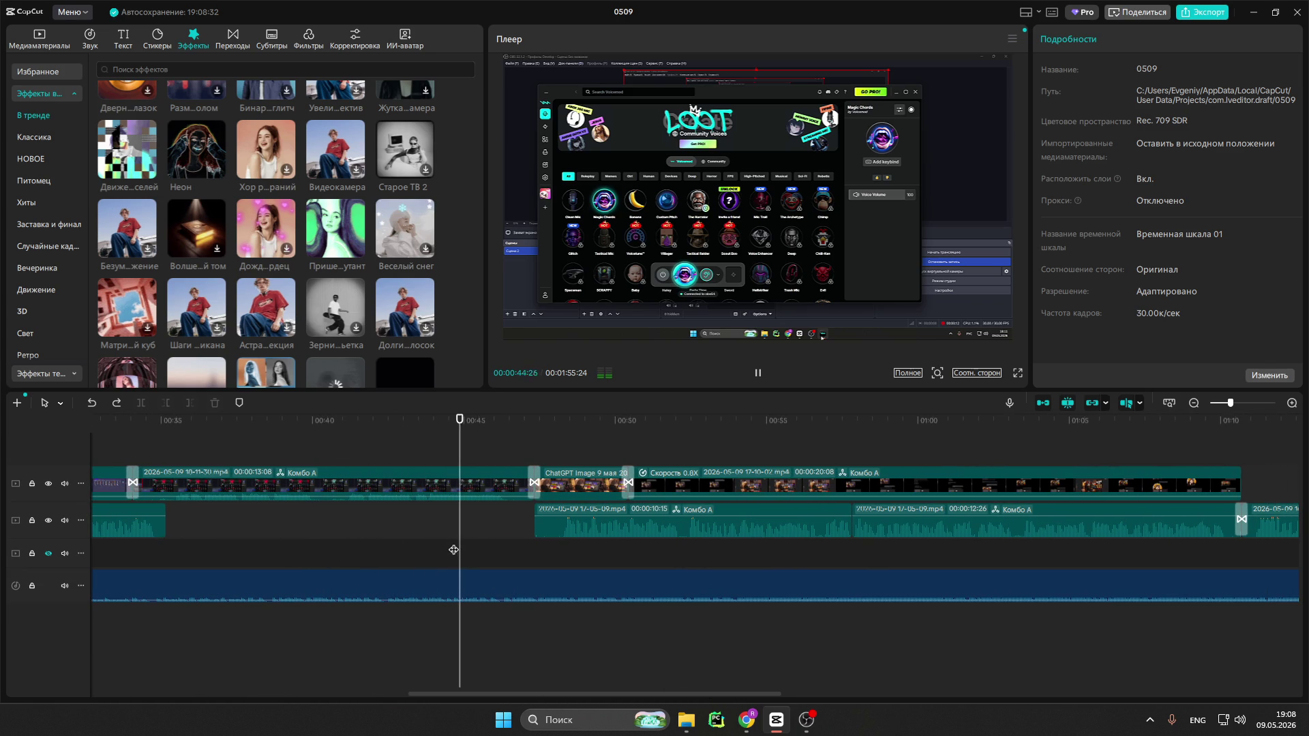
{"action": "mouse_move", "coordinate": [478, 545]}
{"action": "left_mouse_down"}
{"action": "mouse_move", "coordinate": [1296, 546]}
{"action": "mouse_move", "coordinate": [820, 530]}
{"action": "mouse_move", "coordinate": [853, 521]}
{"action": "left_mouse_up"}
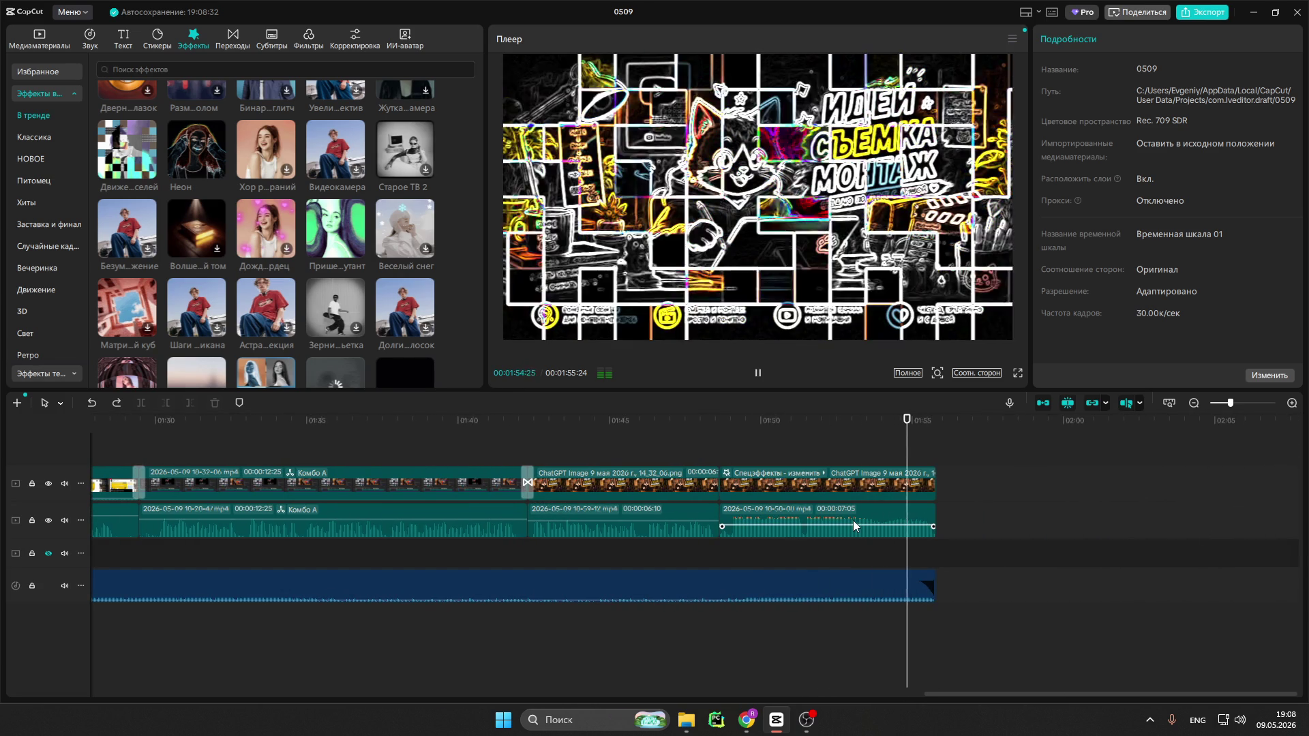
{"action": "key", "text": "space"}
{"action": "key", "text": "space"}
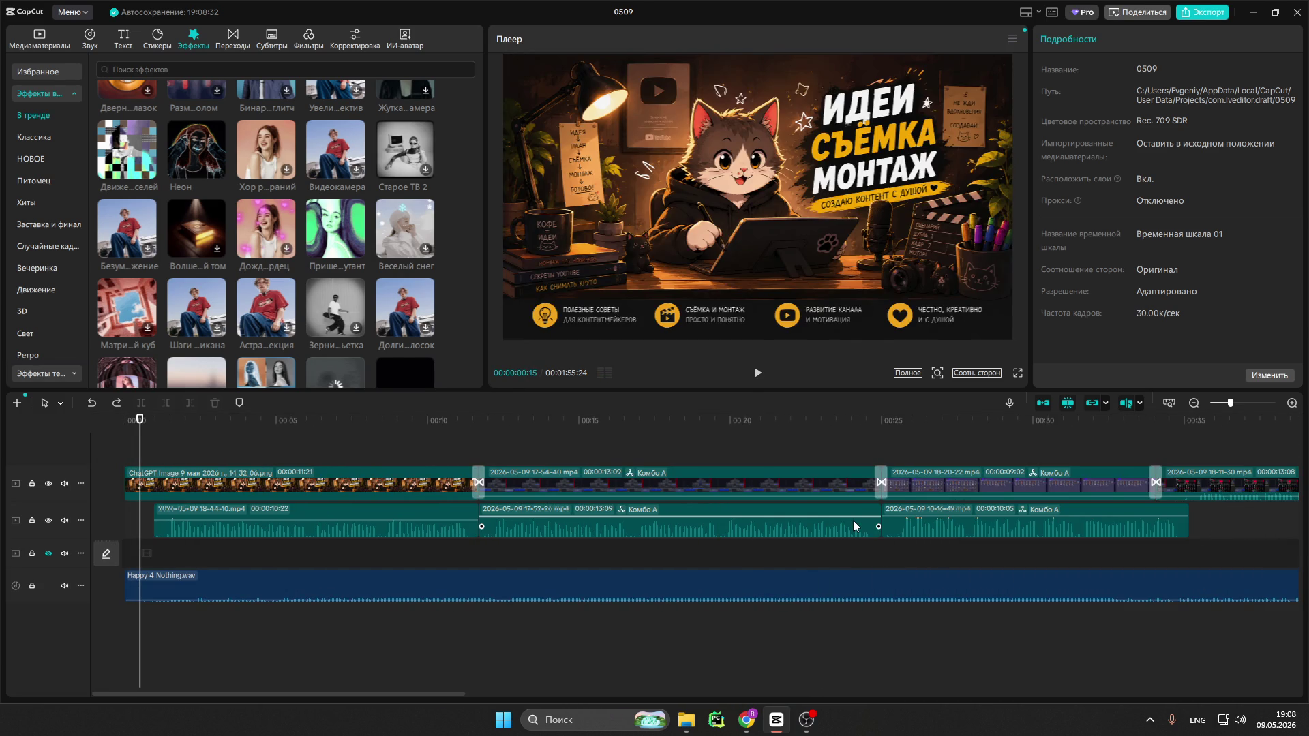
{"action": "mouse_move", "coordinate": [138, 509]}
{"action": "left_mouse_down"}
{"action": "mouse_move", "coordinate": [1303, 518]}
{"action": "mouse_move", "coordinate": [1187, 541]}
{"action": "mouse_move", "coordinate": [917, 546]}
{"action": "left_mouse_up"}
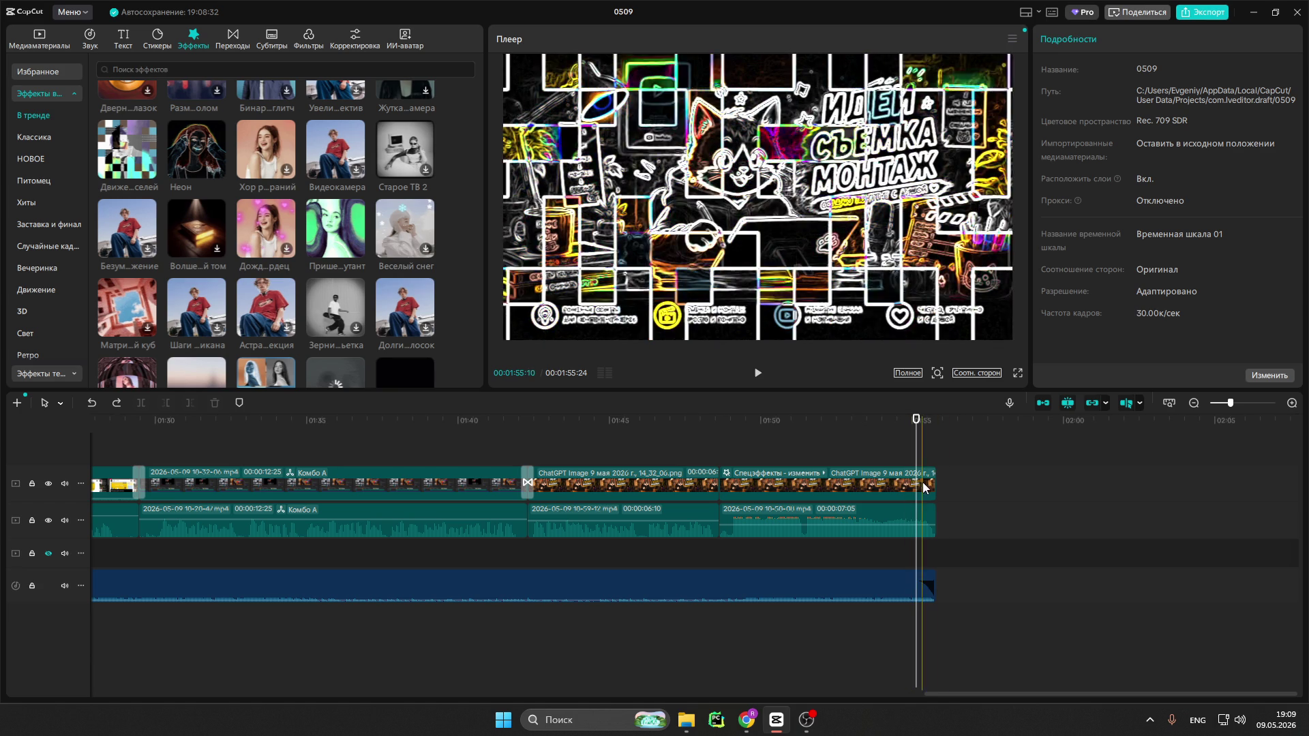
- Preview the Neon effect, browse the effects grid, and switch to the Классика category
{"action": "left_click", "coordinate": [222, 154]}
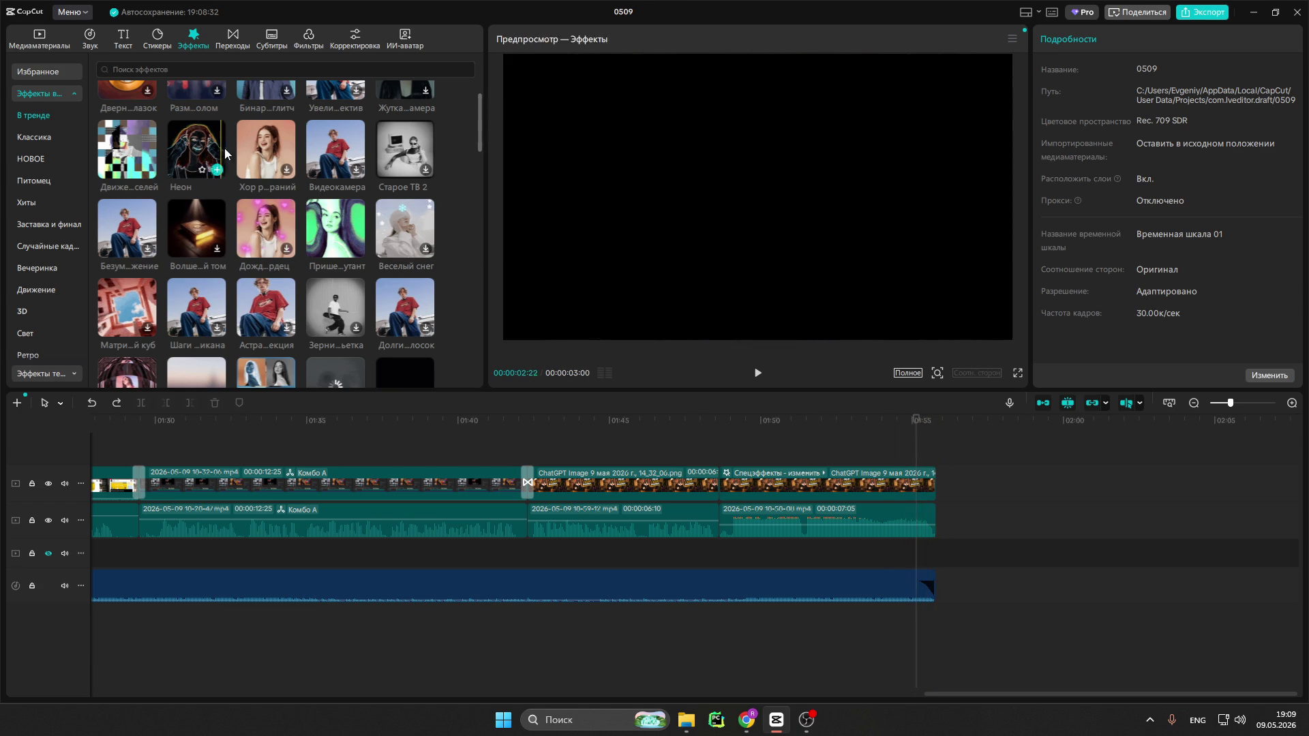
{"action": "scroll", "coordinate": [268, 178], "scroll_direction": "up", "scroll_amount": 2}
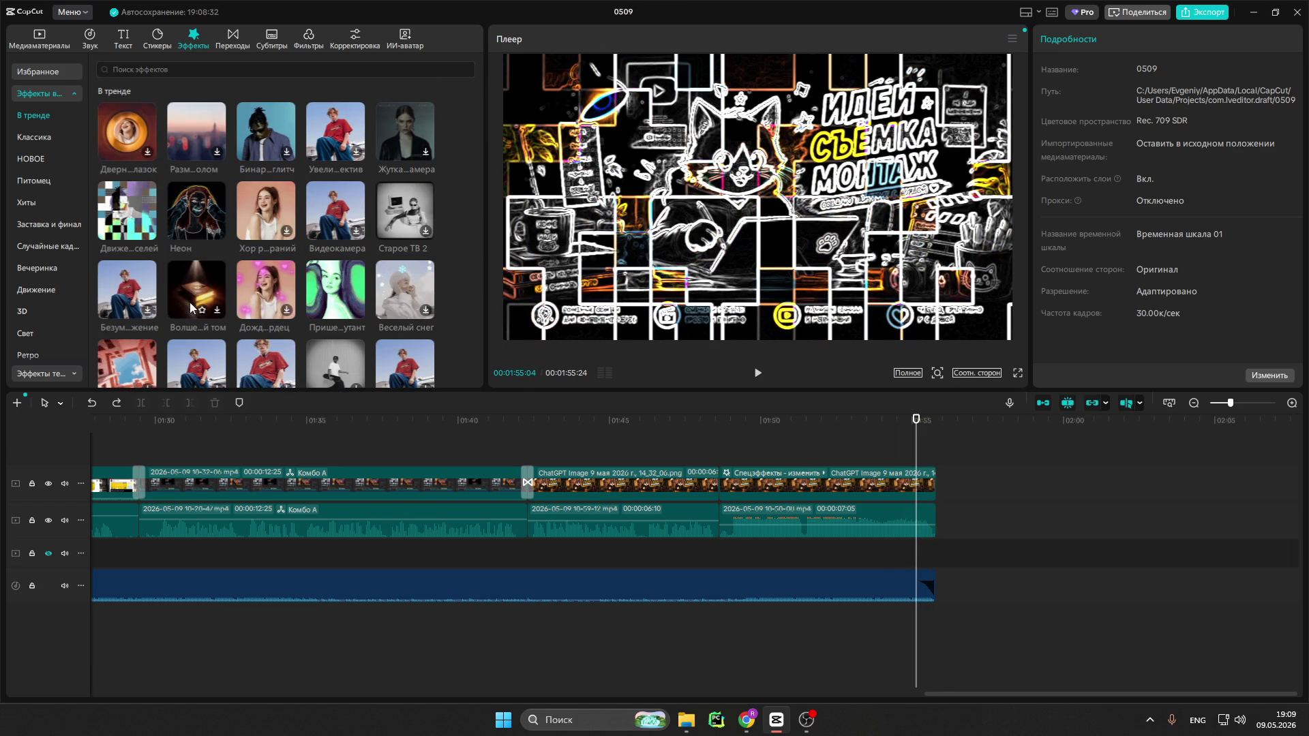
{"action": "scroll", "coordinate": [217, 332], "scroll_direction": "down", "scroll_amount": 5}
{"action": "scroll", "coordinate": [180, 351], "scroll_direction": "down", "scroll_amount": 4}
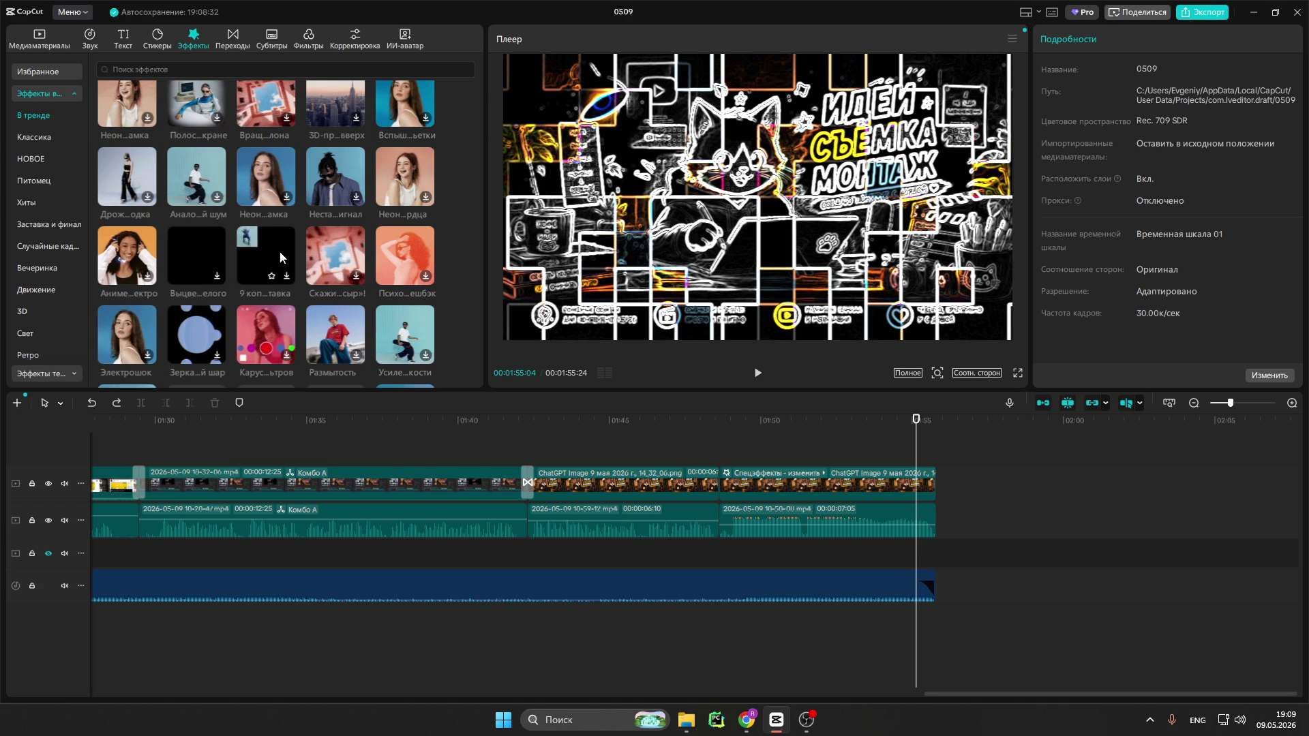
{"action": "scroll", "coordinate": [280, 252], "scroll_direction": "down", "scroll_amount": 10}
{"action": "scroll", "coordinate": [279, 273], "scroll_direction": "up", "scroll_amount": 8}
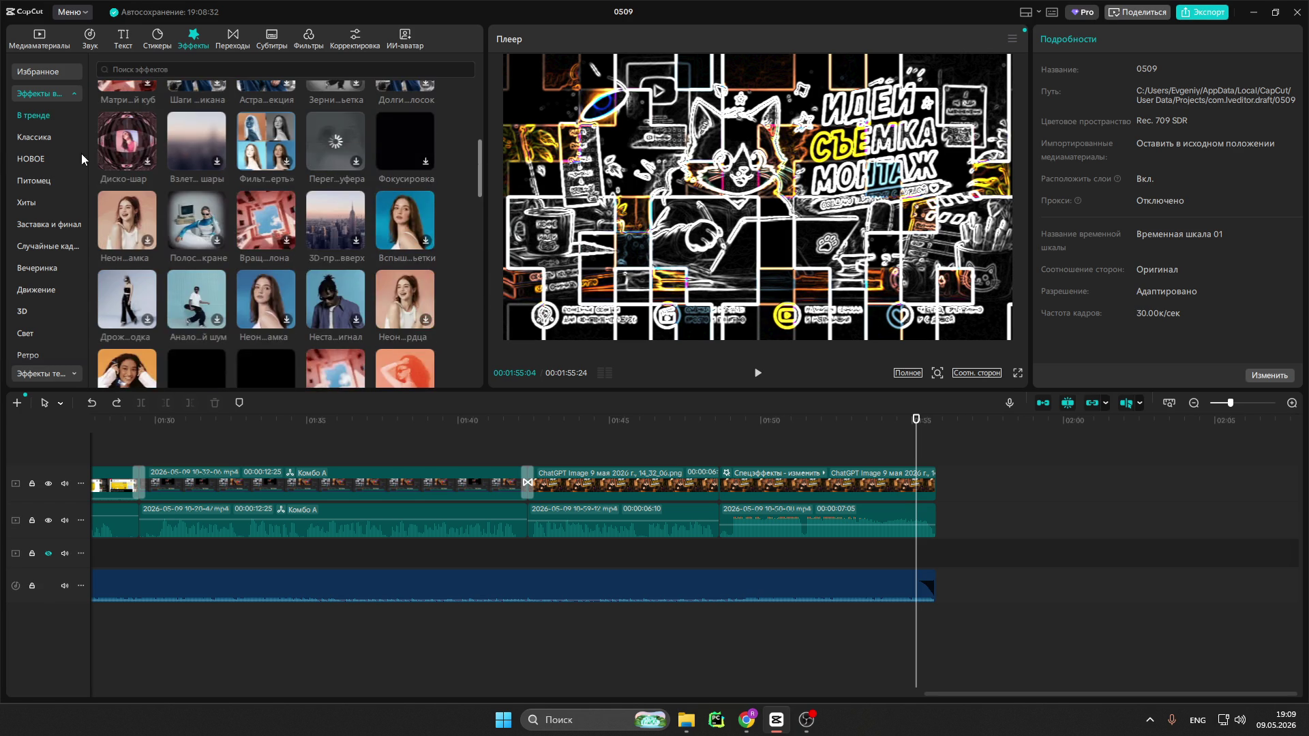
{"action": "left_click", "coordinate": [63, 138]}
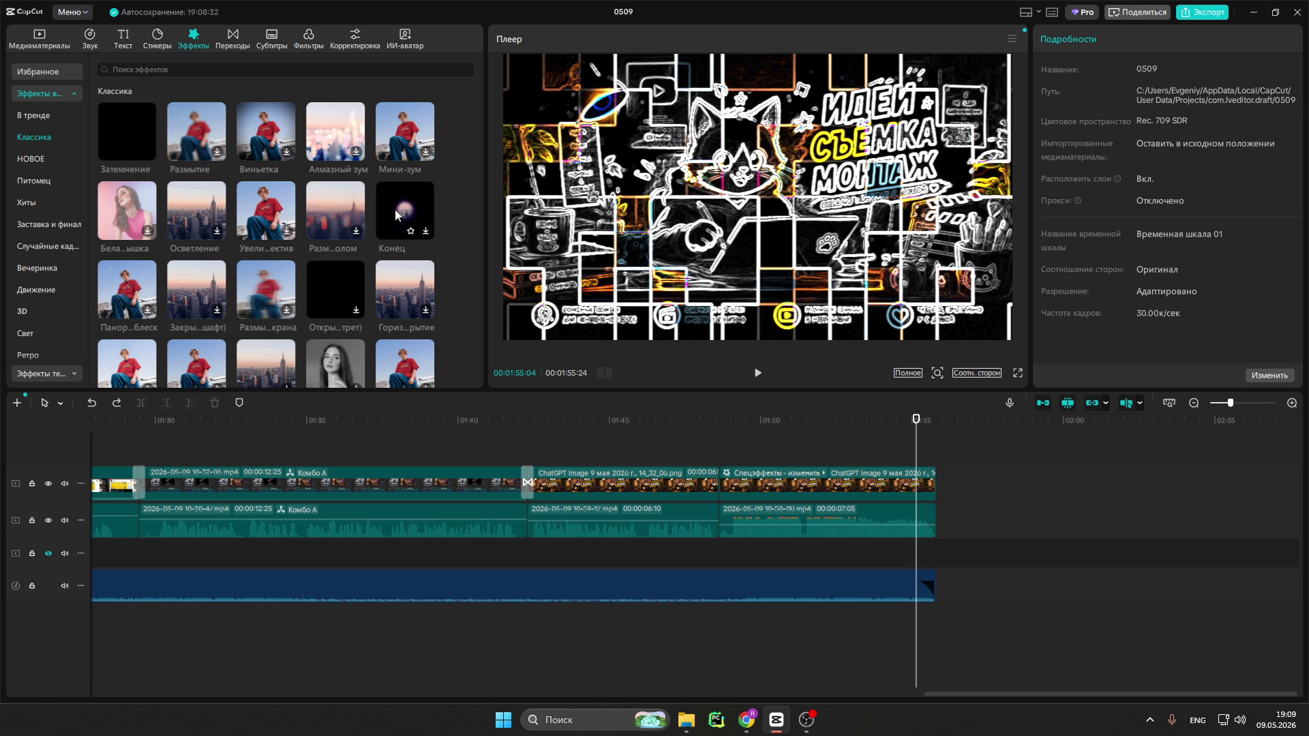
- Drop the Конец effect over the last clip and play the ending to check it
{"action": "left_click_drag", "start_coordinate": [394, 207], "coordinate": [914, 478]}
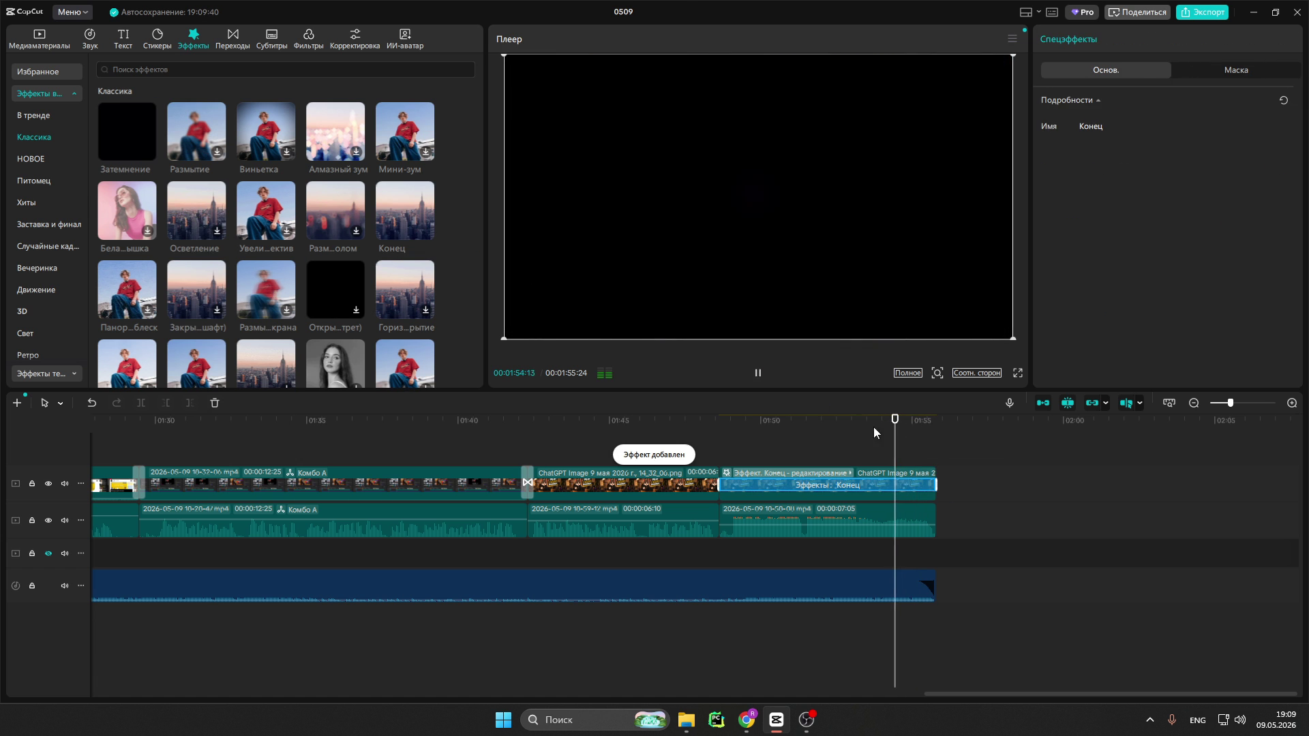
{"action": "left_click", "coordinate": [756, 372]}
{"action": "left_click", "coordinate": [660, 445]}
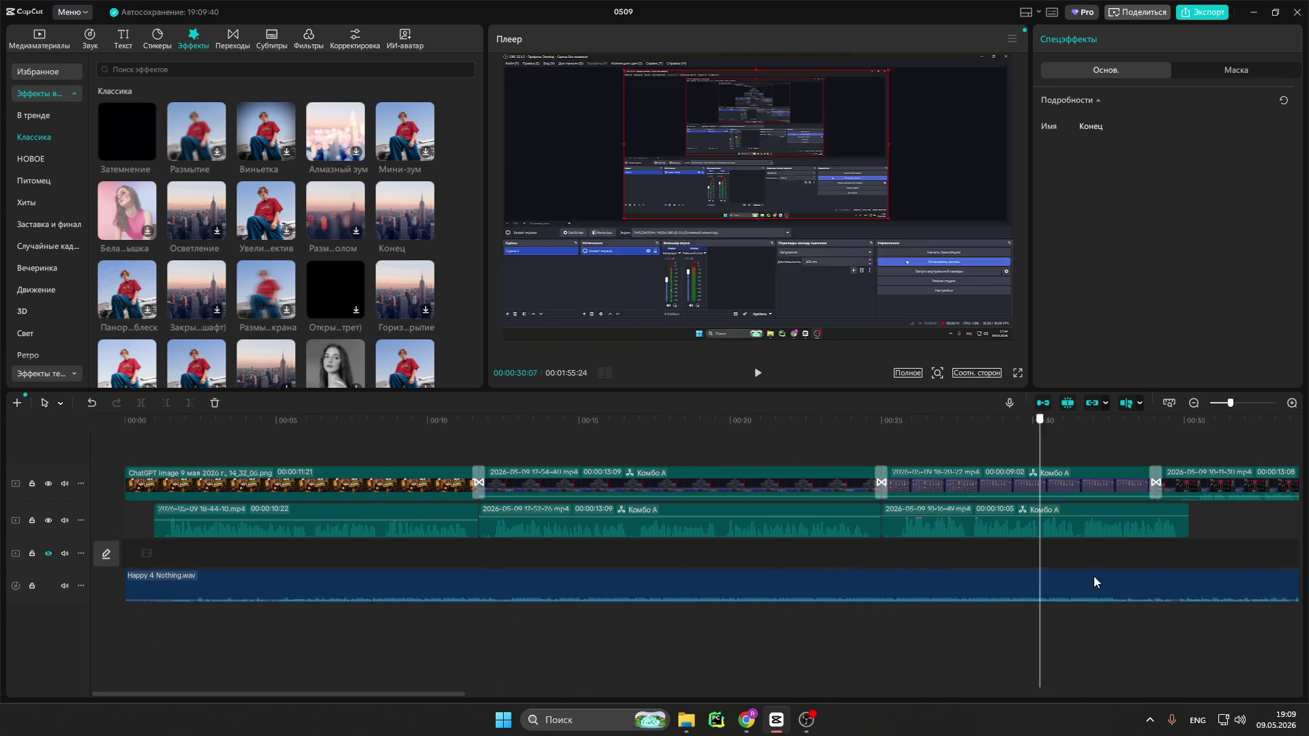
{"action": "left_click", "coordinate": [1275, 419]}
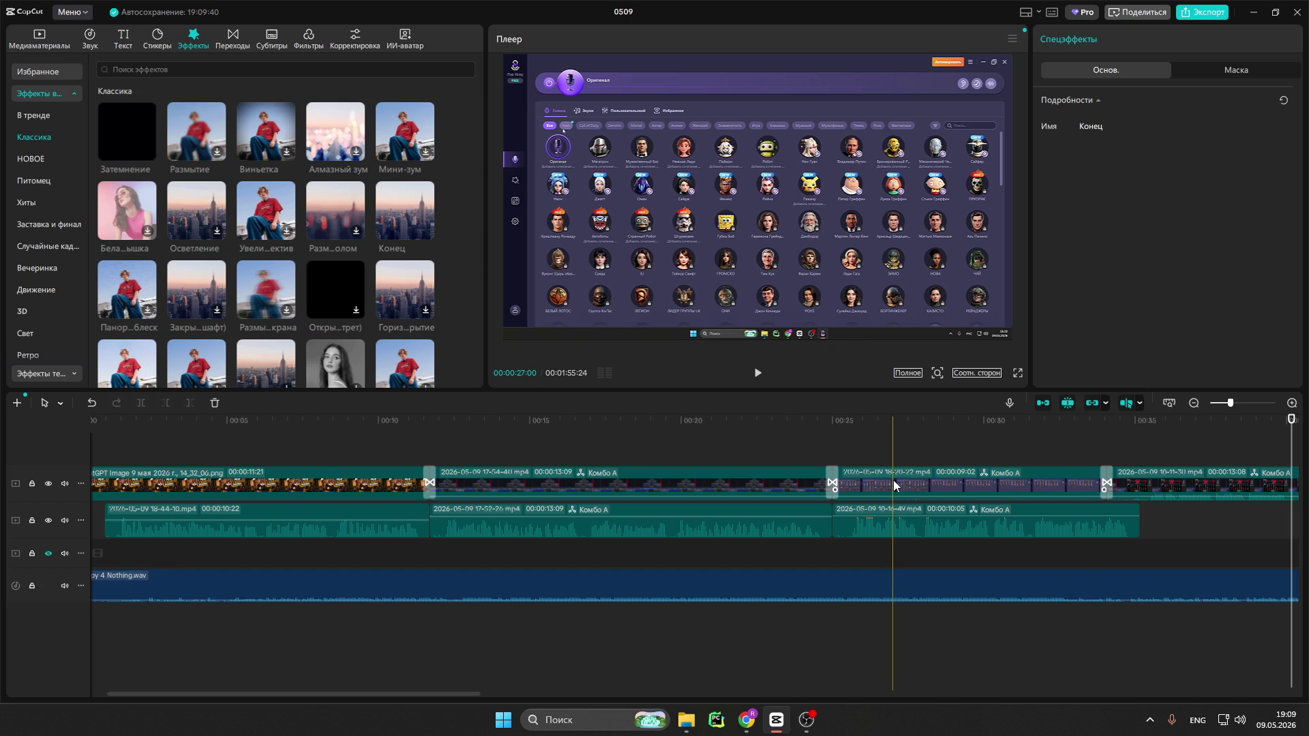
- Undo the Конец effect and trim the Happy 4 Nothing music to end with the video
{"action": "key", "text": "ctrl+z"}
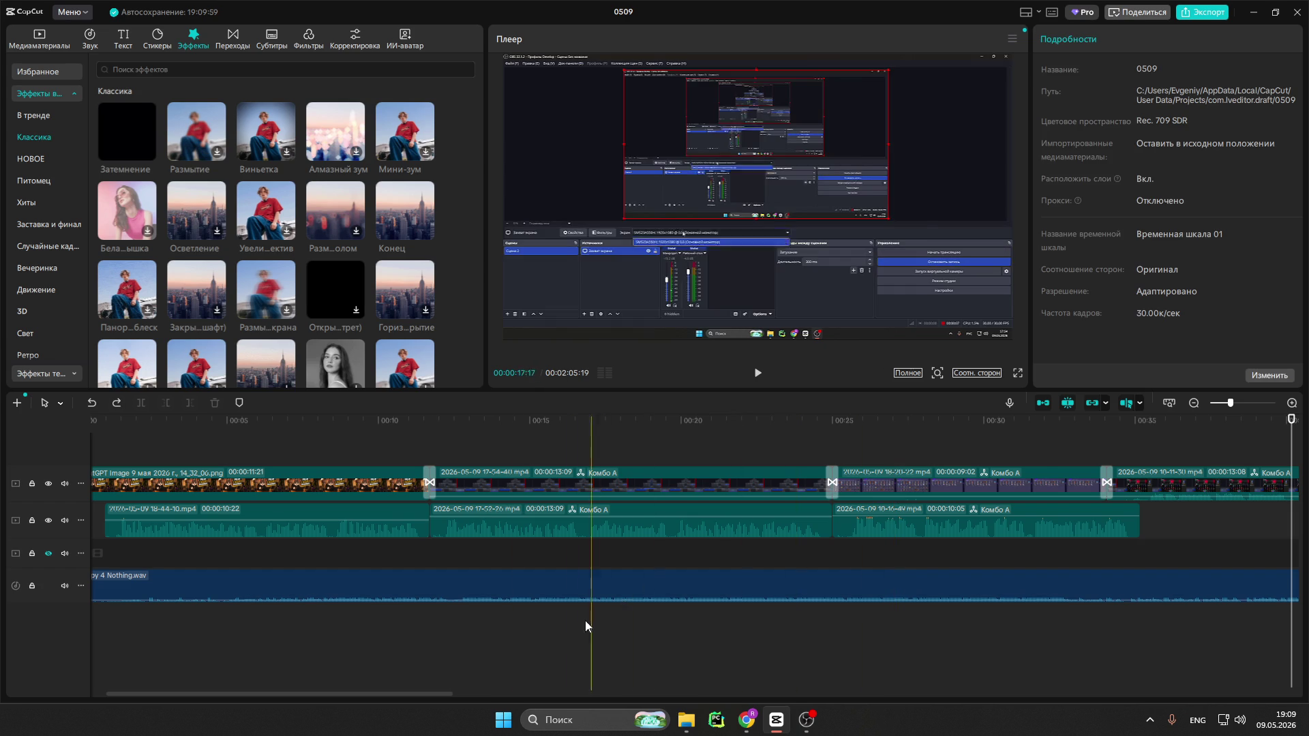
{"action": "left_click_drag", "start_coordinate": [422, 693], "coordinate": [1266, 678]}
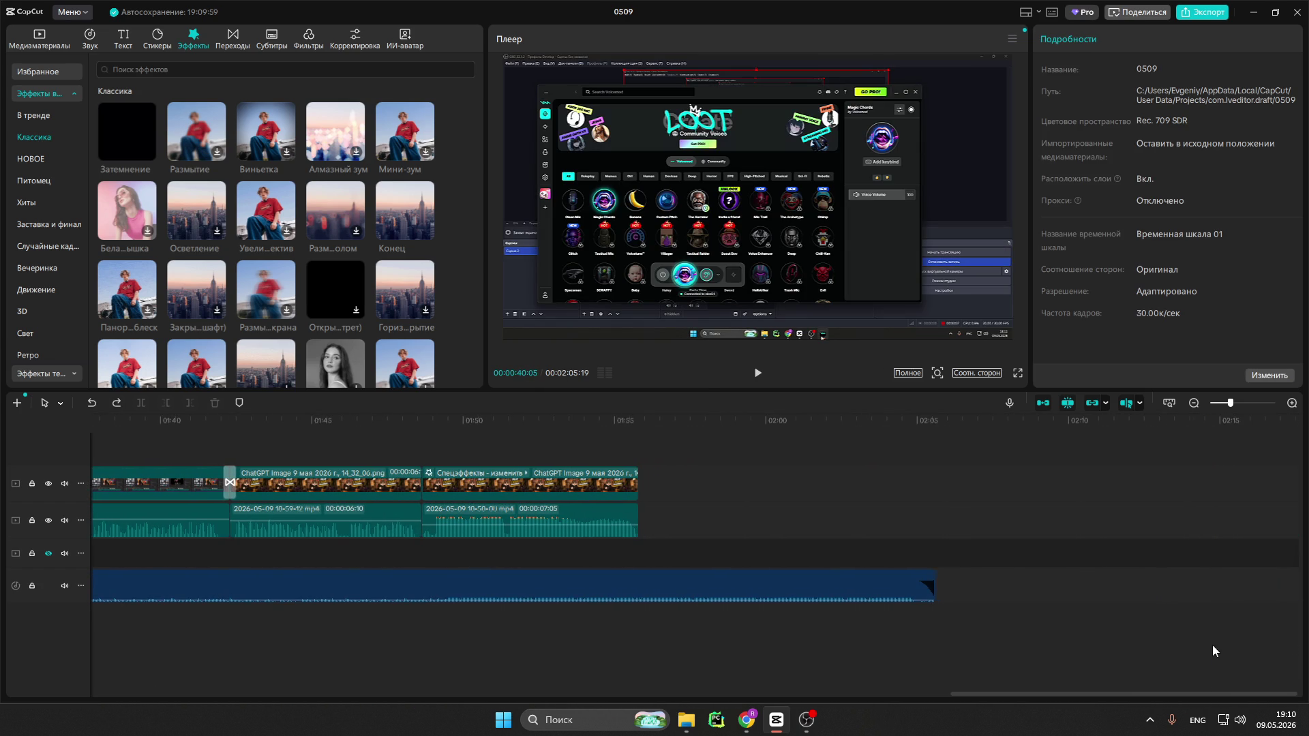
{"action": "left_click", "coordinate": [555, 470]}
{"action": "key", "text": "space"}
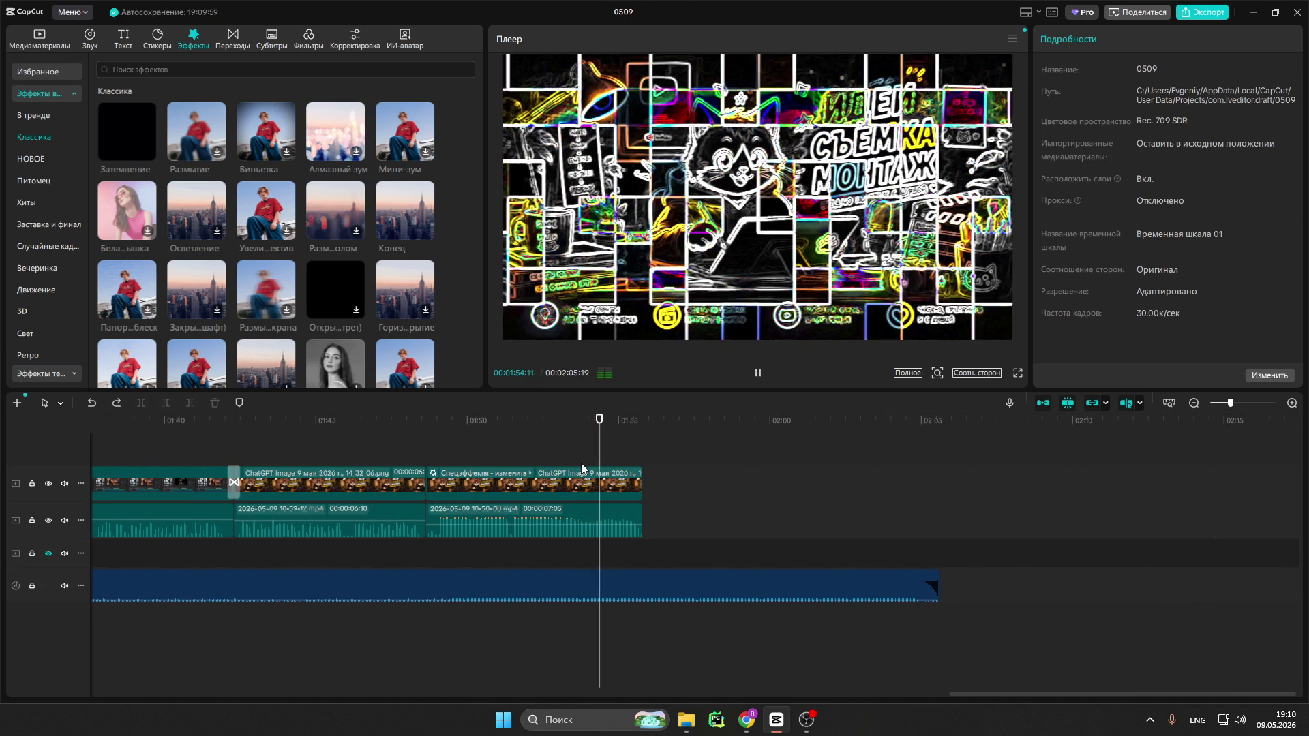
{"action": "key", "text": "space"}
{"action": "left_click_drag", "start_coordinate": [938, 586], "coordinate": [647, 564]}
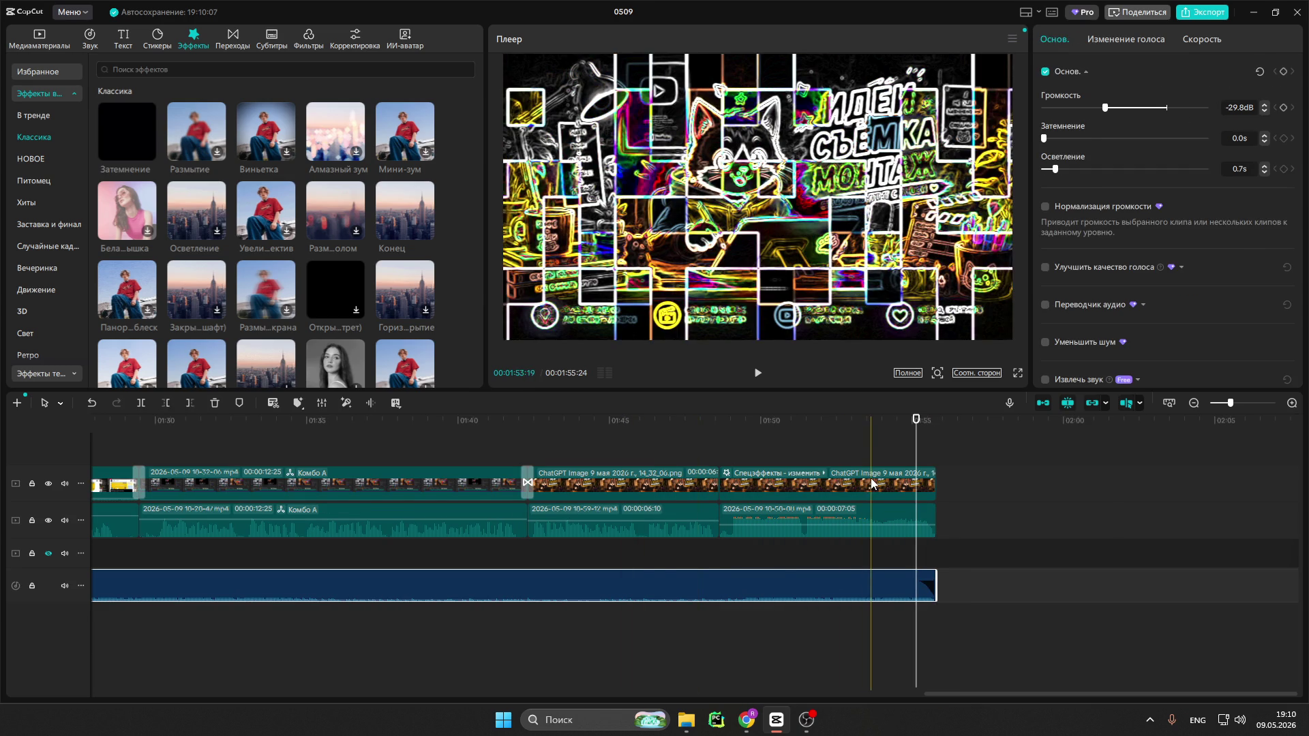
- Split the final clip at 01:52:06 and drag Конец toward the final piece
{"action": "left_click", "coordinate": [872, 484]}
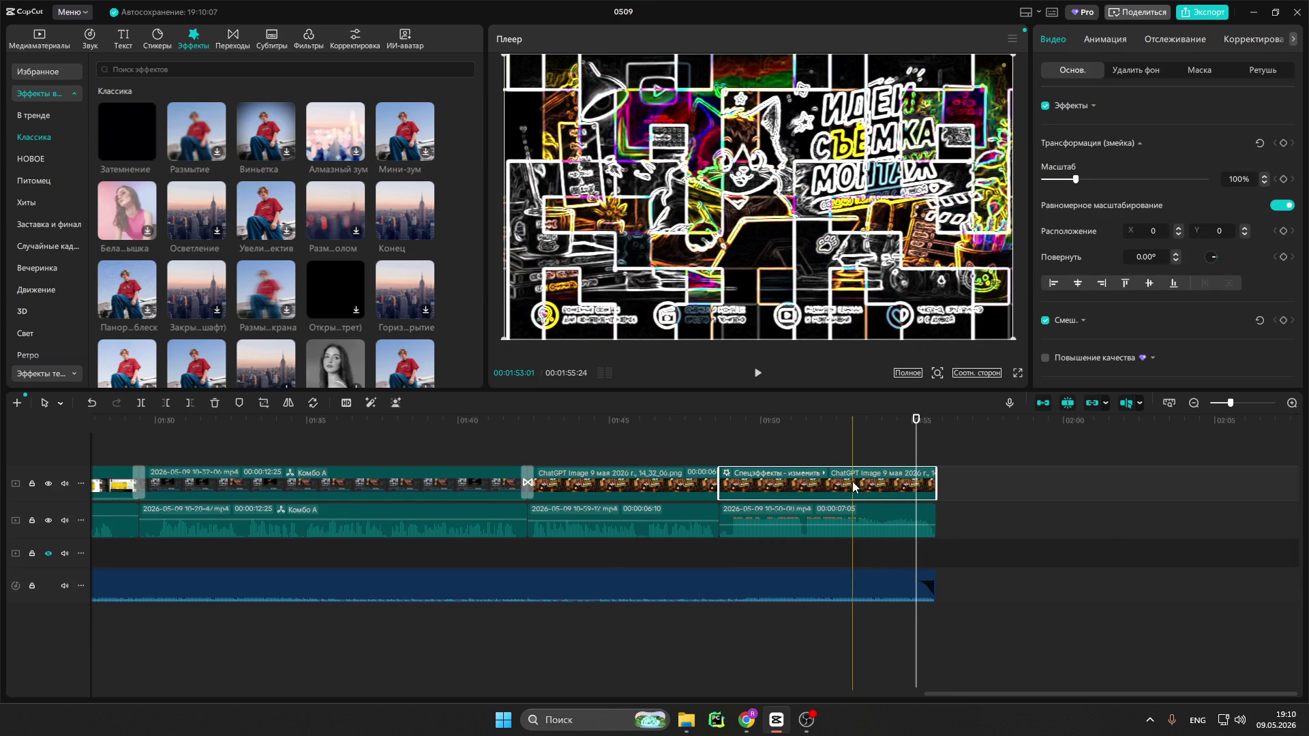
{"action": "left_click_drag", "start_coordinate": [914, 422], "coordinate": [827, 426]}
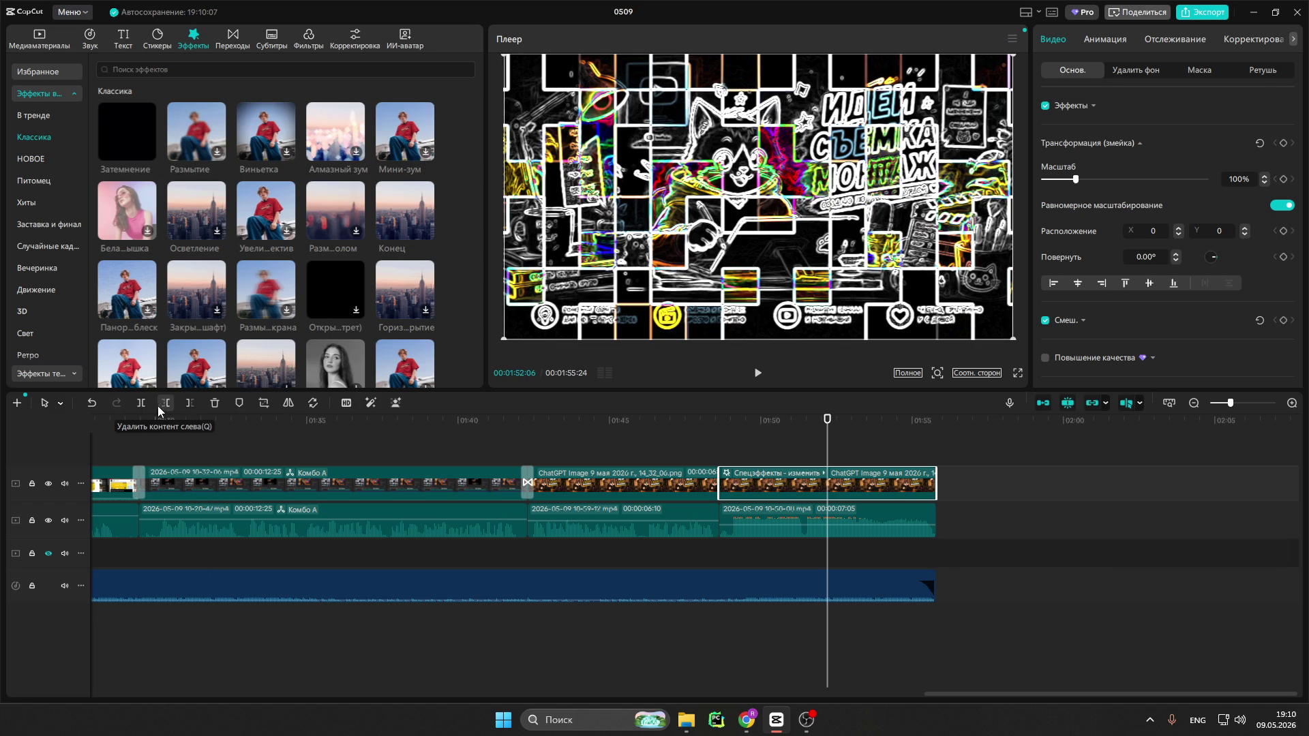
{"action": "left_click", "coordinate": [141, 403]}
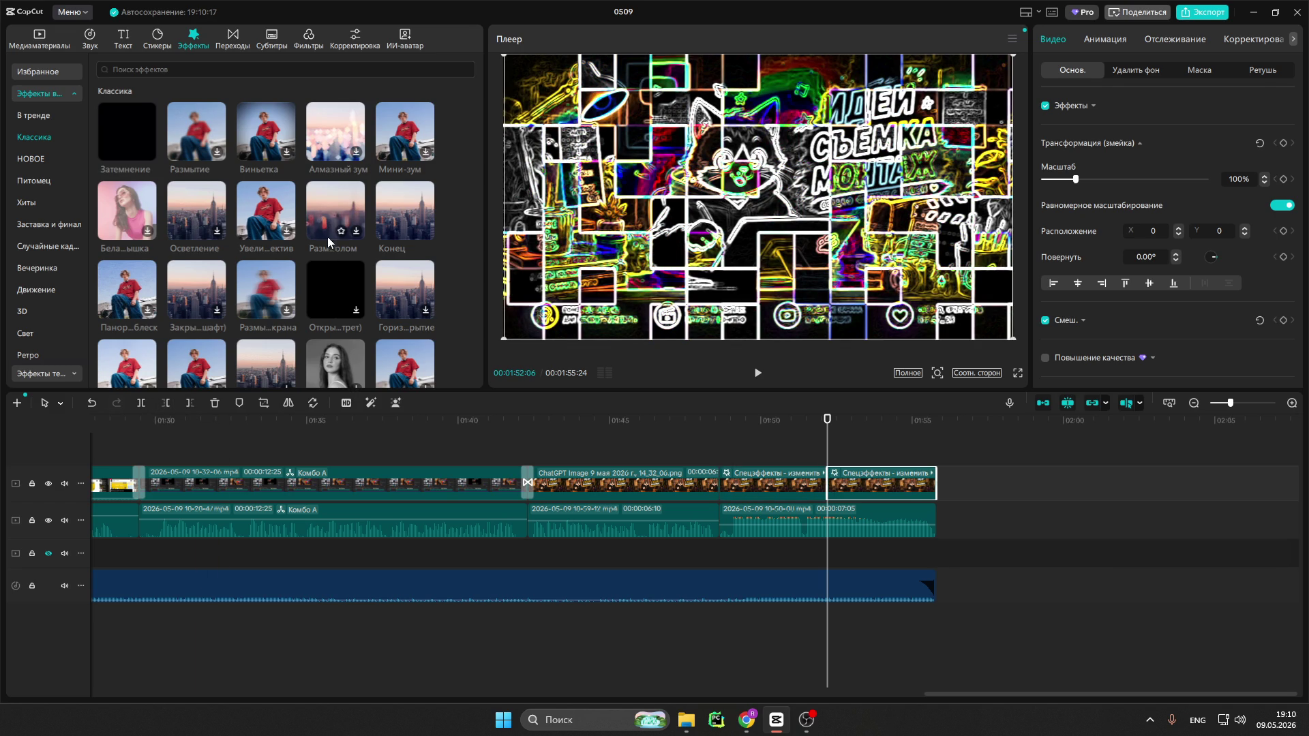
{"action": "mouse_move", "coordinate": [392, 217]}
{"action": "left_mouse_down"}
{"action": "mouse_move", "coordinate": [906, 433]}
{"action": "mouse_move", "coordinate": [911, 482]}
{"action": "mouse_move", "coordinate": [880, 482]}
{"action": "left_mouse_up"}
- Drop Конец onto the final split piece and return the timeline to the start
{"action": "left_click_drag", "start_coordinate": [828, 409], "coordinate": [741, 434]}
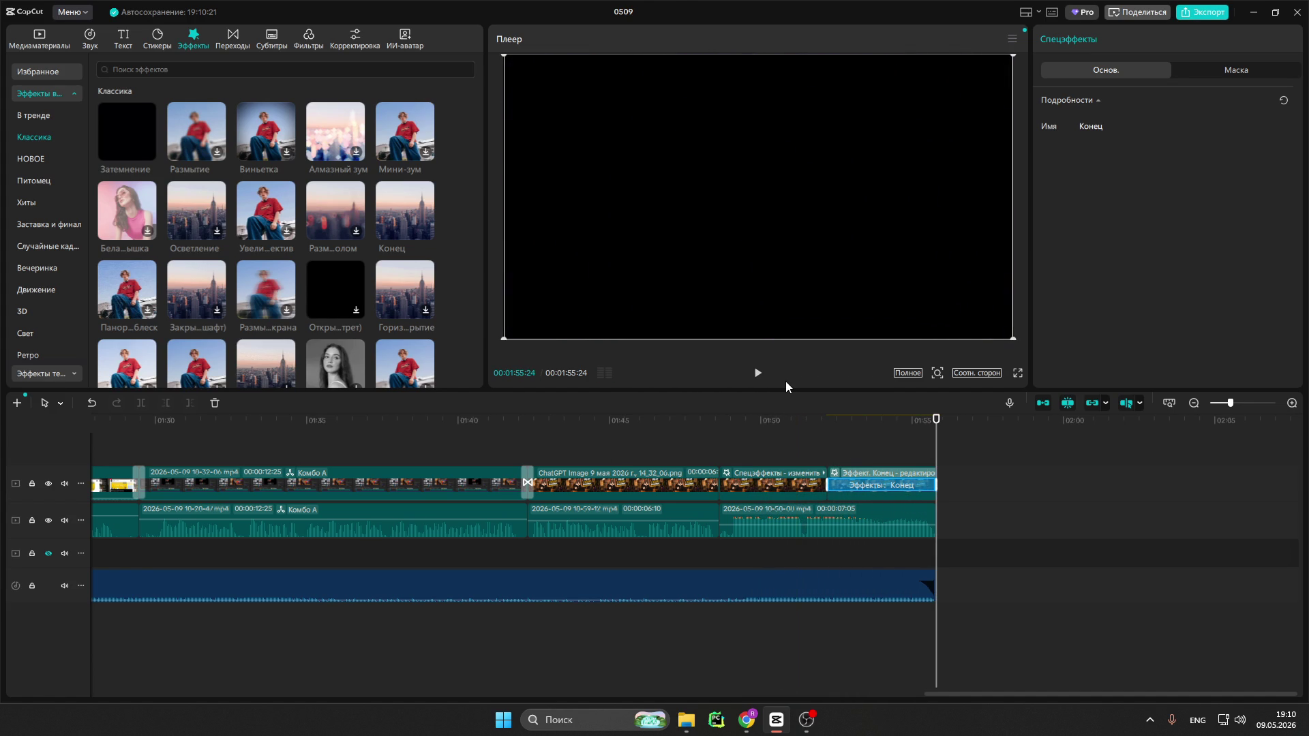
{"action": "mouse_move", "coordinate": [968, 694]}
{"action": "left_mouse_down"}
{"action": "mouse_move", "coordinate": [553, 707]}
{"action": "mouse_move", "coordinate": [230, 692]}
{"action": "mouse_move", "coordinate": [1069, 678]}
{"action": "mouse_move", "coordinate": [816, 681]}
{"action": "left_mouse_up"}
{"action": "scroll", "coordinate": [146, 640], "scroll_direction": "left", "scroll_amount": 10}
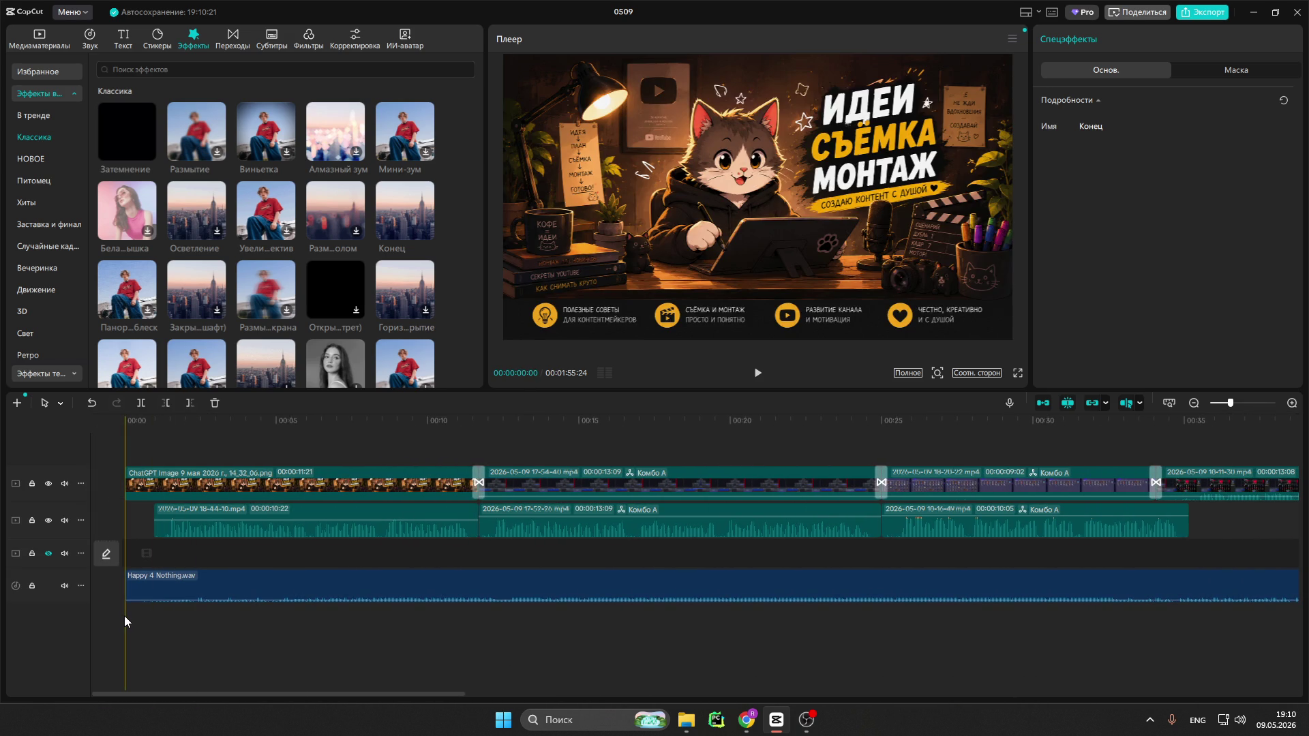
{"action": "left_click", "coordinate": [144, 624]}
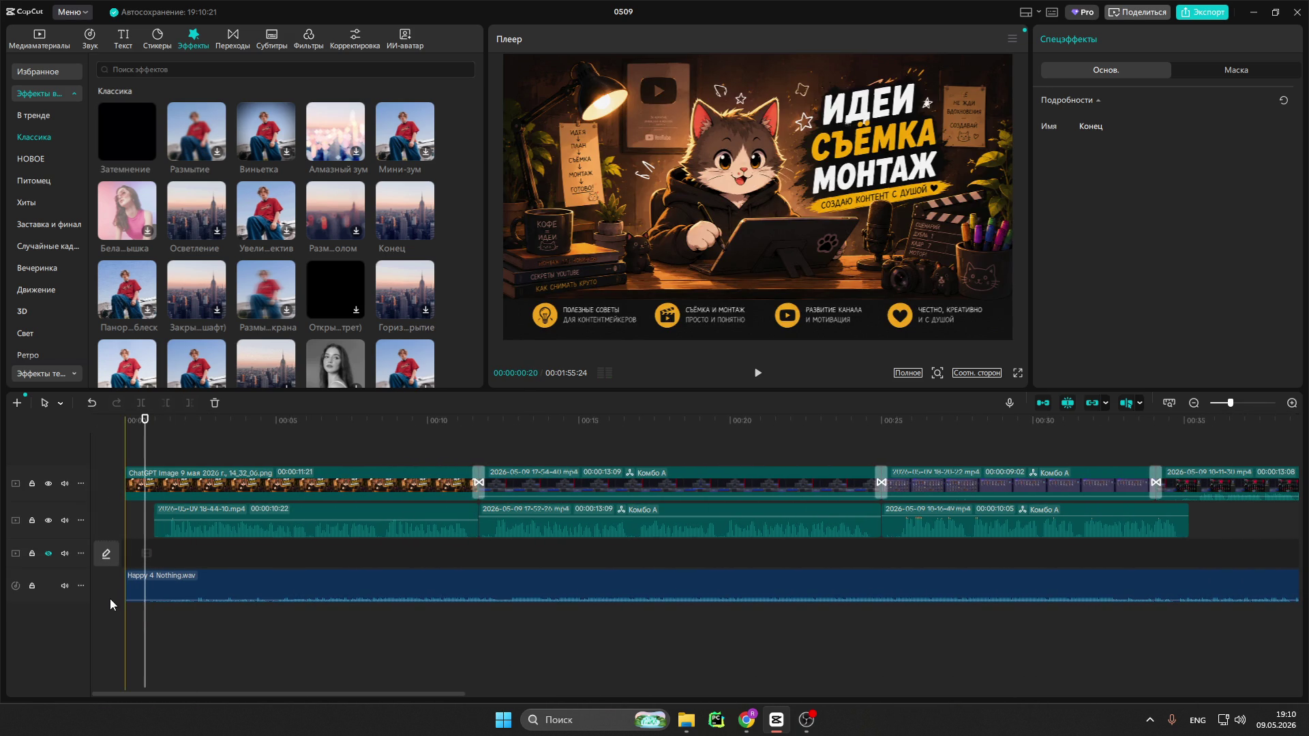
{"action": "left_click", "coordinate": [124, 617]}
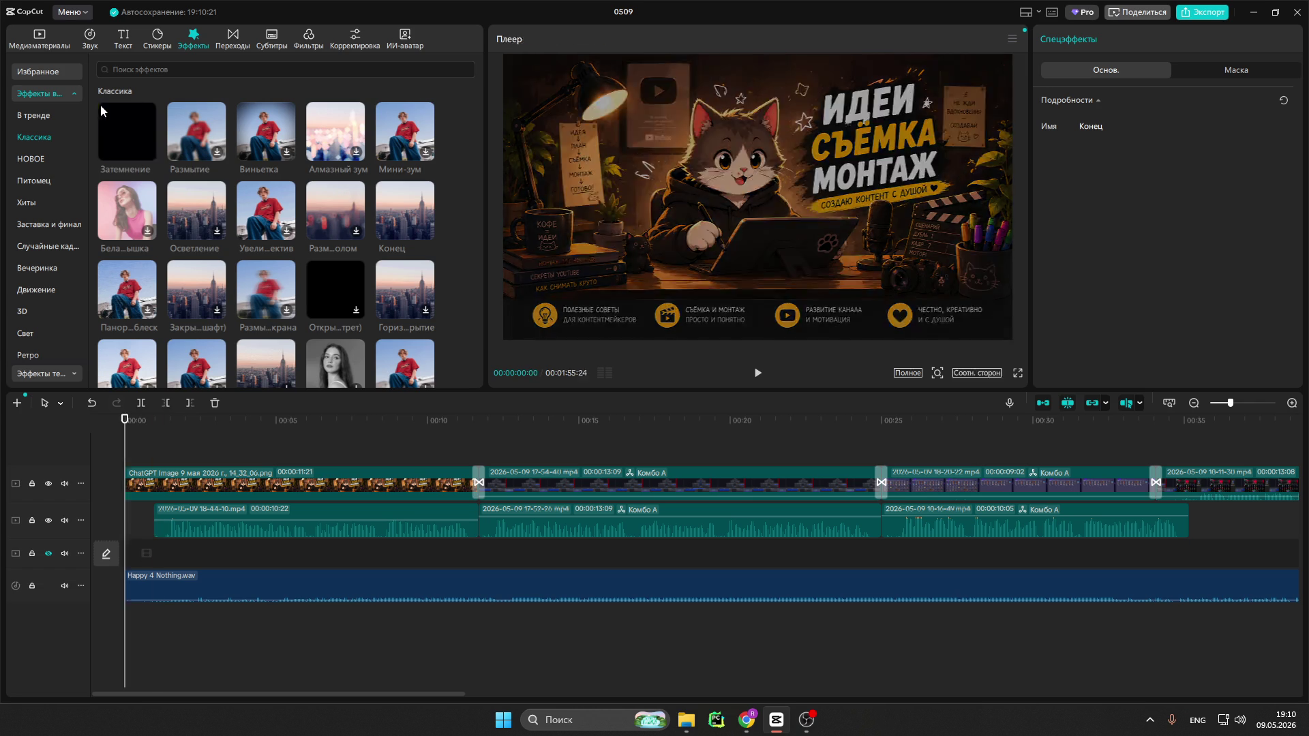
{"action": "mouse_move", "coordinate": [116, 125]}
{"action": "left_mouse_down"}
{"action": "mouse_move", "coordinate": [126, 481]}
{"action": "mouse_move", "coordinate": [86, 484]}
{"action": "mouse_move", "coordinate": [93, 476]}
{"action": "left_mouse_up"}
{"action": "key", "text": "space"}
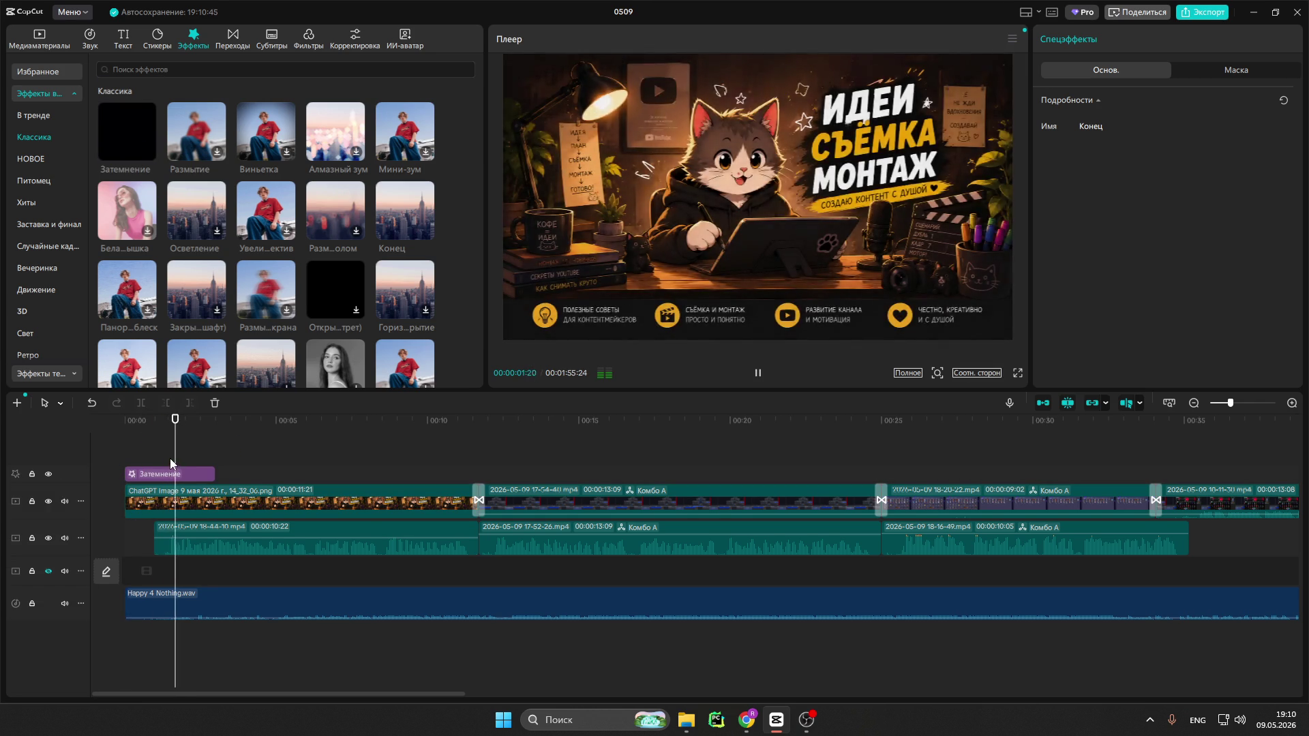
{"action": "key", "text": "space"}
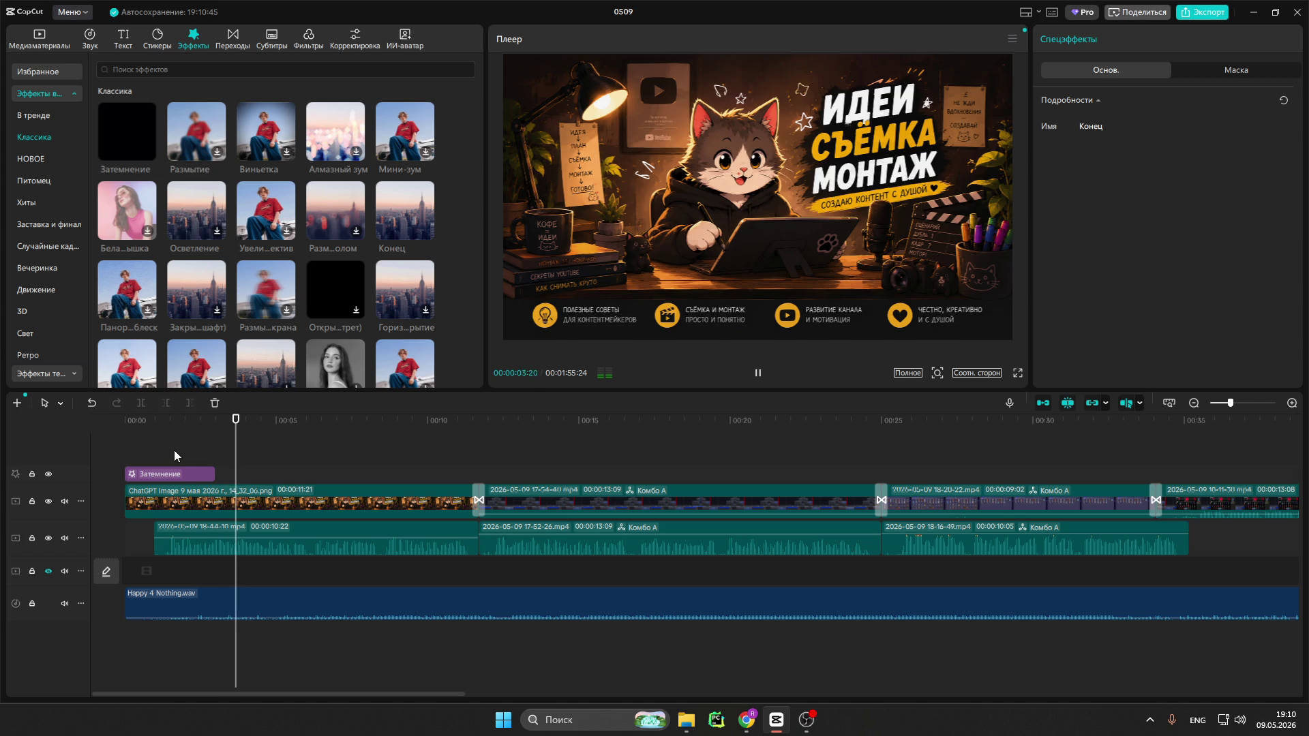
{"action": "mouse_move", "coordinate": [107, 134]}
{"action": "left_click_drag", "start_coordinate": [216, 427], "coordinate": [99, 431]}
{"action": "key", "text": "space"}
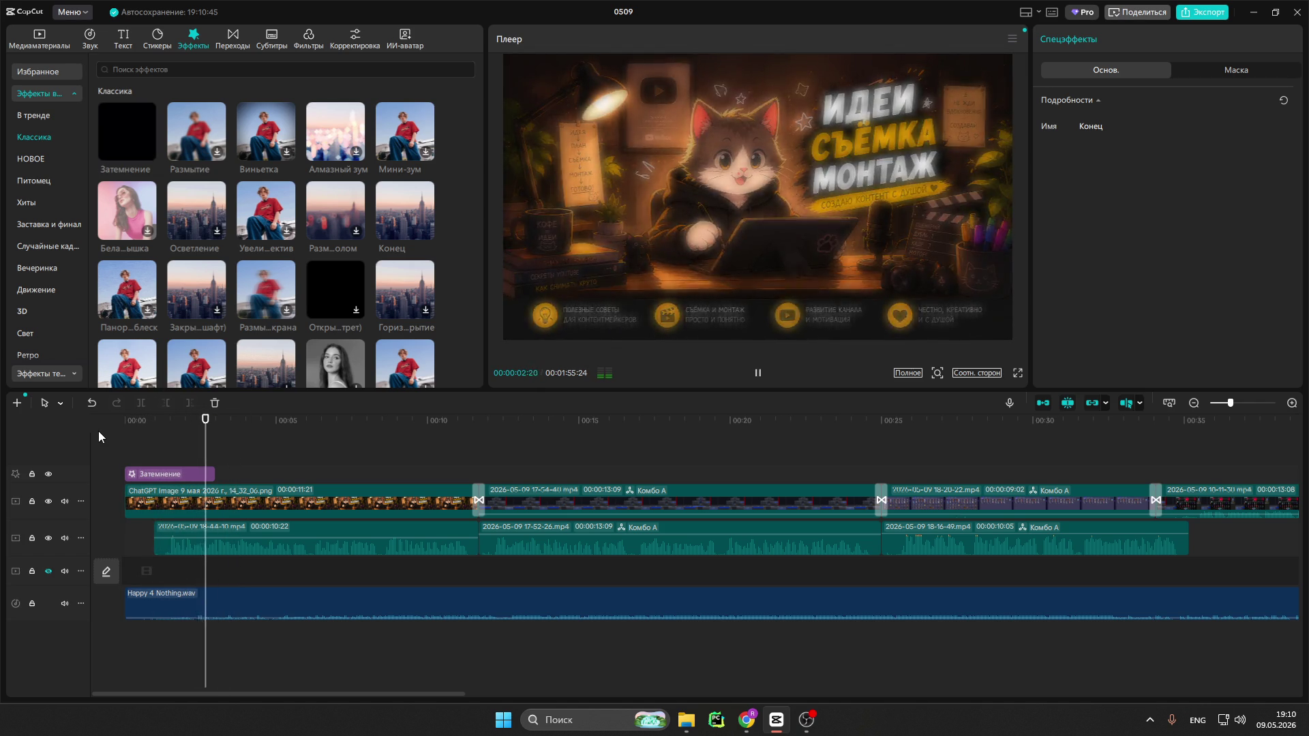
{"action": "key", "text": "space"}
{"action": "left_click", "coordinate": [153, 475]}
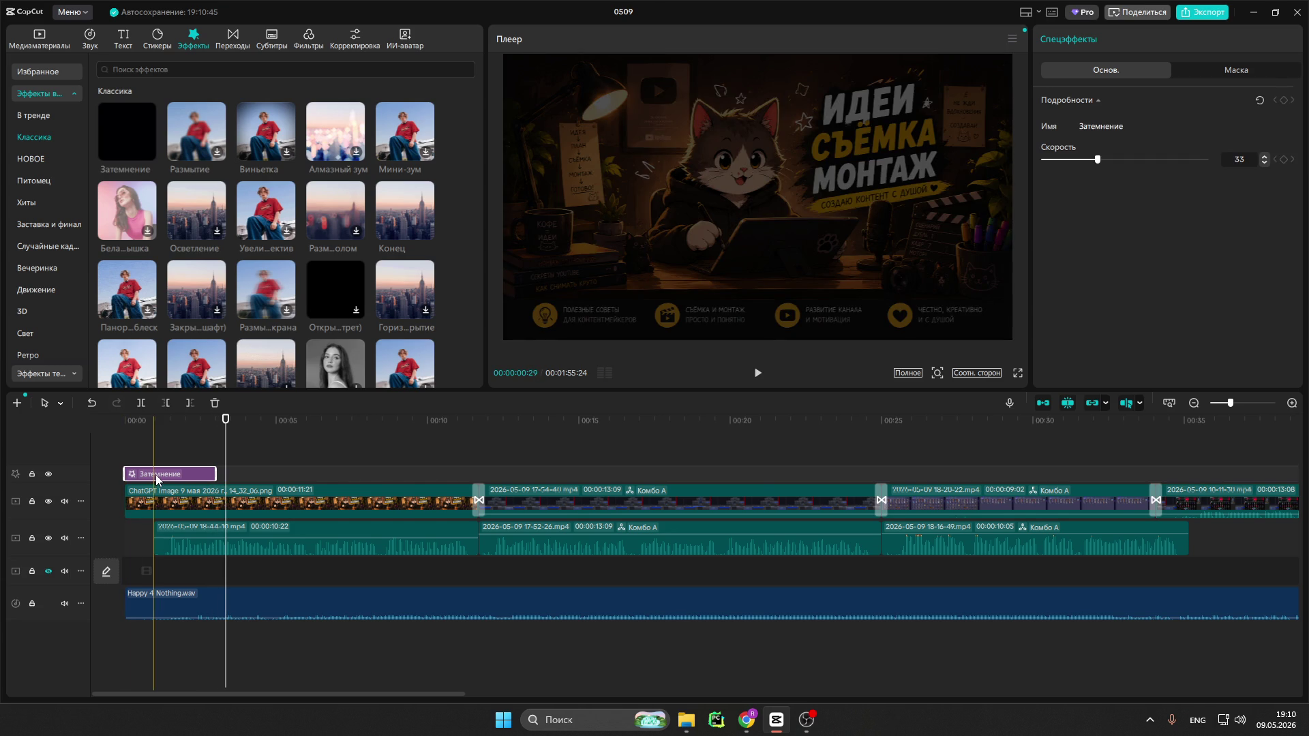
{"action": "key", "text": "Delete"}
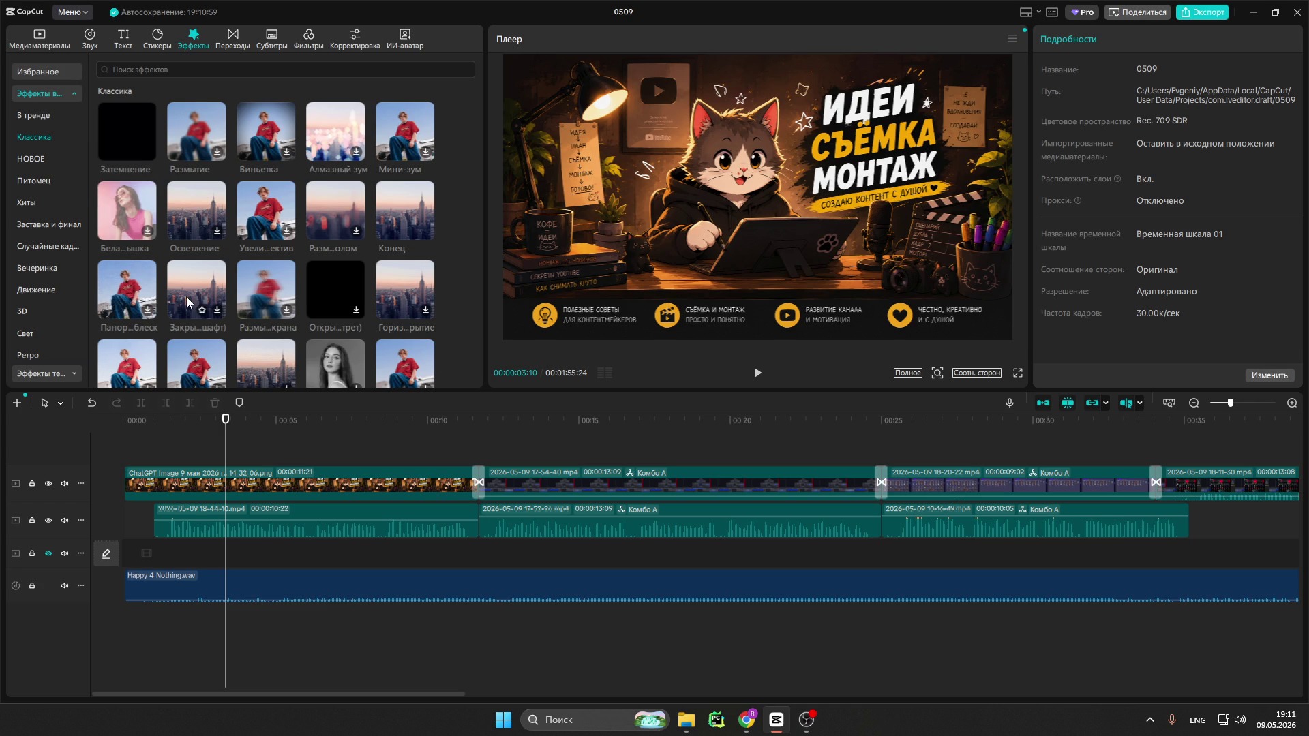
{"action": "scroll", "coordinate": [345, 298], "scroll_direction": "down", "scroll_amount": 3}
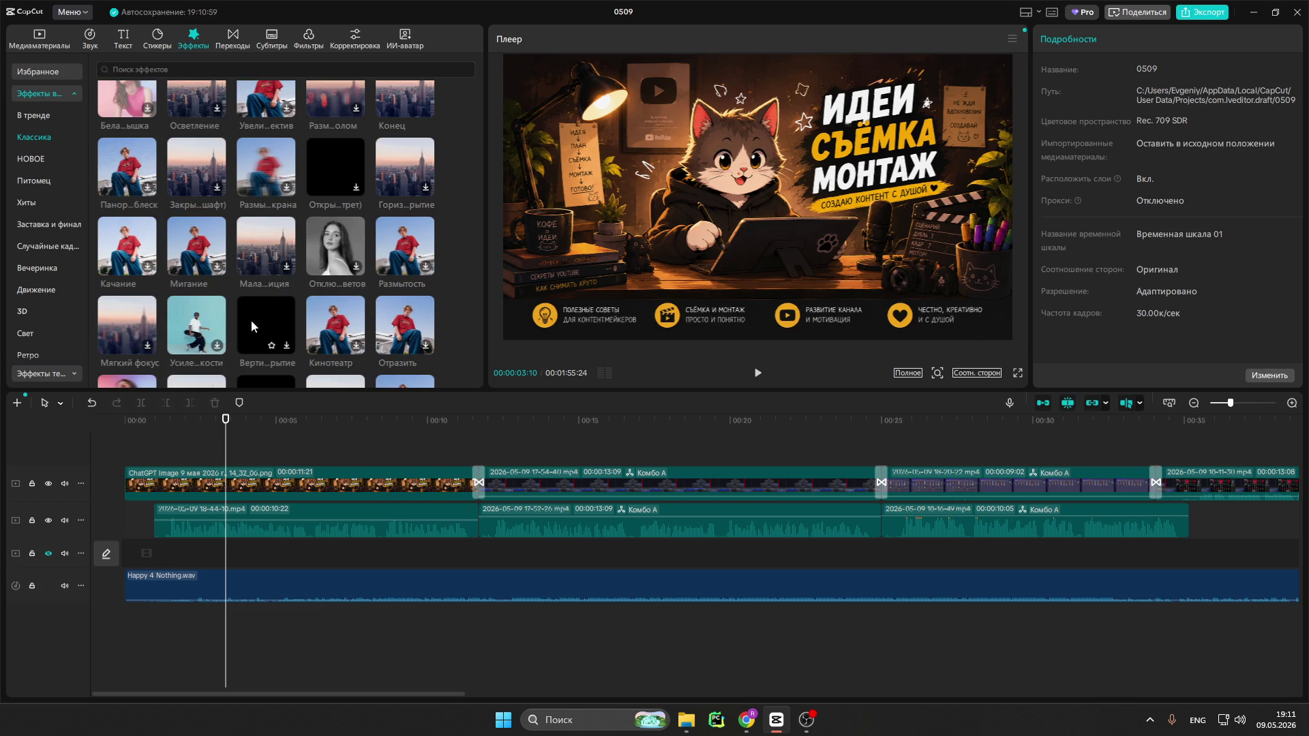
{"action": "scroll", "coordinate": [273, 327], "scroll_direction": "down", "scroll_amount": 2}
{"action": "scroll", "coordinate": [396, 277], "scroll_direction": "down", "scroll_amount": 5}
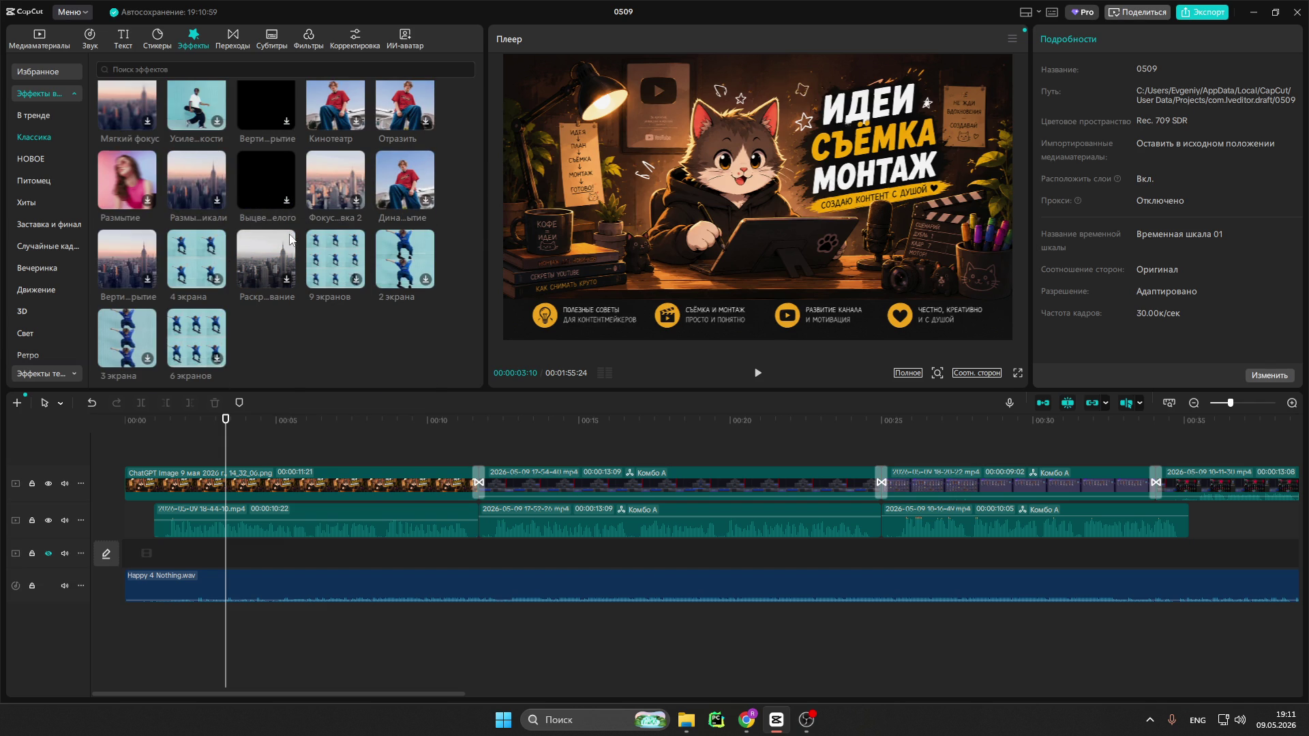
{"action": "scroll", "coordinate": [239, 256], "scroll_direction": "up", "scroll_amount": 10}
{"action": "scroll", "coordinate": [104, 183], "scroll_direction": "up", "scroll_amount": 2}
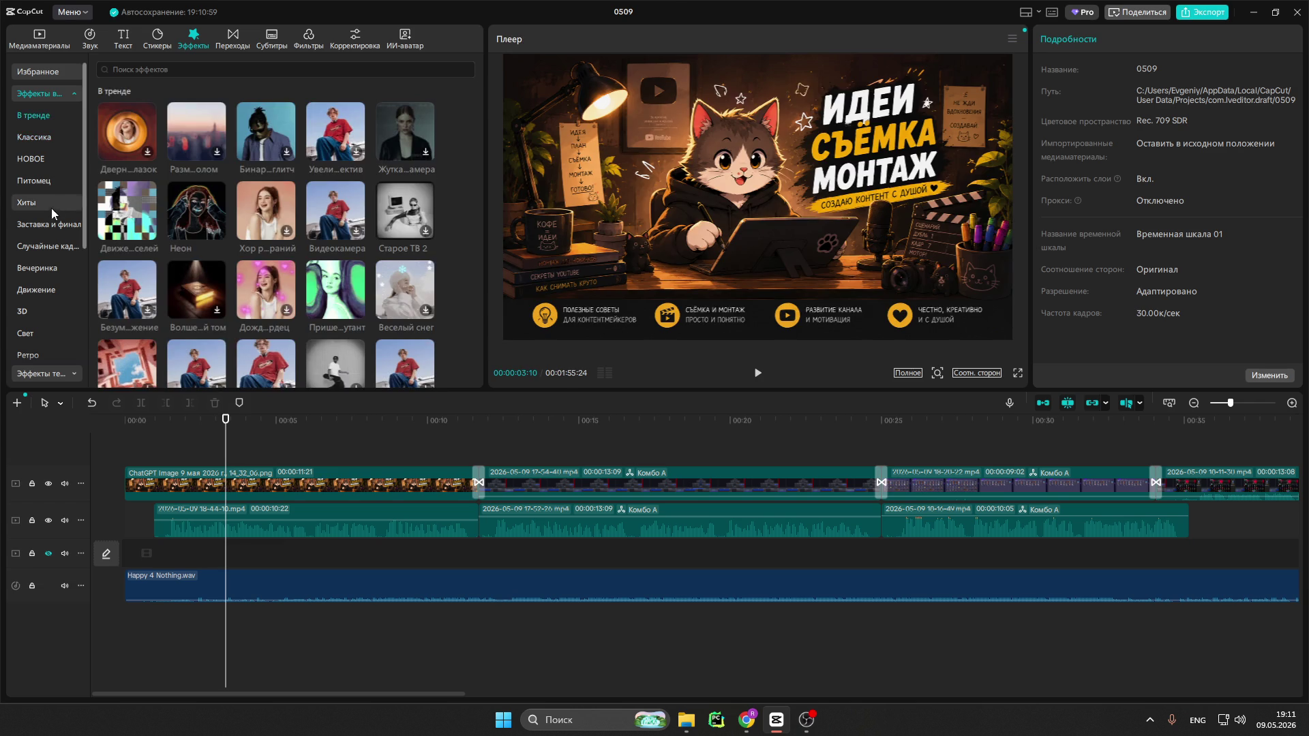
{"action": "scroll", "coordinate": [34, 259], "scroll_direction": "down", "scroll_amount": 3}
{"action": "scroll", "coordinate": [47, 281], "scroll_direction": "down", "scroll_amount": 3}
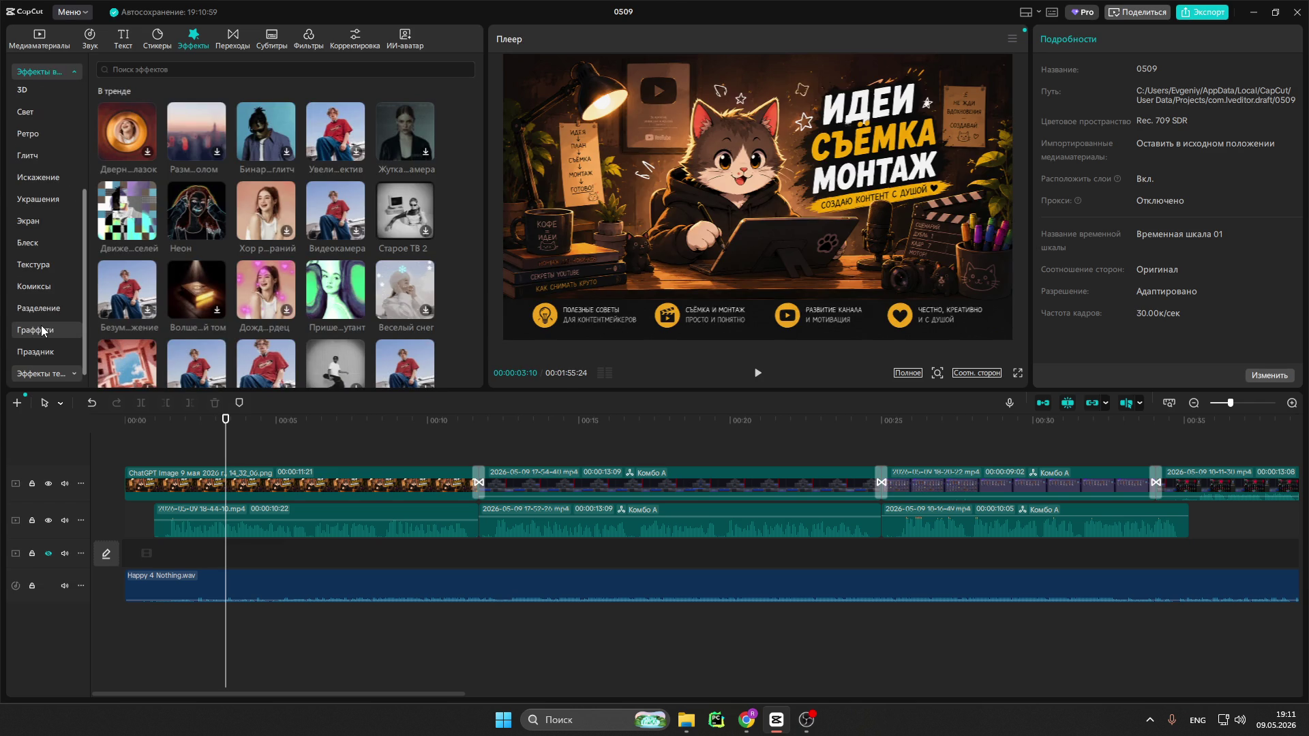
{"action": "scroll", "coordinate": [47, 327], "scroll_direction": "up", "scroll_amount": 7}
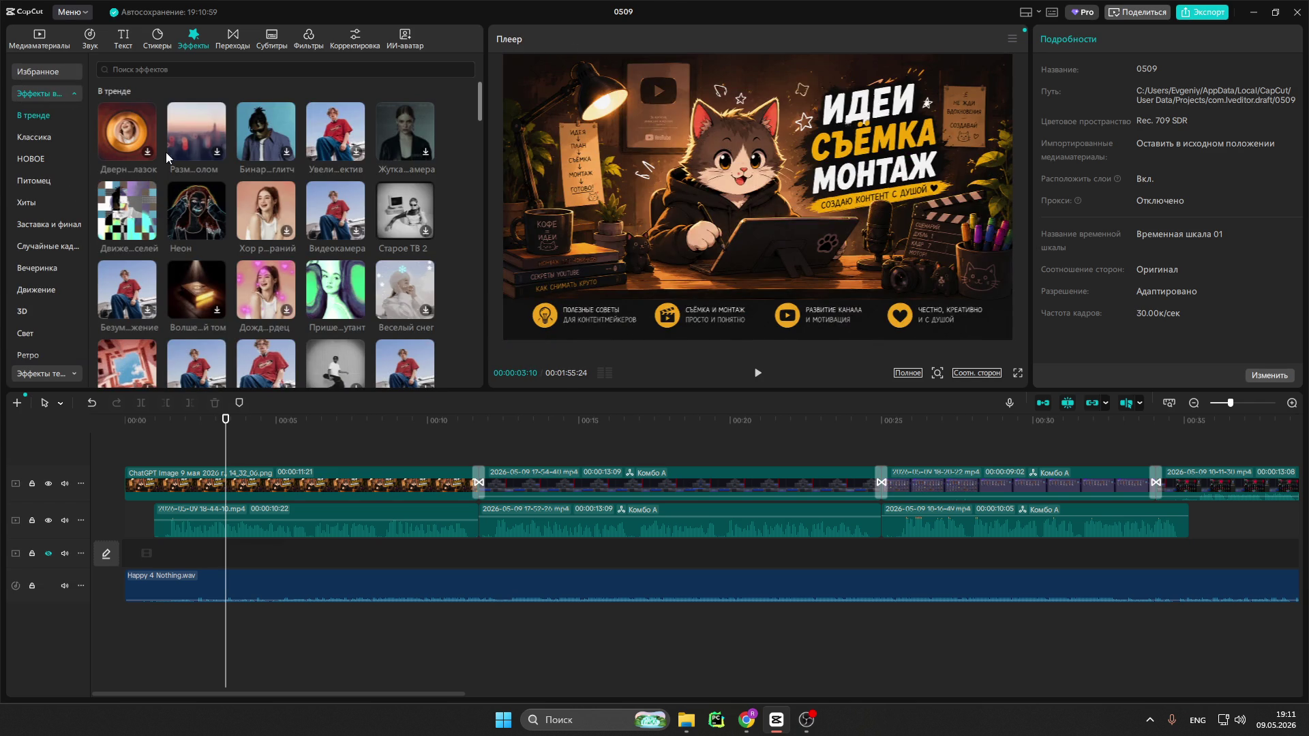
{"action": "left_click", "coordinate": [38, 139]}
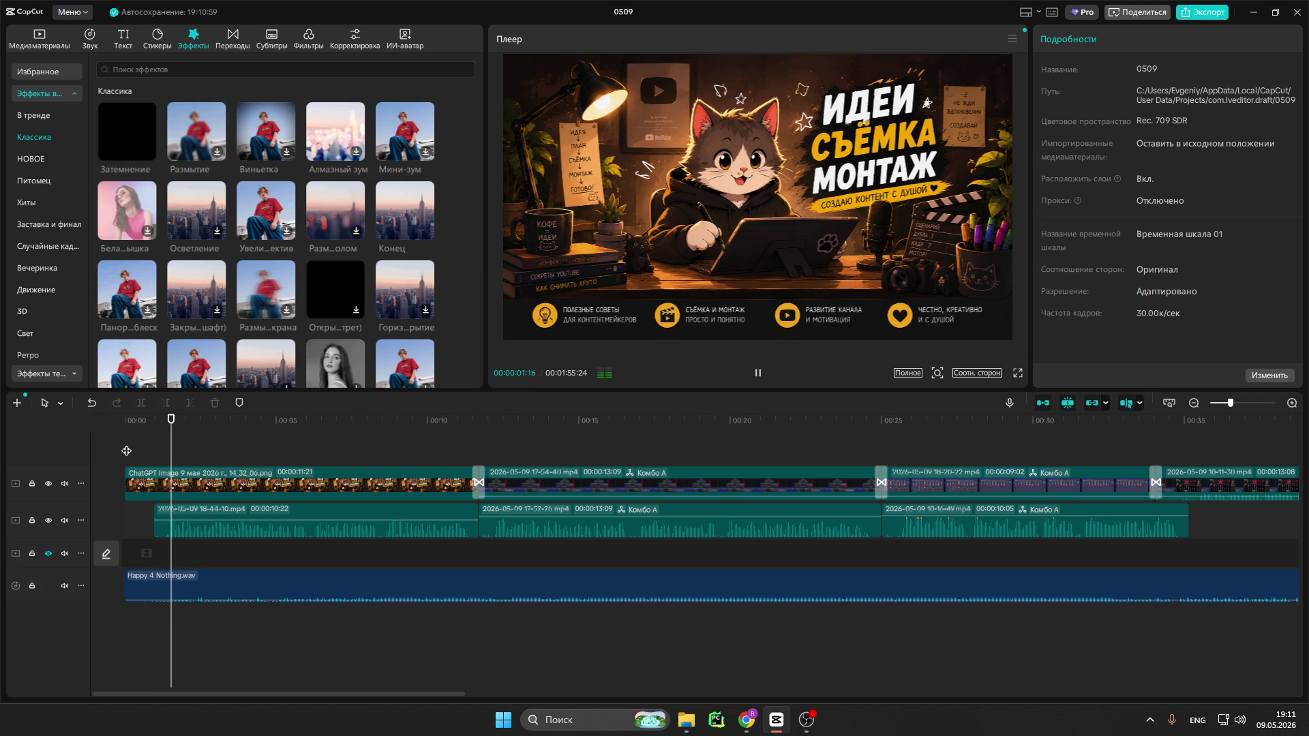
{"action": "key", "text": "space"}
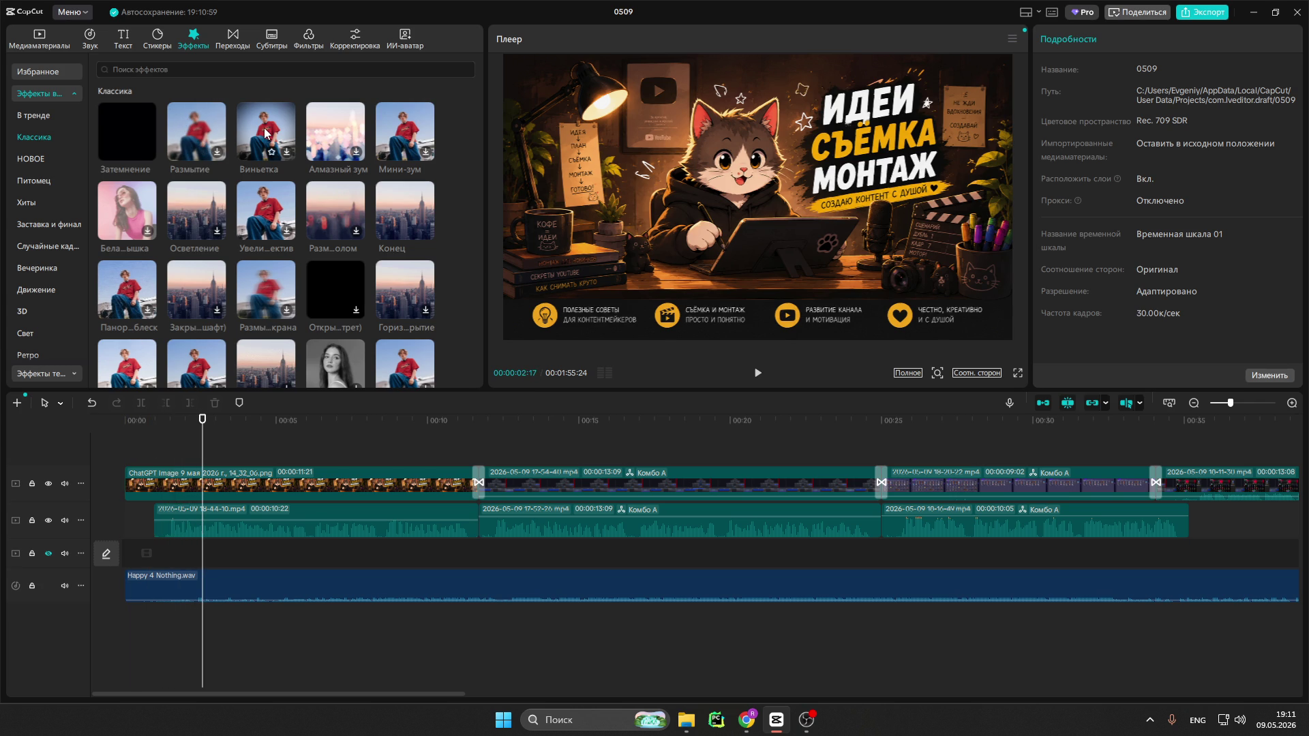
- Download the Открытие (портрет) effect, place it at the video start, and preview the opening
{"action": "left_click", "coordinate": [330, 296]}
{"action": "left_click_drag", "start_coordinate": [145, 450], "coordinate": [107, 458]}
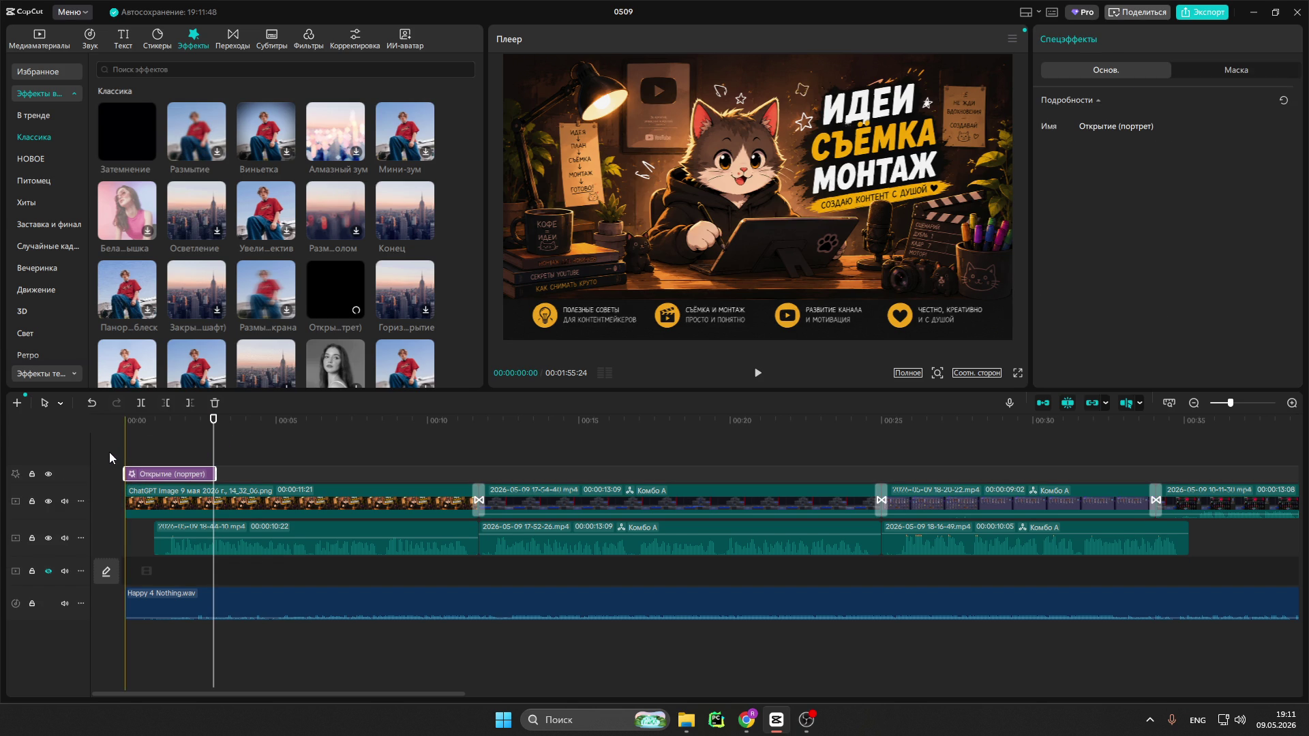
{"action": "left_click_drag", "start_coordinate": [213, 422], "coordinate": [109, 426]}
{"action": "key", "text": "space"}
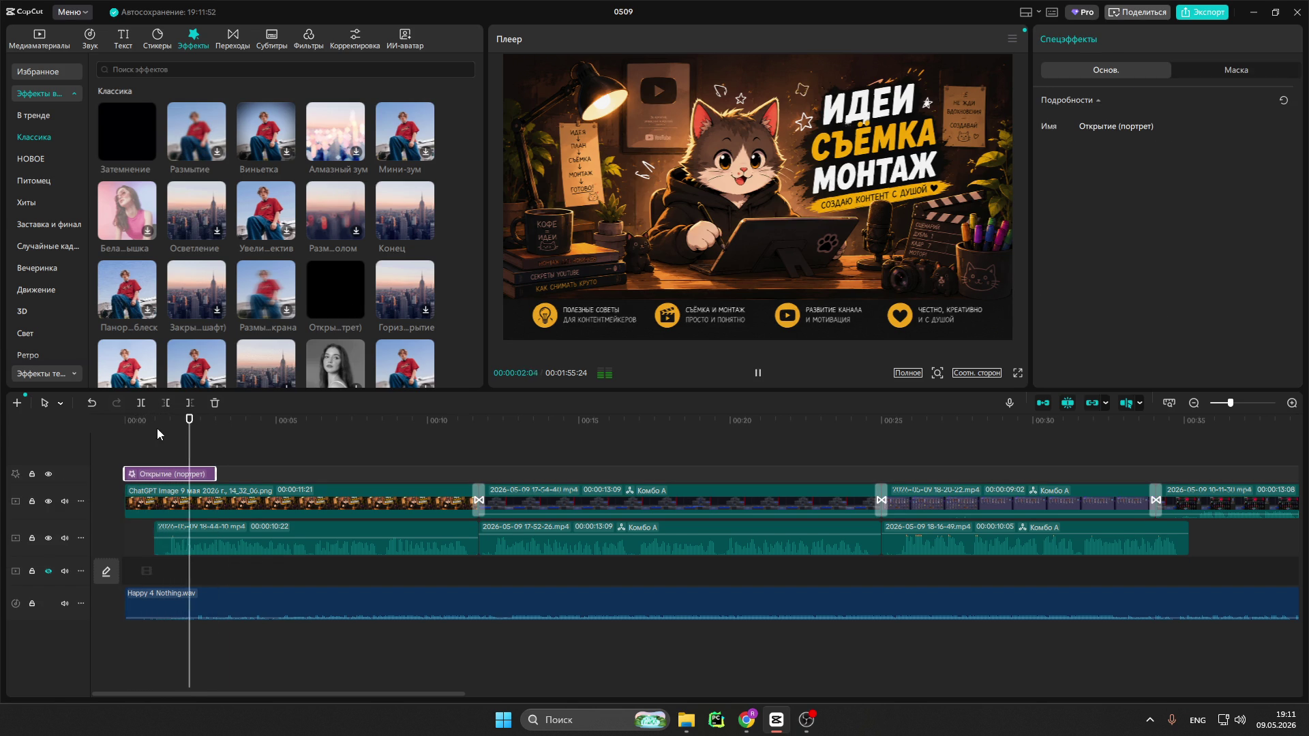
- Shorten the Открытие (портрет) effect to the first moments and replay the opening
{"action": "left_click_drag", "start_coordinate": [212, 469], "coordinate": [166, 471]}
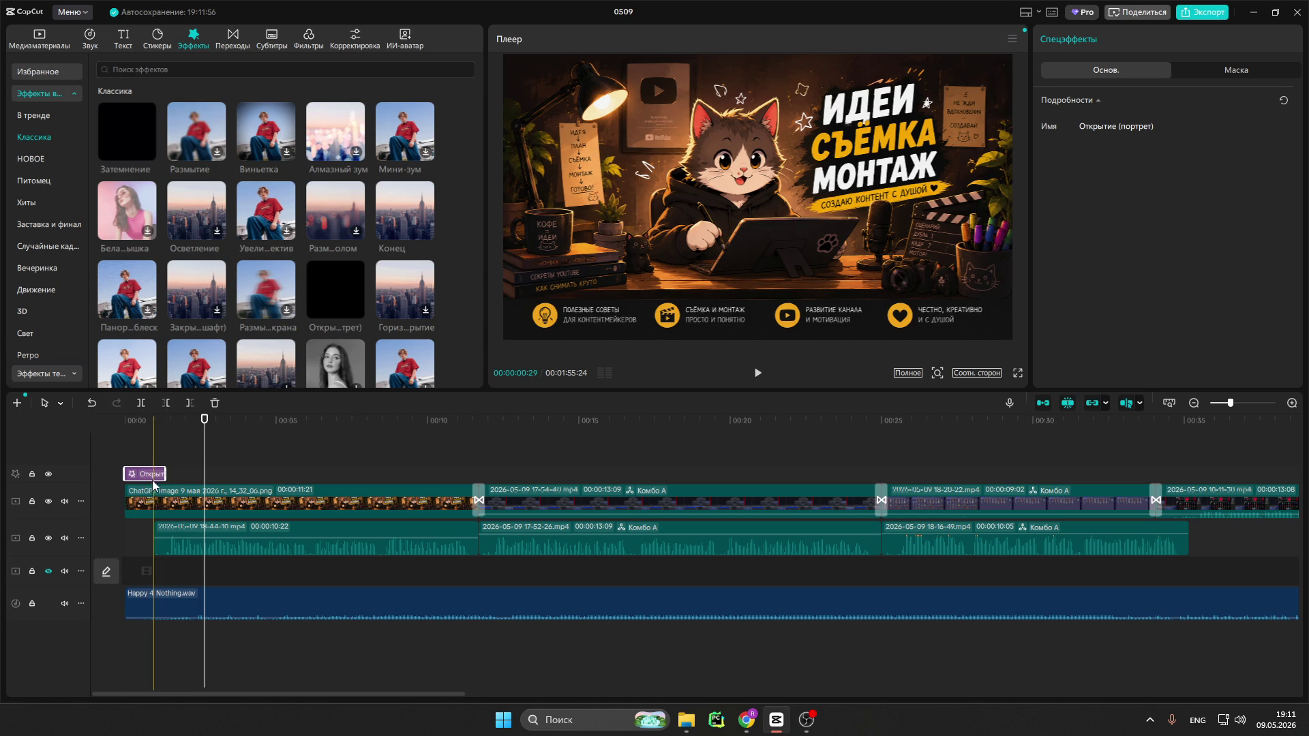
{"action": "left_click_drag", "start_coordinate": [206, 422], "coordinate": [97, 415]}
{"action": "key", "text": "space"}
{"action": "key", "text": "space"}
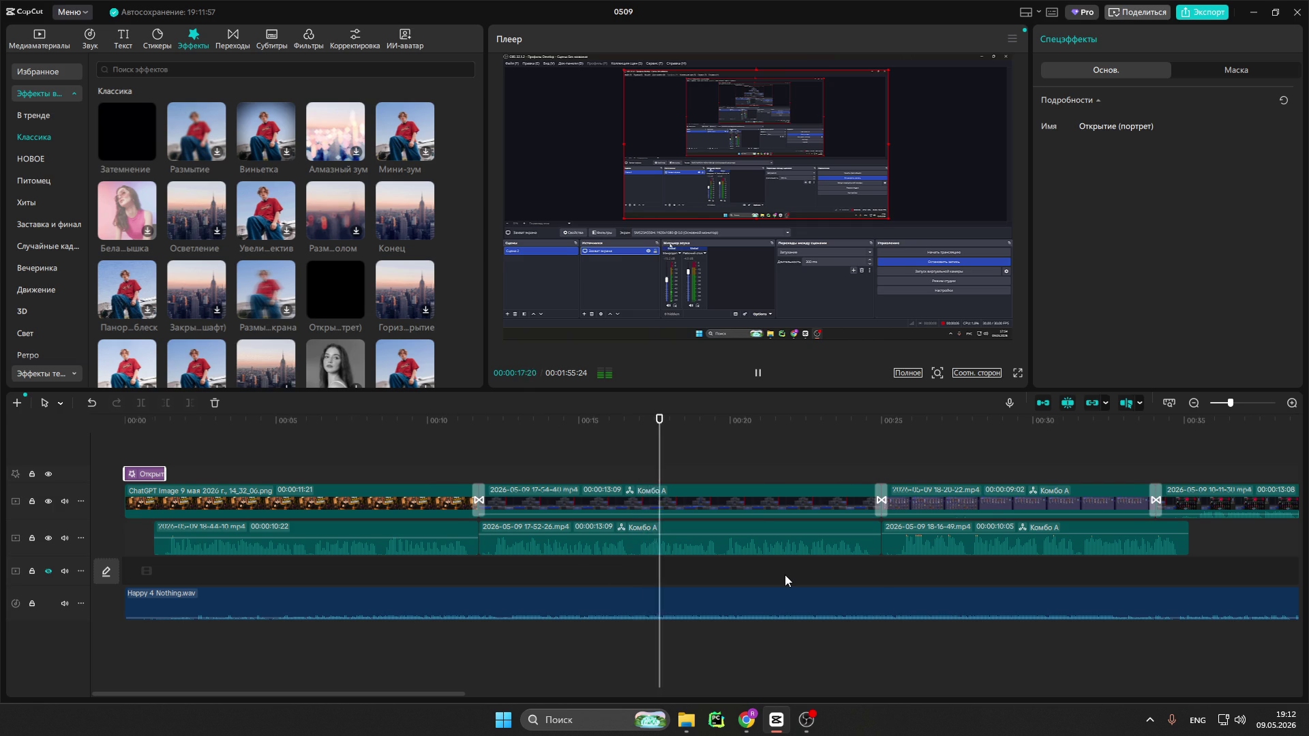
- Zoom the CapCut timeline out while playing the edit, then switch to the ChatGPT chat in Chrome
{"action": "scroll", "coordinate": [784, 574], "scroll_direction": "down", "scroll_amount": 2}
{"action": "scroll", "coordinate": [779, 570], "scroll_direction": "down", "scroll_amount": 3}
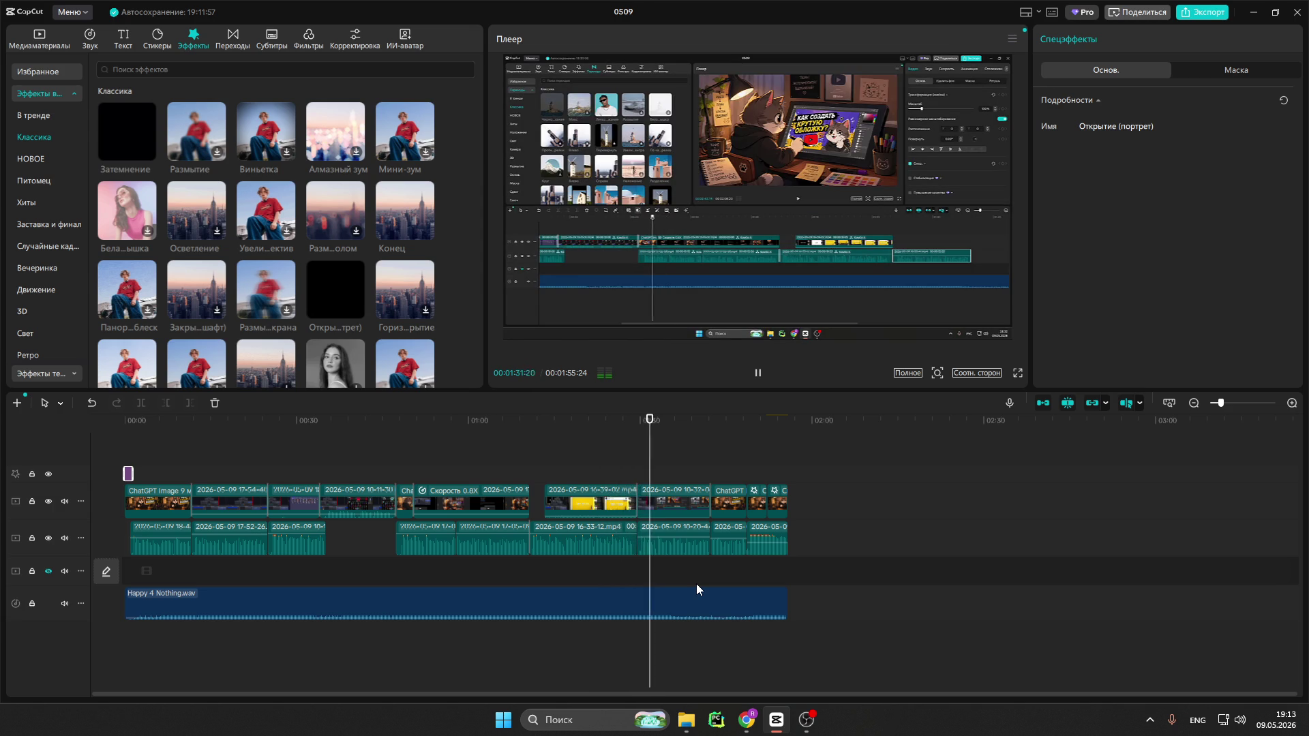
{"action": "mouse_move", "coordinate": [789, 730]}
{"action": "left_click", "coordinate": [746, 720]}
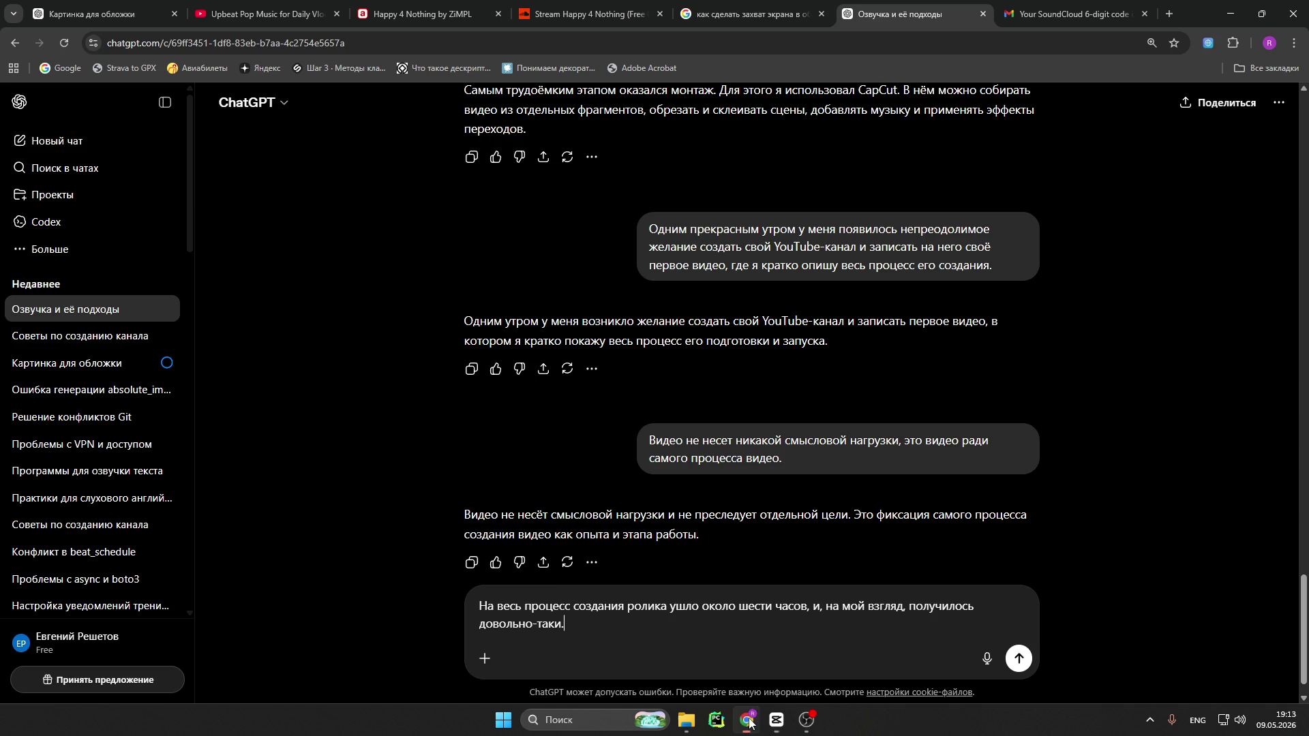
- Copy '1920 * 1080' from the Картинка для обложки chat and return to Советы по созданию канала
{"action": "left_click", "coordinate": [85, 336]}
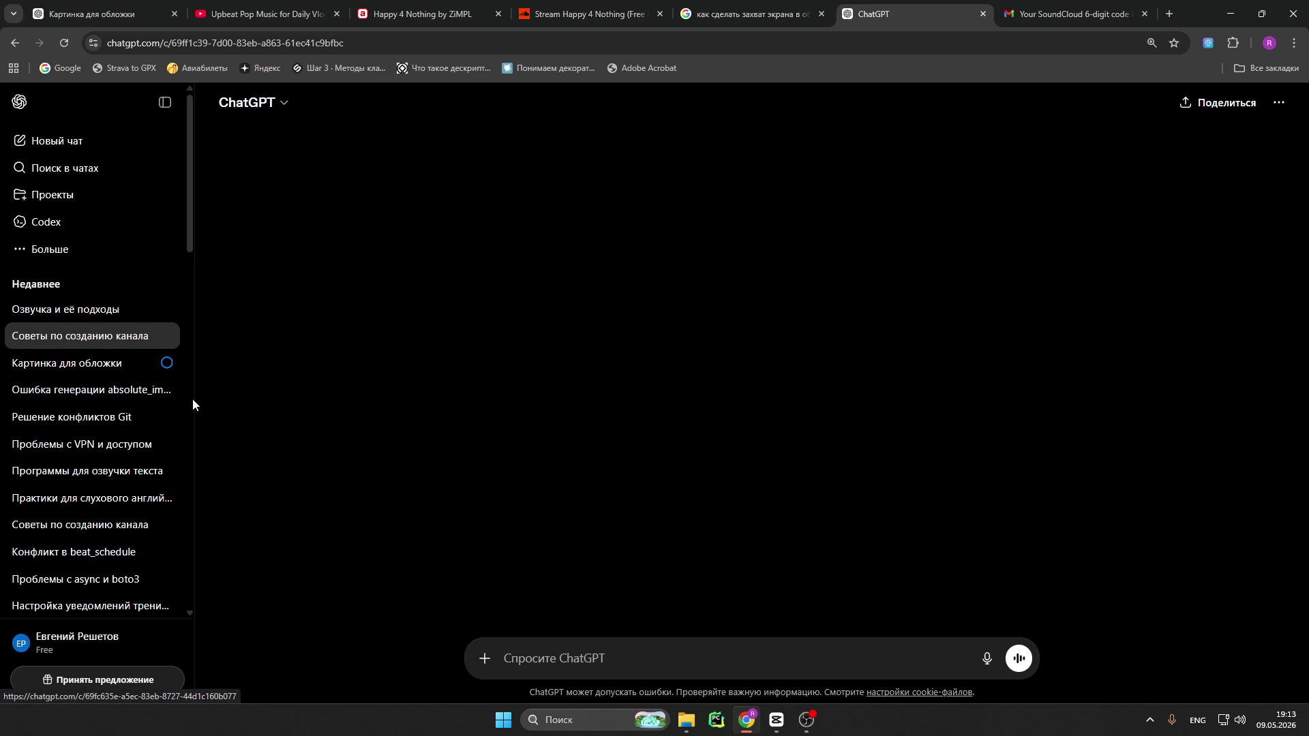
{"action": "left_click", "coordinate": [133, 374]}
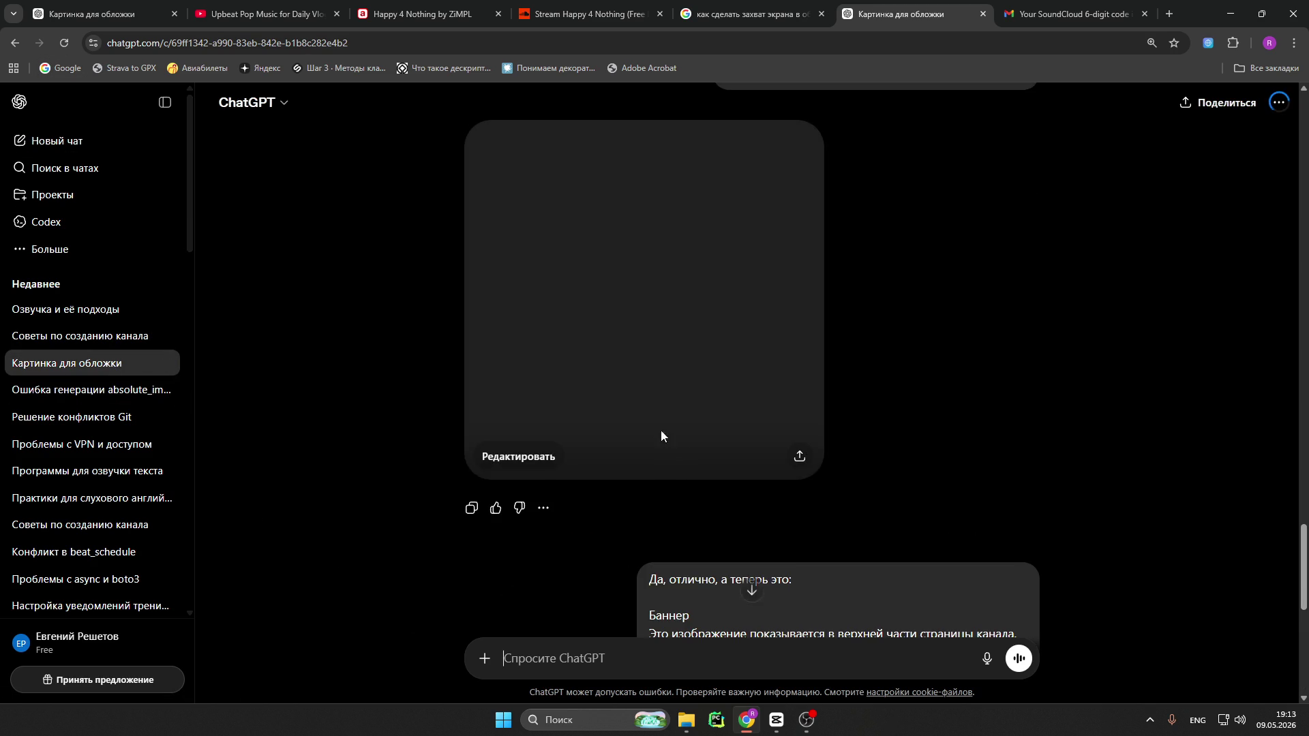
{"action": "scroll", "coordinate": [650, 424], "scroll_direction": "down", "scroll_amount": 8}
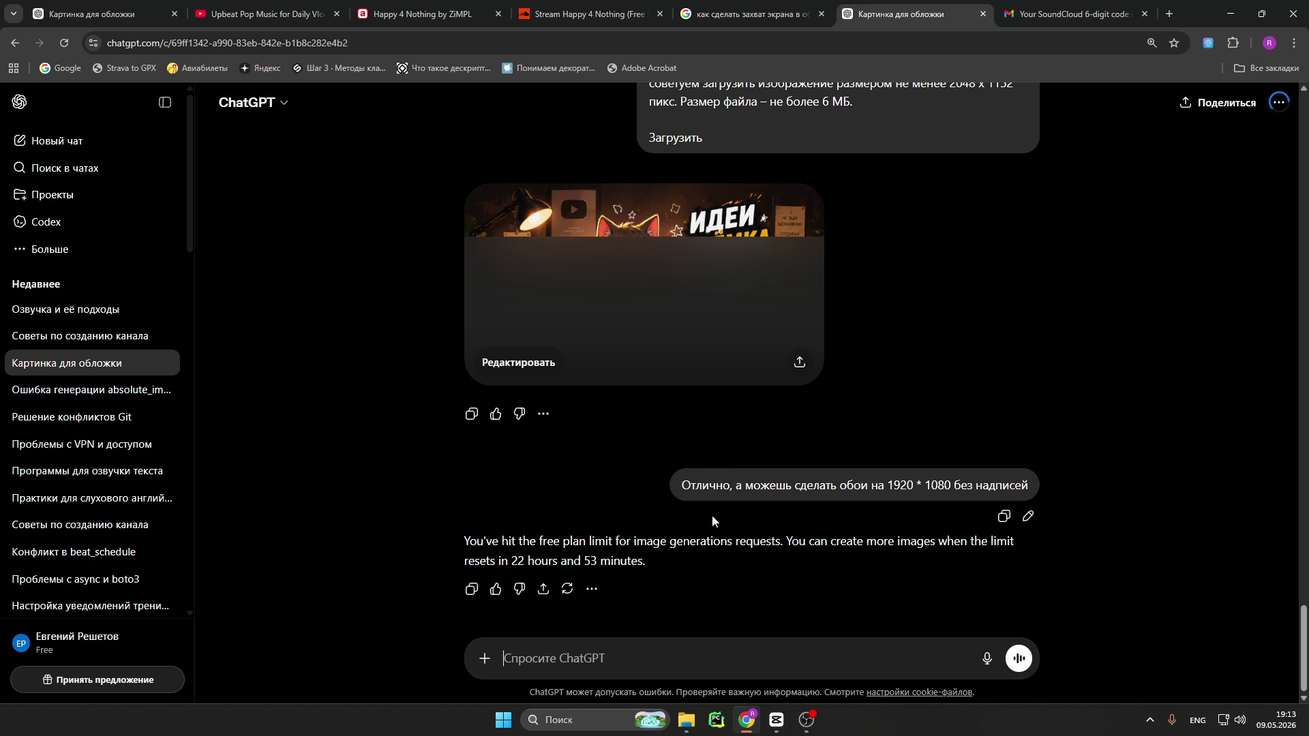
{"action": "left_click_drag", "start_coordinate": [887, 484], "coordinate": [952, 481]}
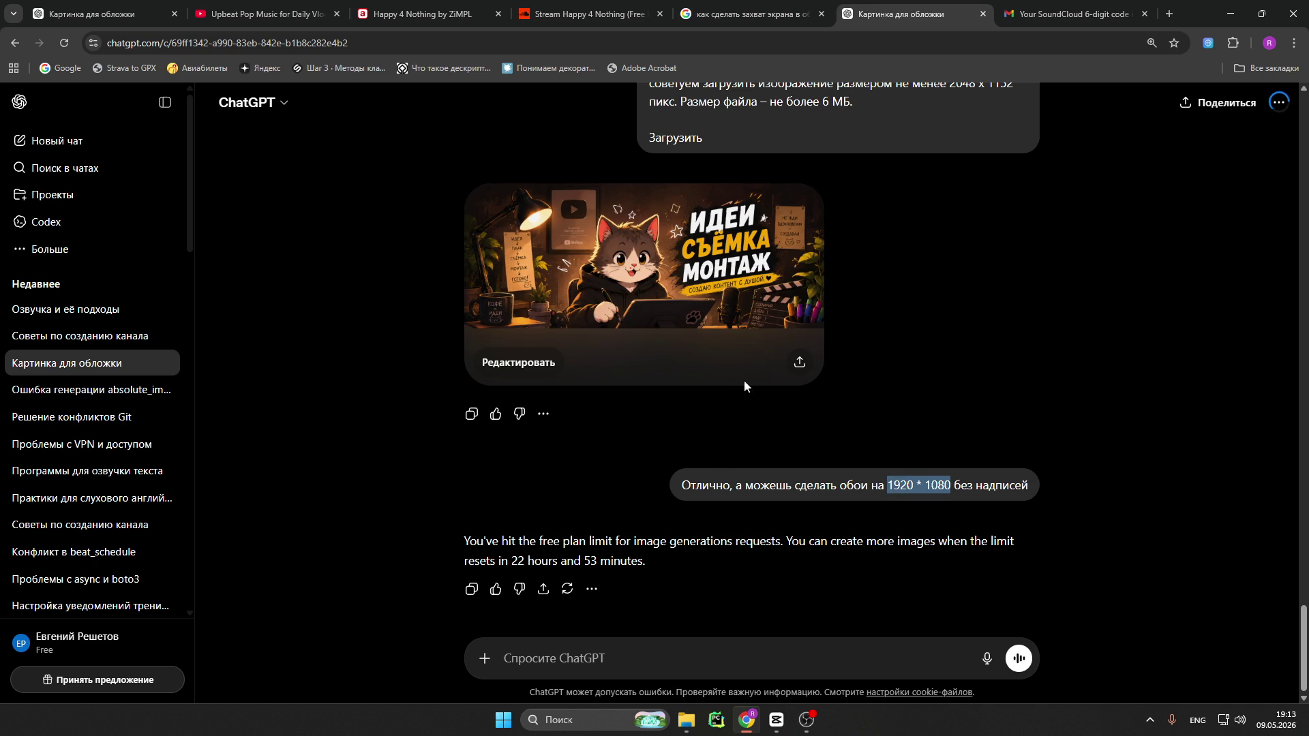
{"action": "left_click", "coordinate": [73, 313]}
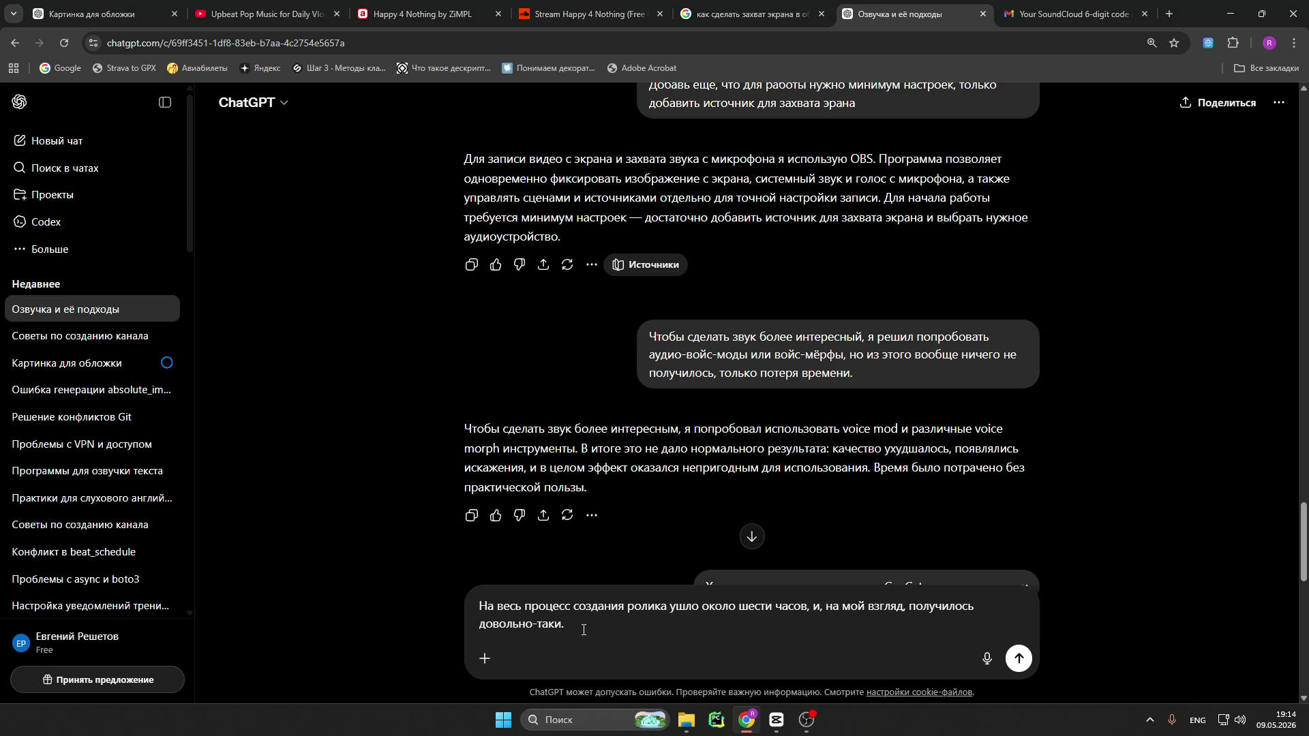
{"action": "left_click", "coordinate": [80, 336]}
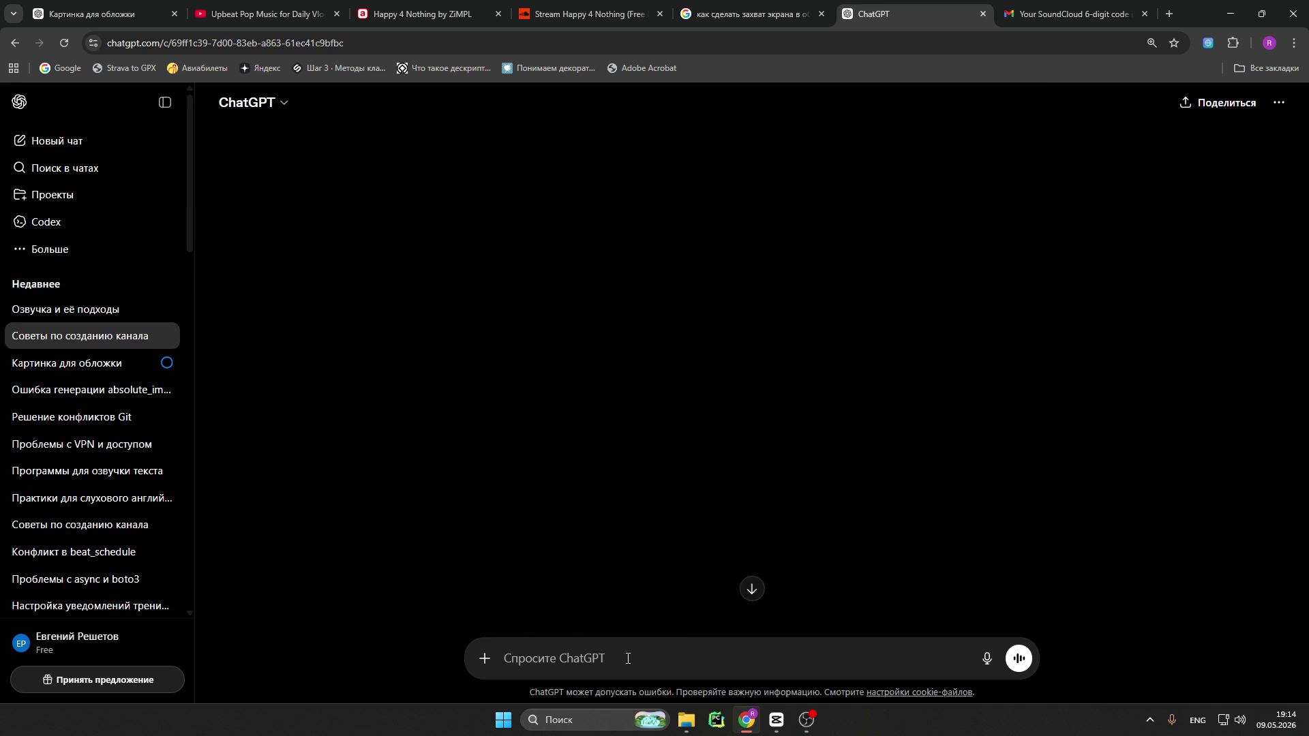
- Type a question asking whether this resolution is 2K, fixing typos on the second line
{"action": "type", "text": "'n"}
{"action": "type", "text": "это "}
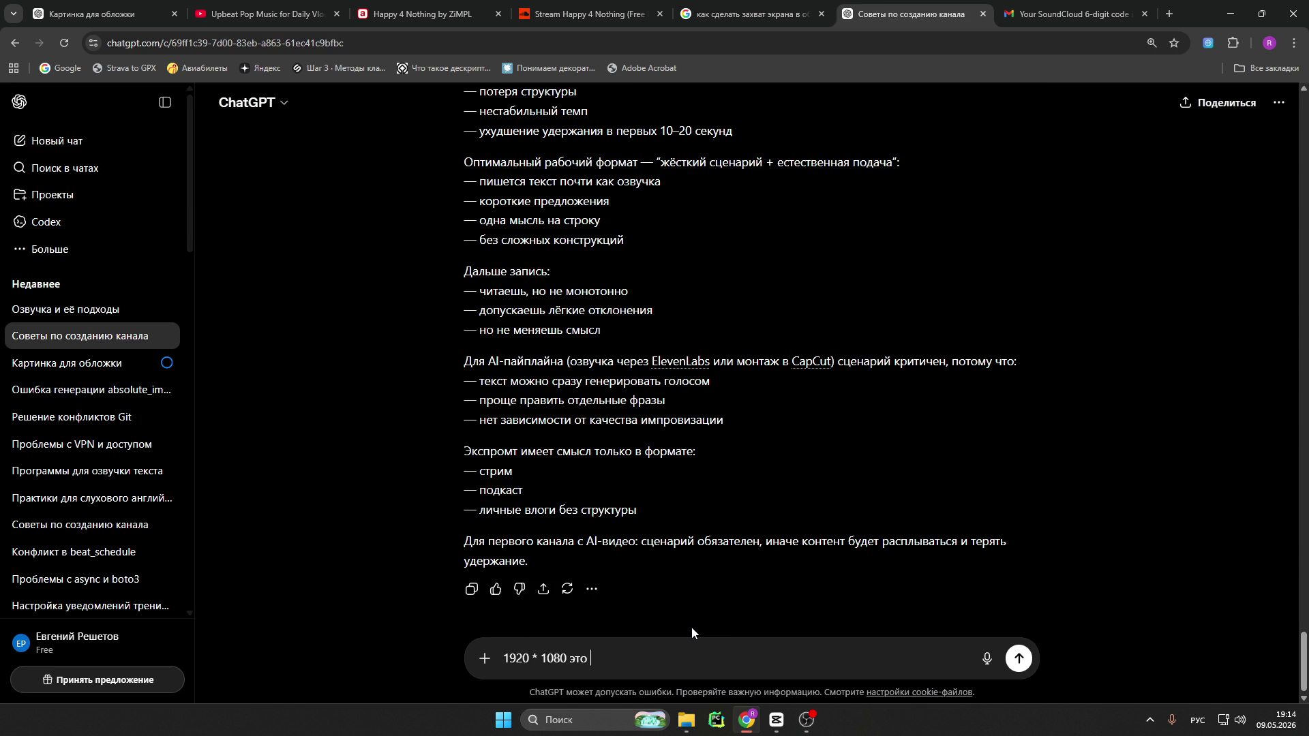
{"action": "type", "text": "2к?"}
{"action": "key", "text": "shift+Return"}
{"action": "key", "text": "shift+Return"}
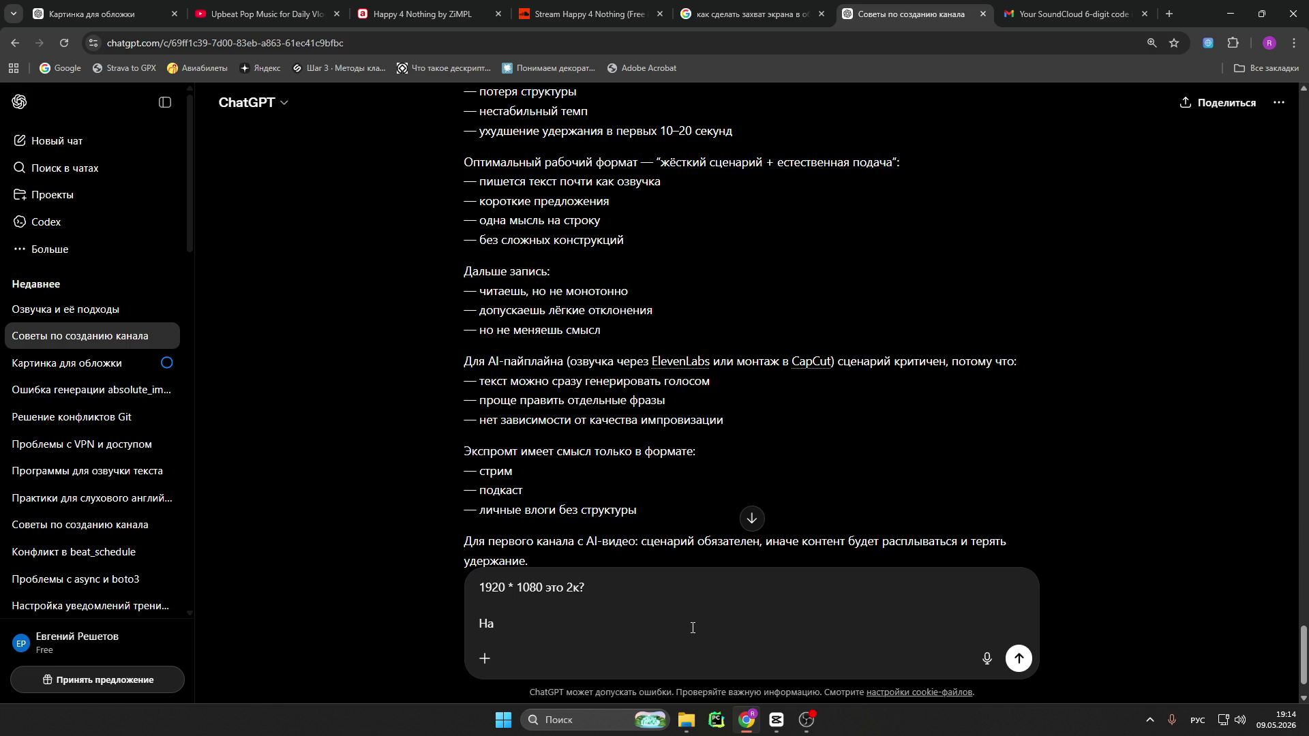
{"action": "key", "text": "BackSpace"}
{"action": "type", "text": "сли я снимал на "}
{"action": "type", "text": "таком разр"}
{"action": "type", "text": "ен"}
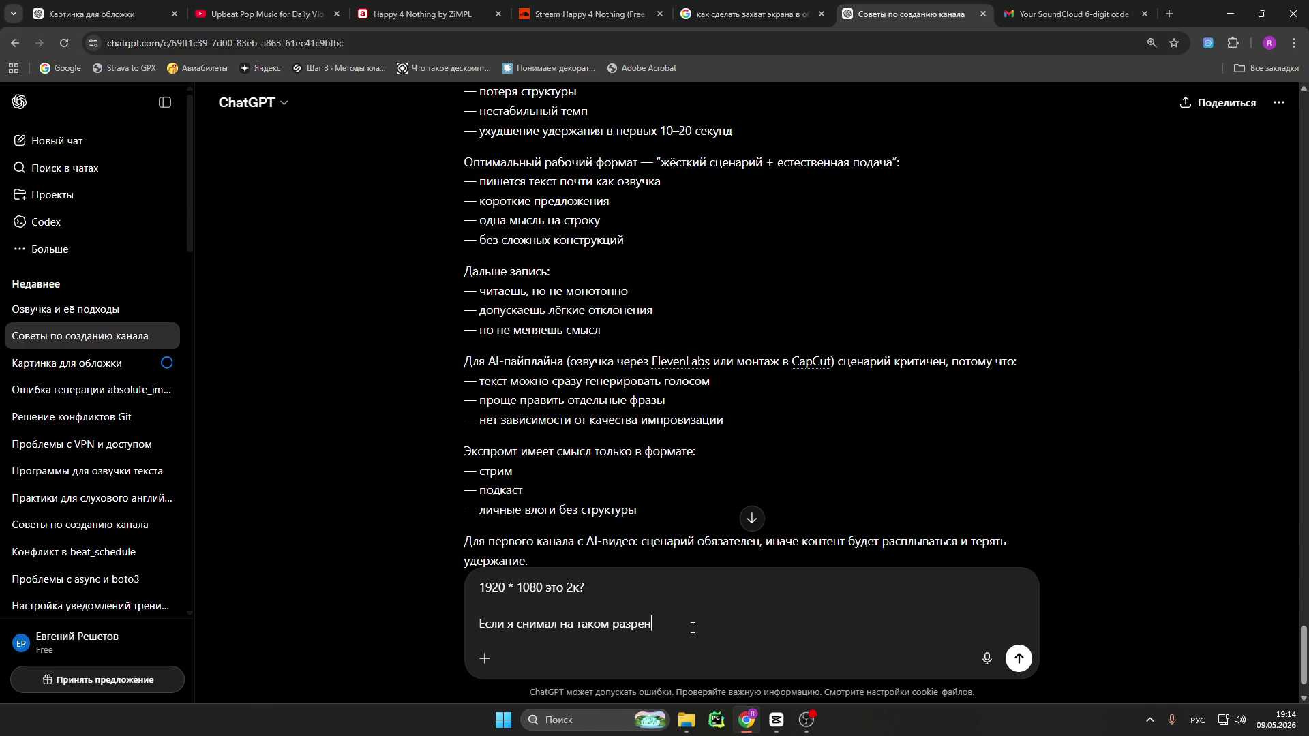
{"action": "type", "text": "шении мне луч"}
{"action": "type", "text": "ше рендерить ли это"}
{"action": "left_click_drag", "start_coordinate": [823, 624], "coordinate": [808, 624]}
{"action": "key", "text": "BackSpace"}
- Append 1080 to the end of the question, send it to ChatGPT, and return to CapCut
{"action": "left_click_drag", "start_coordinate": [519, 589], "coordinate": [544, 588]}
{"action": "key", "text": "ctrl+c"}
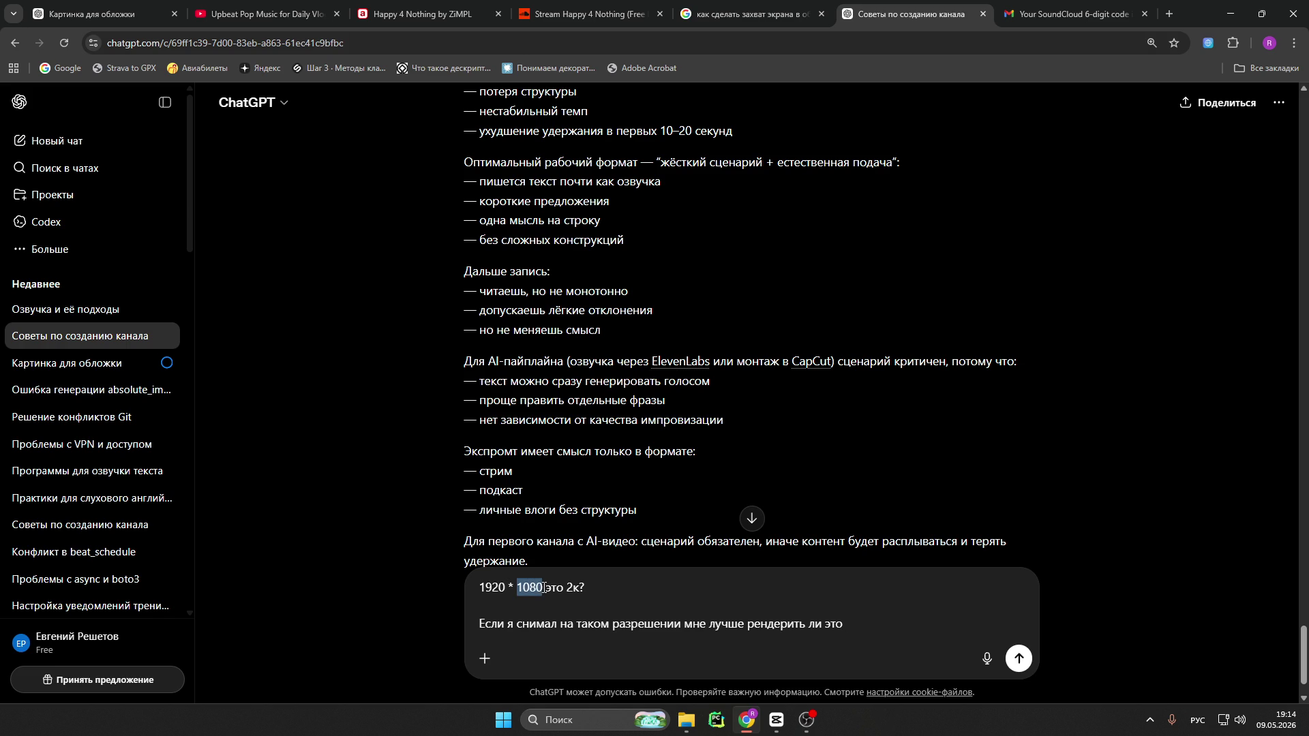
{"action": "left_click", "coordinate": [874, 626]}
{"action": "key", "text": "ctrl+v"}
{"action": "key", "text": "Return"}
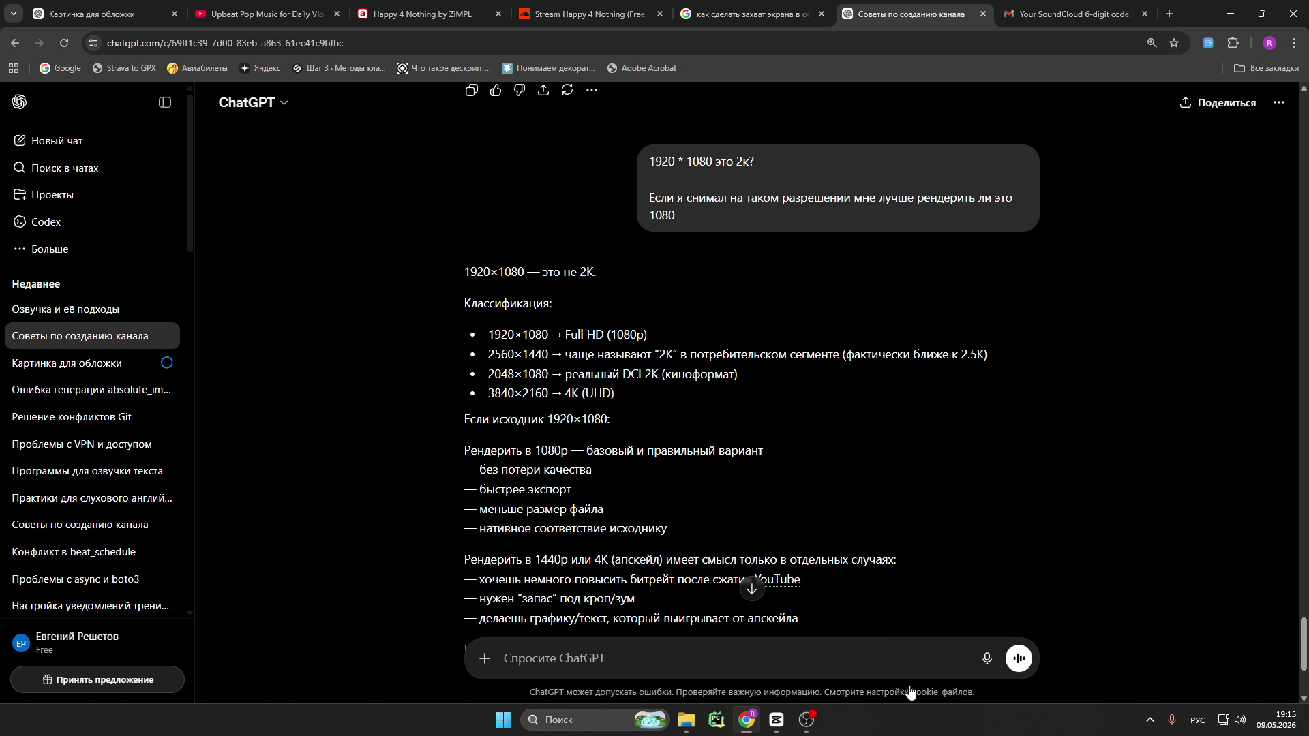
{"action": "left_click", "coordinate": [801, 728]}
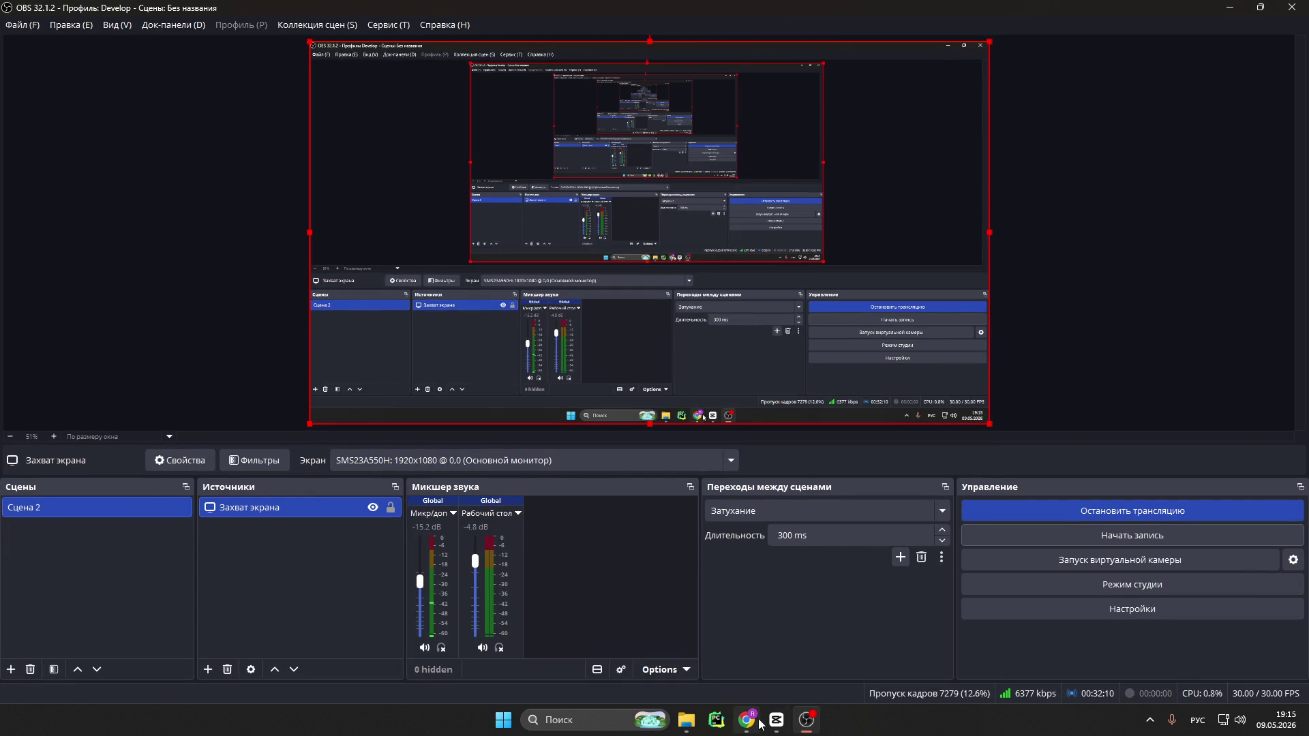
- Export the project as 0509.mp4 to C:/Youtube/01 at 1080P, H.264, 30fps
{"action": "left_click", "coordinate": [778, 729]}
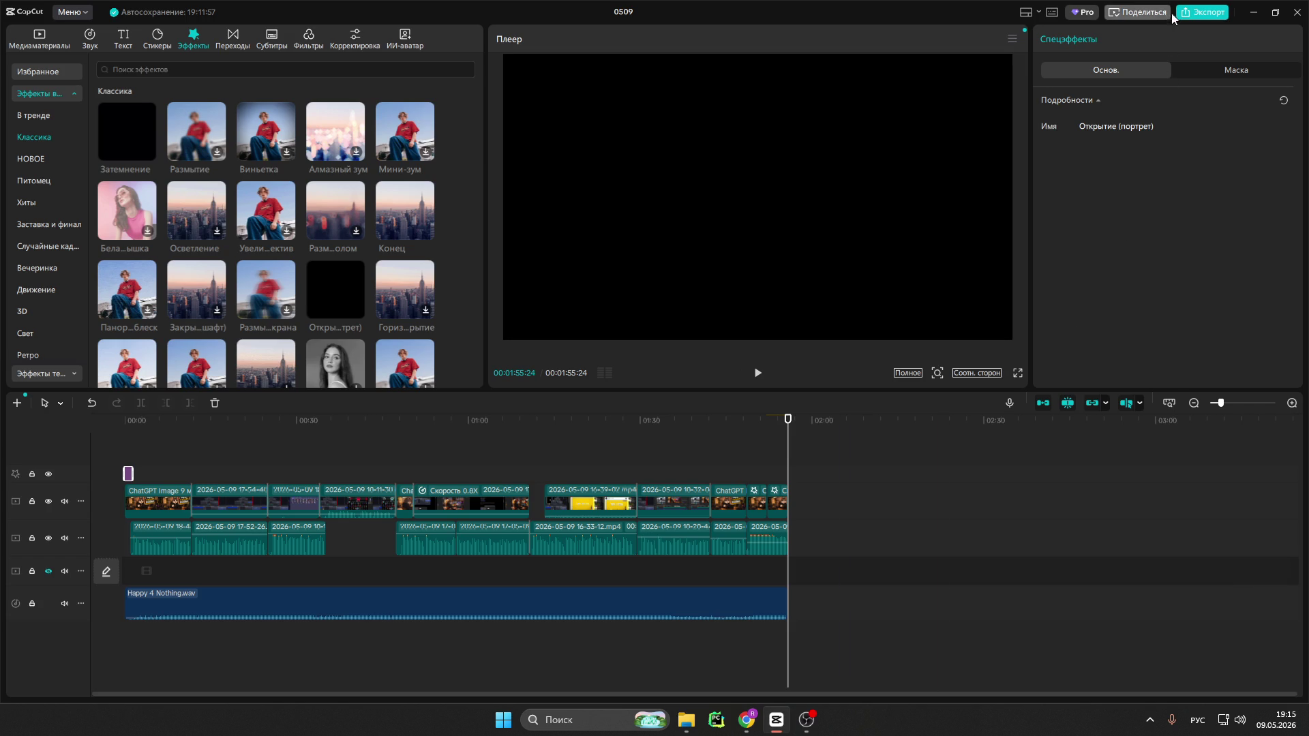
{"action": "left_click", "coordinate": [1190, 14]}
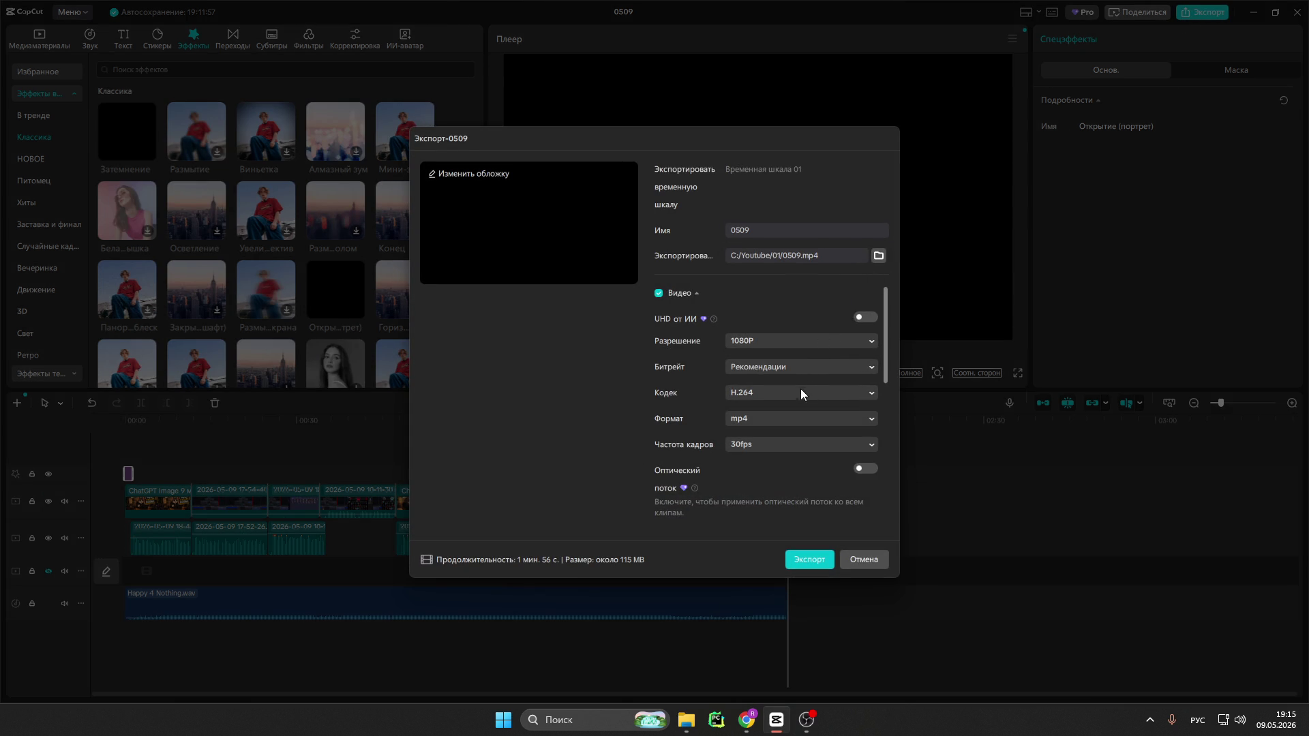
{"action": "left_click", "coordinate": [809, 560]}
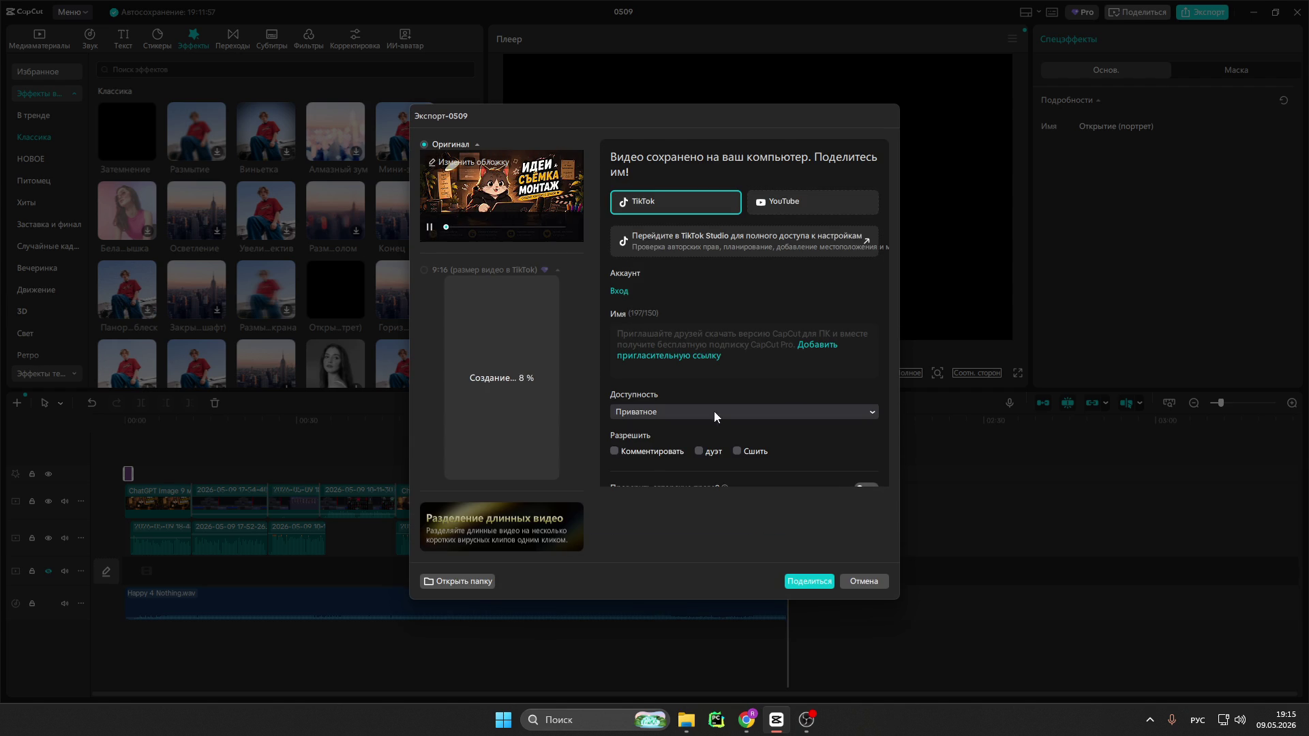
{"action": "left_click", "coordinate": [430, 230]}
- Open the export folder and play the 0509 video in Media Player
{"action": "left_click", "coordinate": [447, 581]}
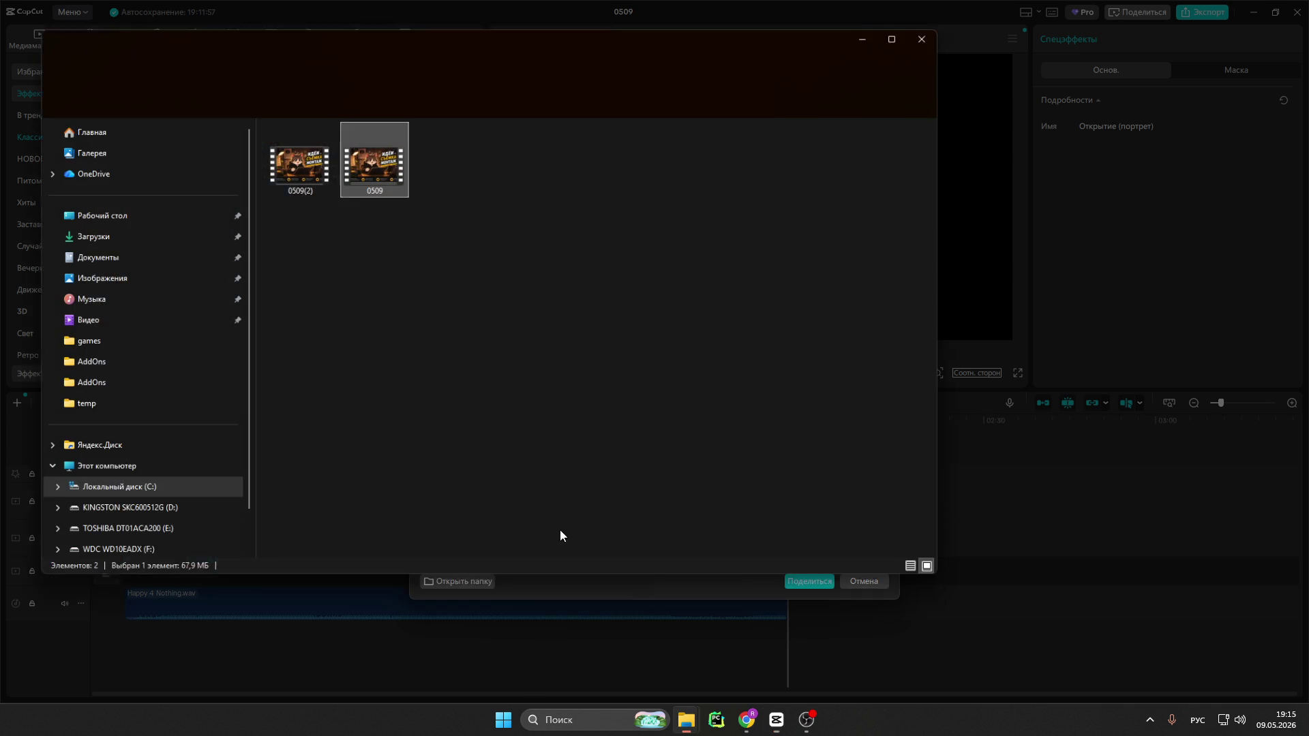
{"action": "double_click", "coordinate": [378, 173]}
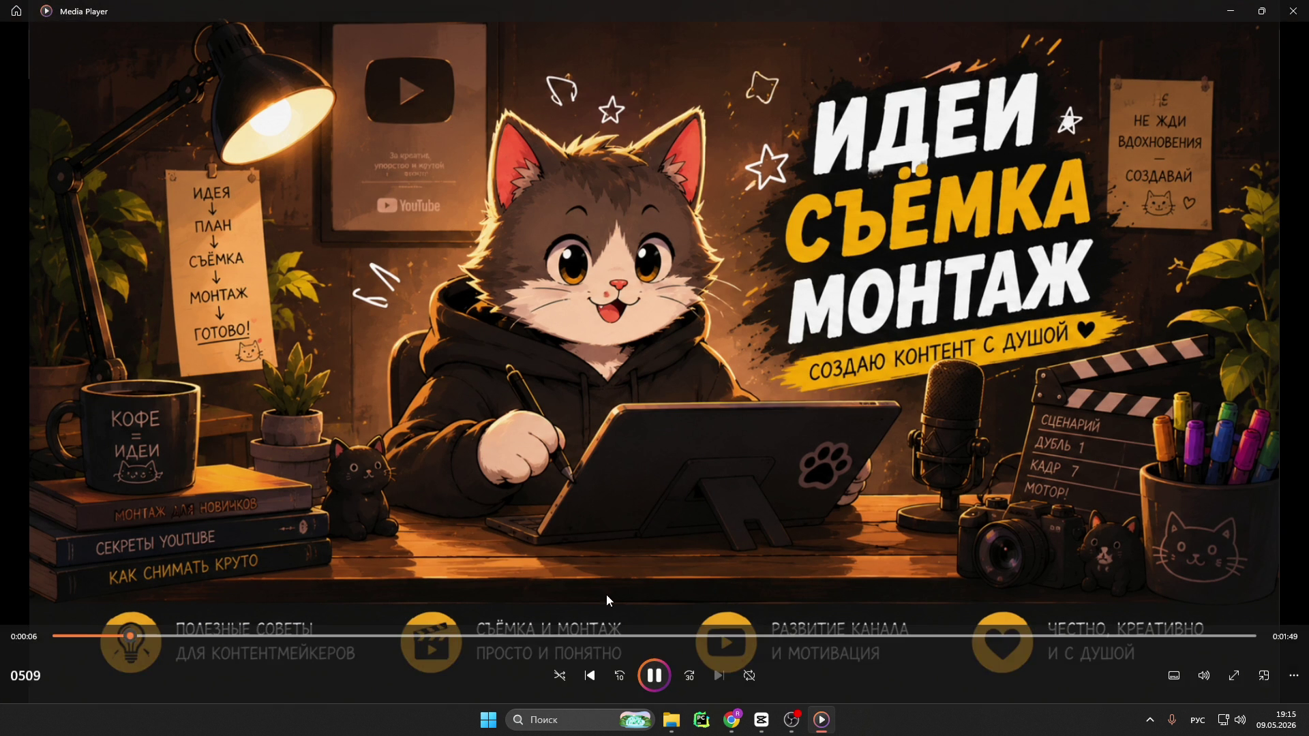
- Minimize OBS, close the Media Player window showing 0509, and hide the folder
{"action": "left_click", "coordinate": [791, 720]}
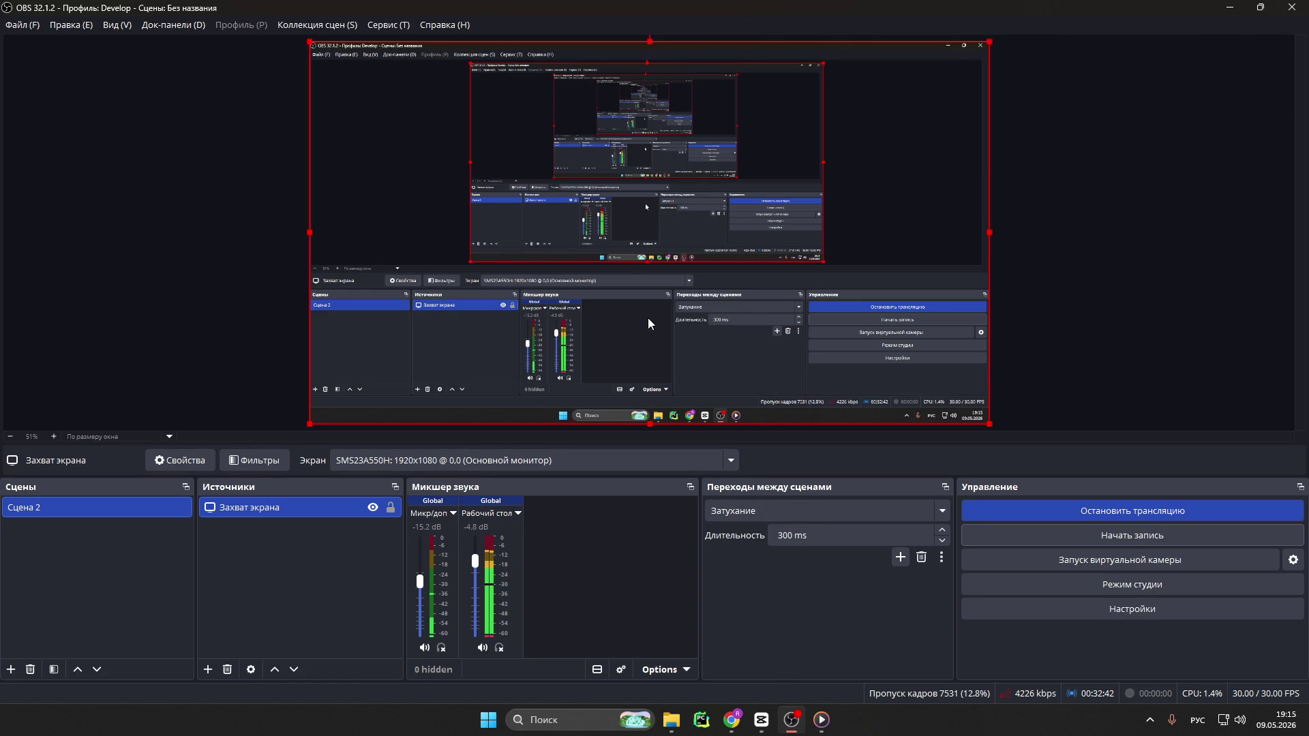
{"action": "left_click", "coordinate": [1232, 13]}
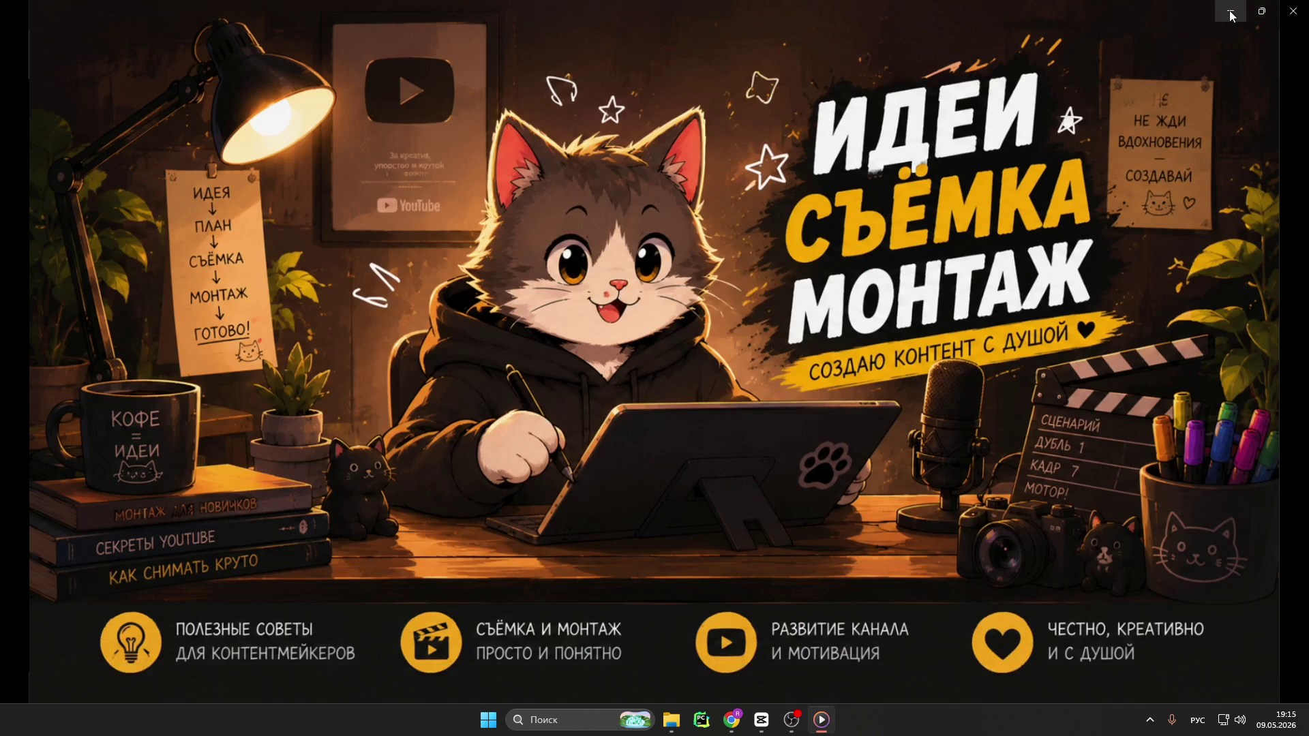
{"action": "left_click", "coordinate": [1232, 12]}
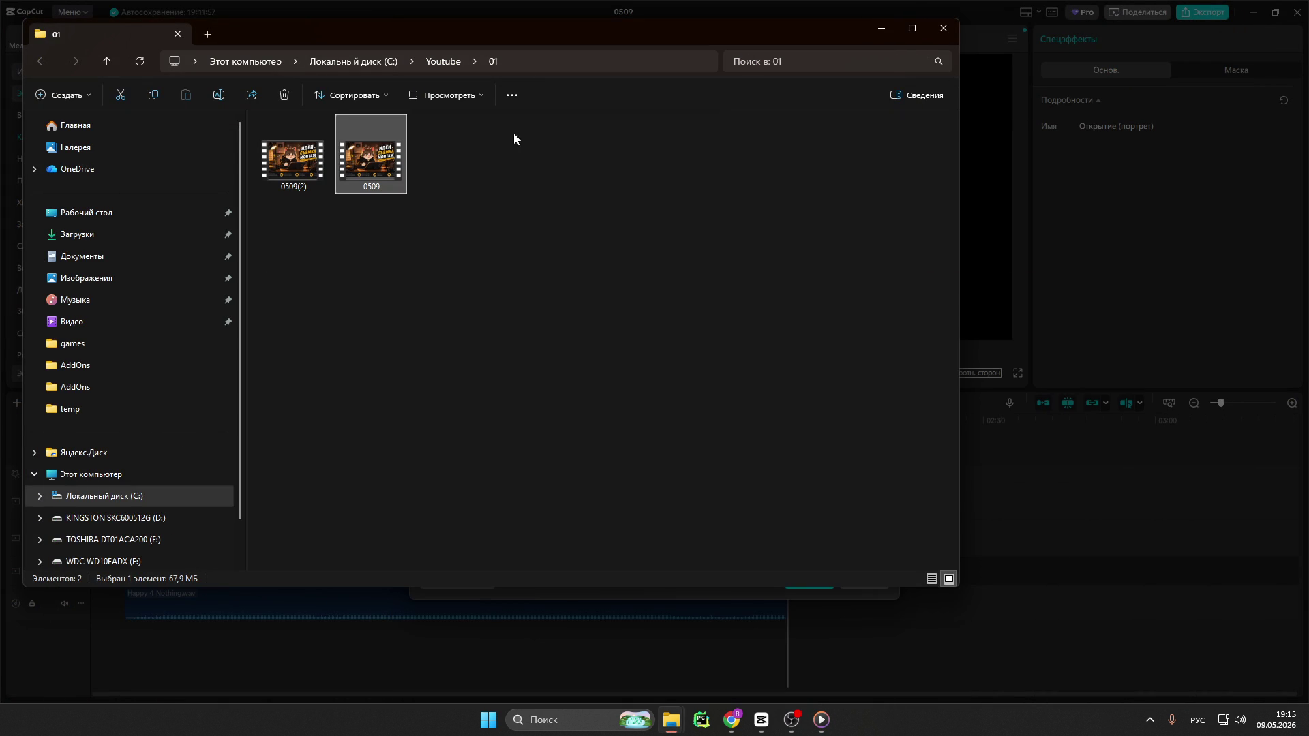
{"action": "left_click", "coordinate": [822, 719]}
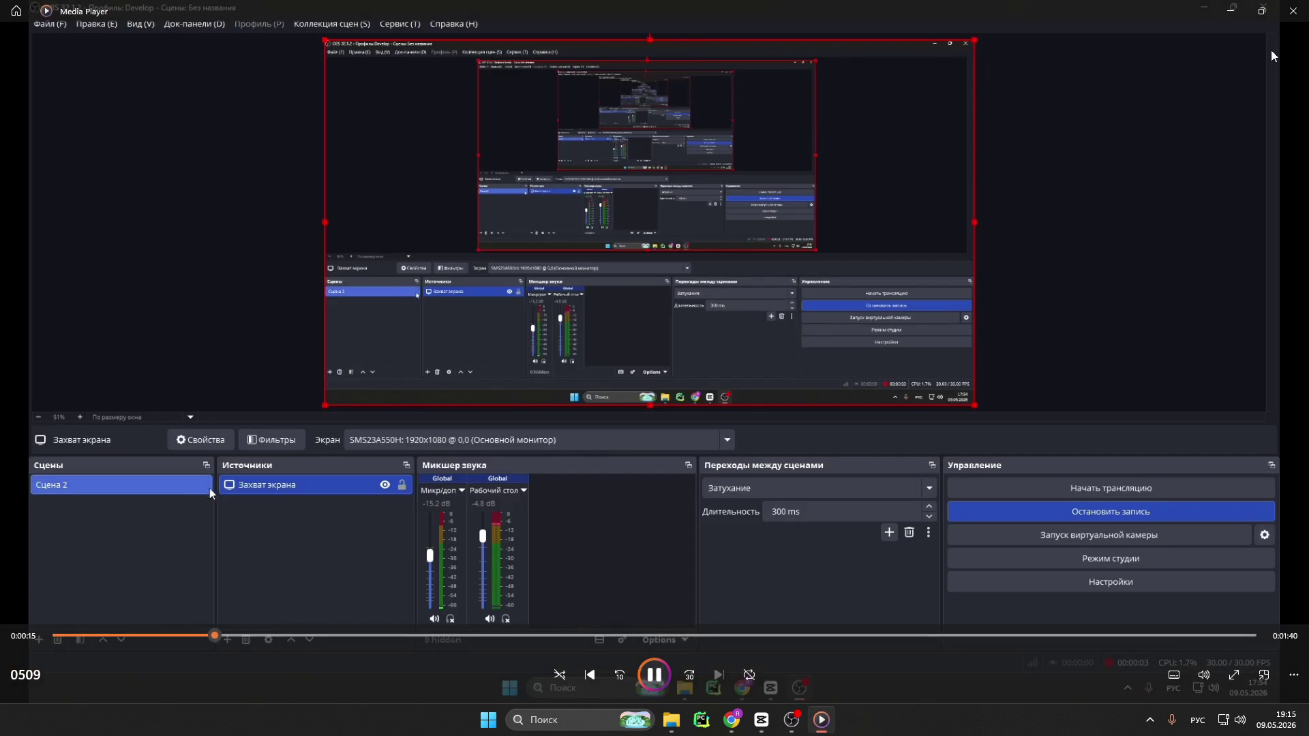
{"action": "left_click", "coordinate": [1294, 11]}
{"action": "left_click", "coordinate": [887, 30]}
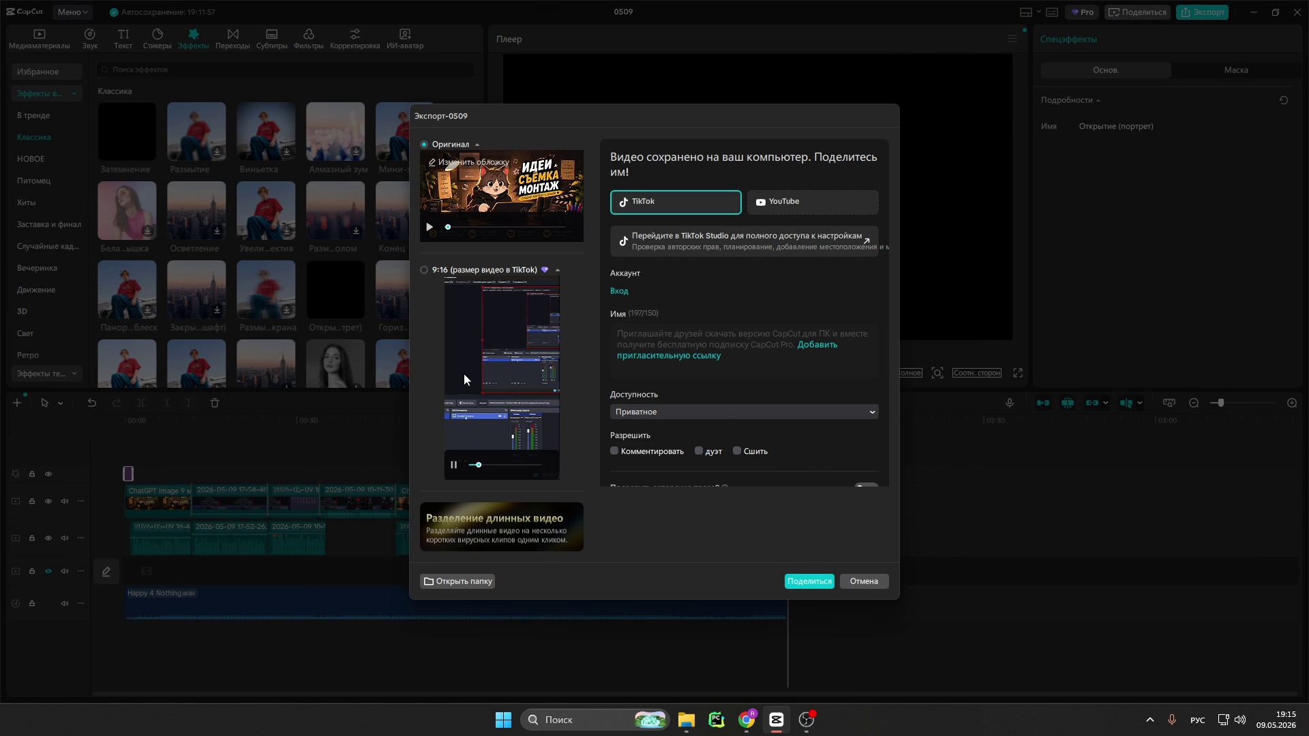
- Pause the 9:16 export preview in CapCut and switch to the ChatGPT chat in Chrome
{"action": "left_click", "coordinate": [454, 465]}
{"action": "left_click", "coordinate": [744, 724]}
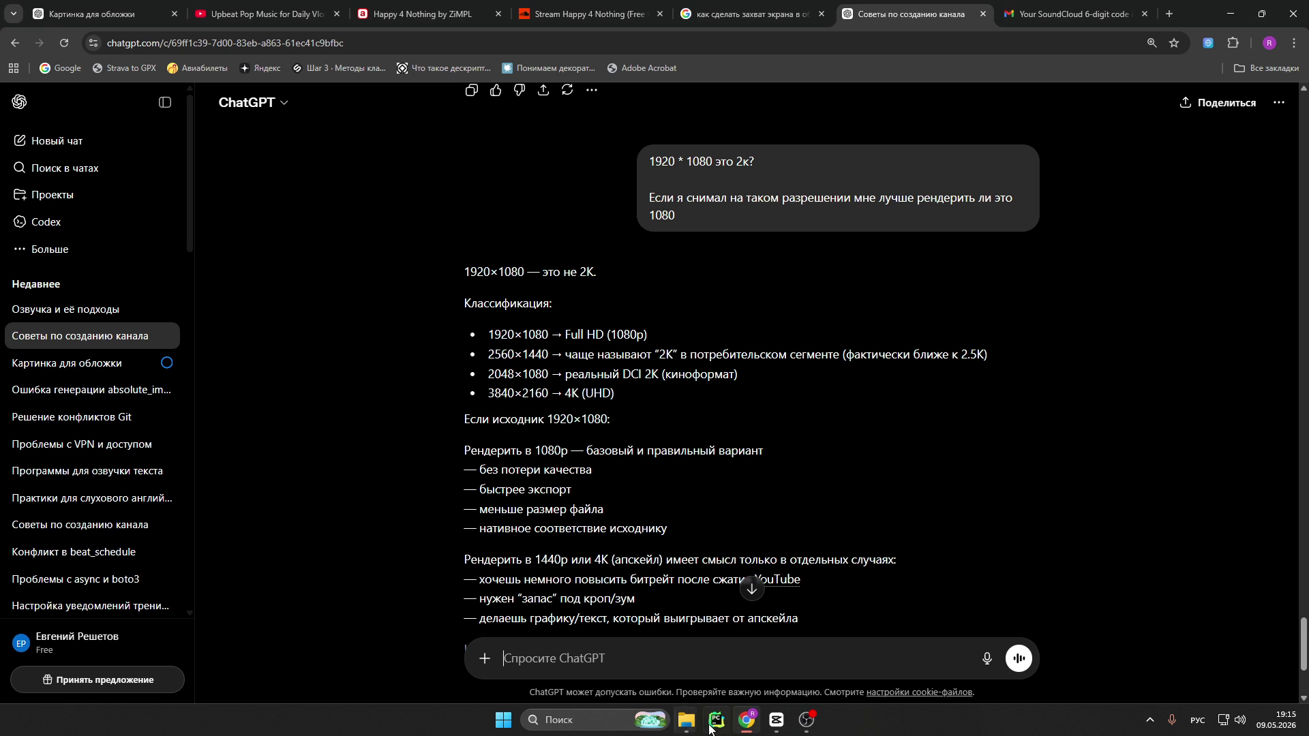
{"action": "mouse_move", "coordinate": [801, 724]}
{"action": "mouse_move", "coordinate": [686, 719]}
{"action": "left_click", "coordinate": [947, 660]}
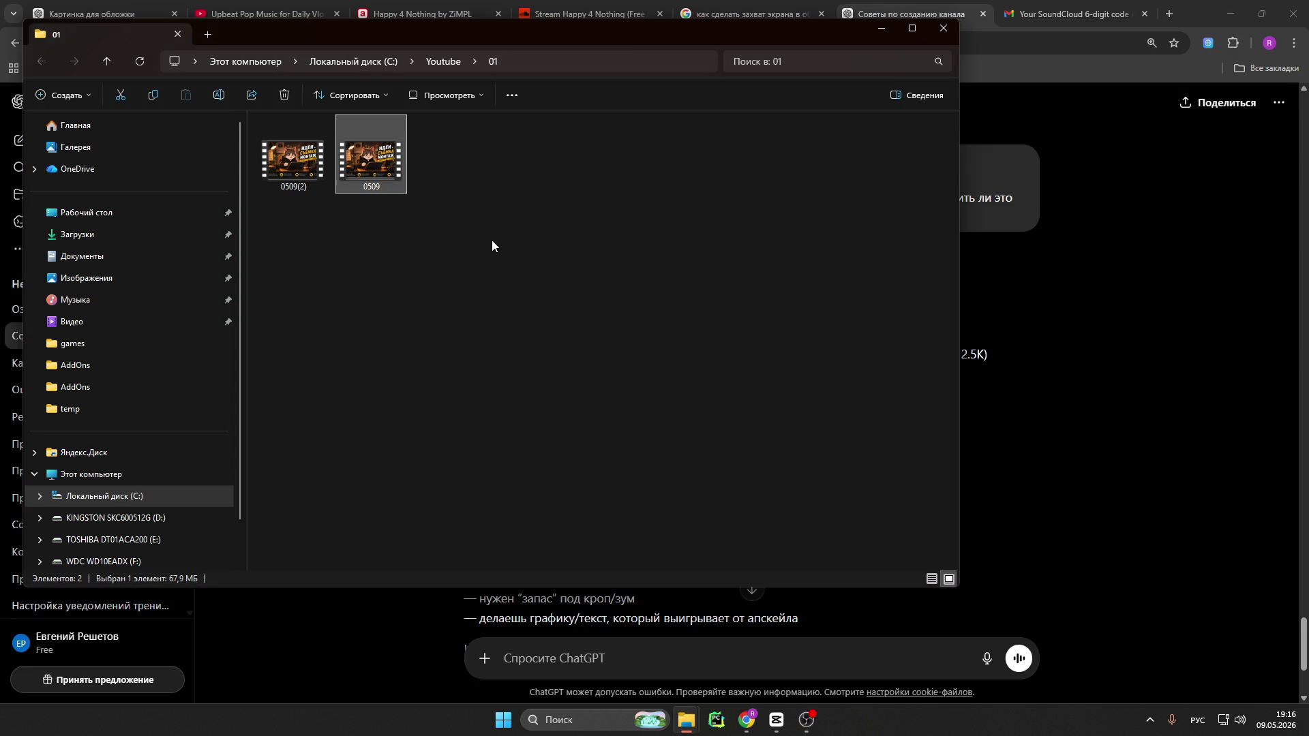
{"action": "double_click", "coordinate": [400, 158]}
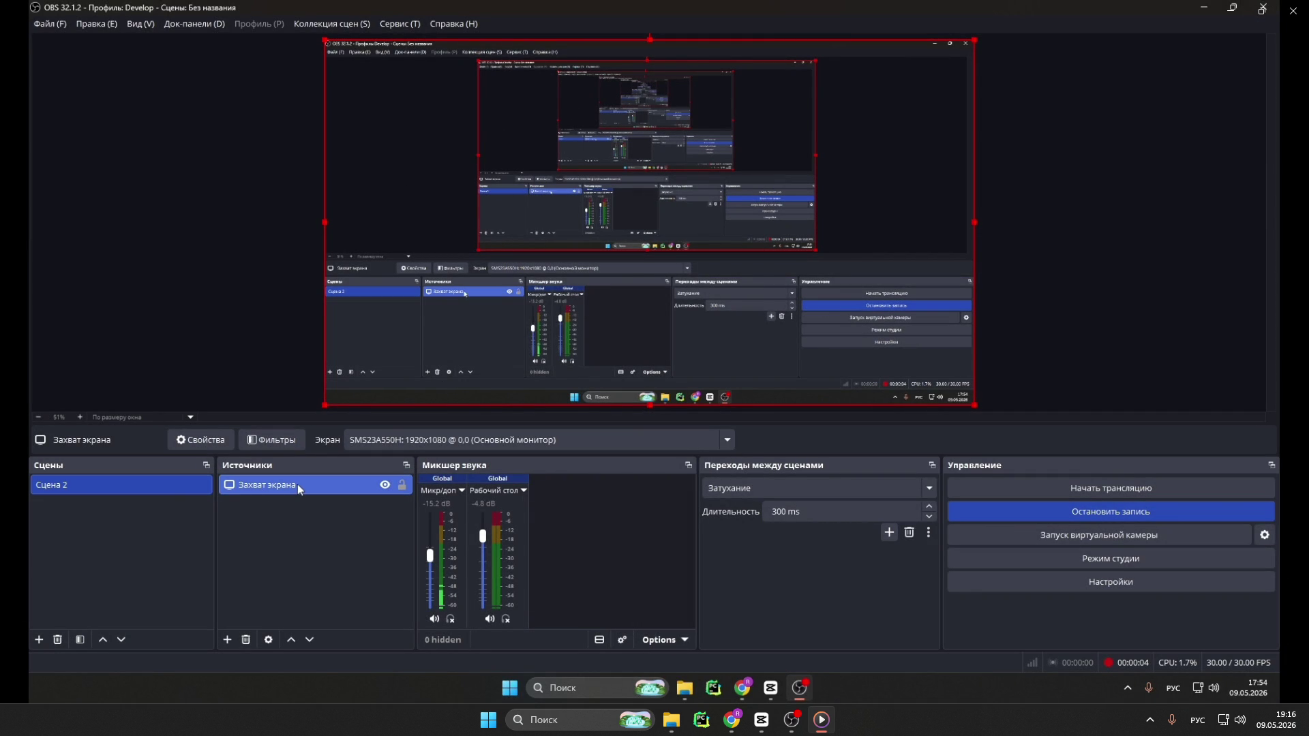
{"action": "mouse_move", "coordinate": [466, 519]}
{"action": "left_click", "coordinate": [599, 635]}
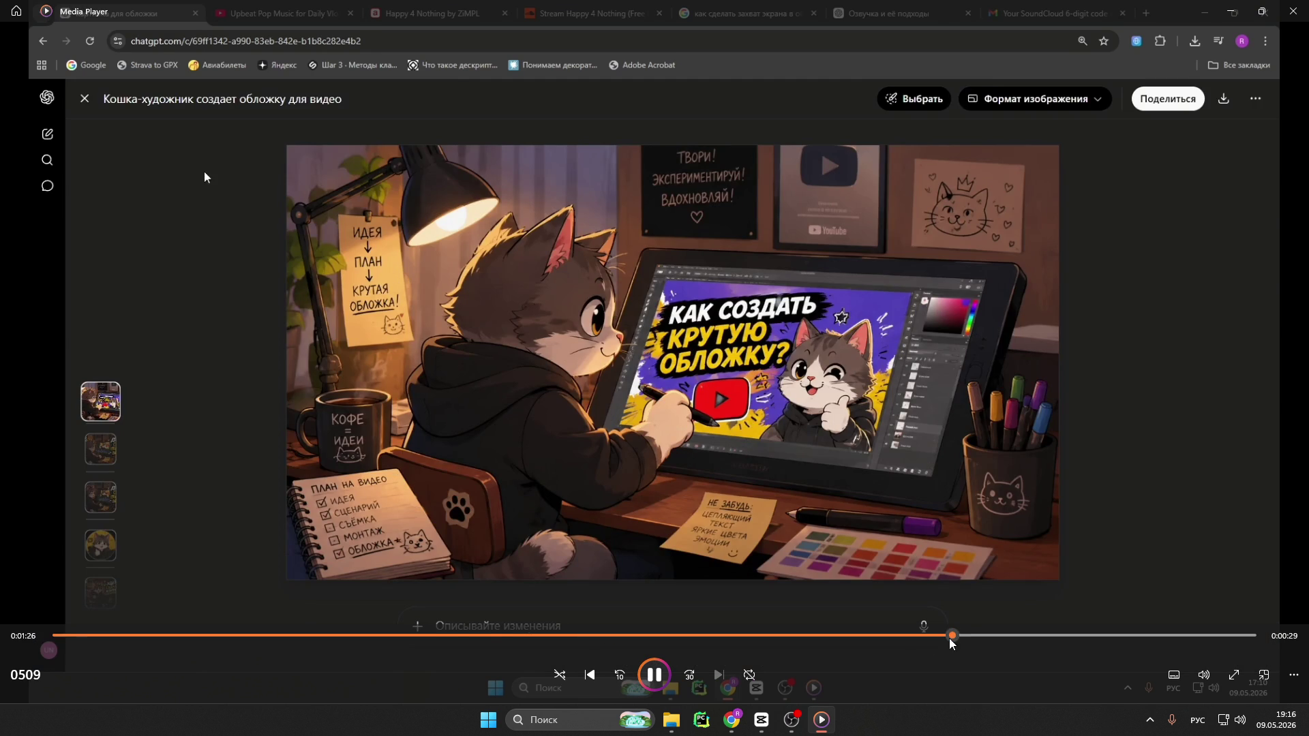
{"action": "left_click", "coordinate": [954, 636]}
{"action": "left_click", "coordinate": [1135, 635]}
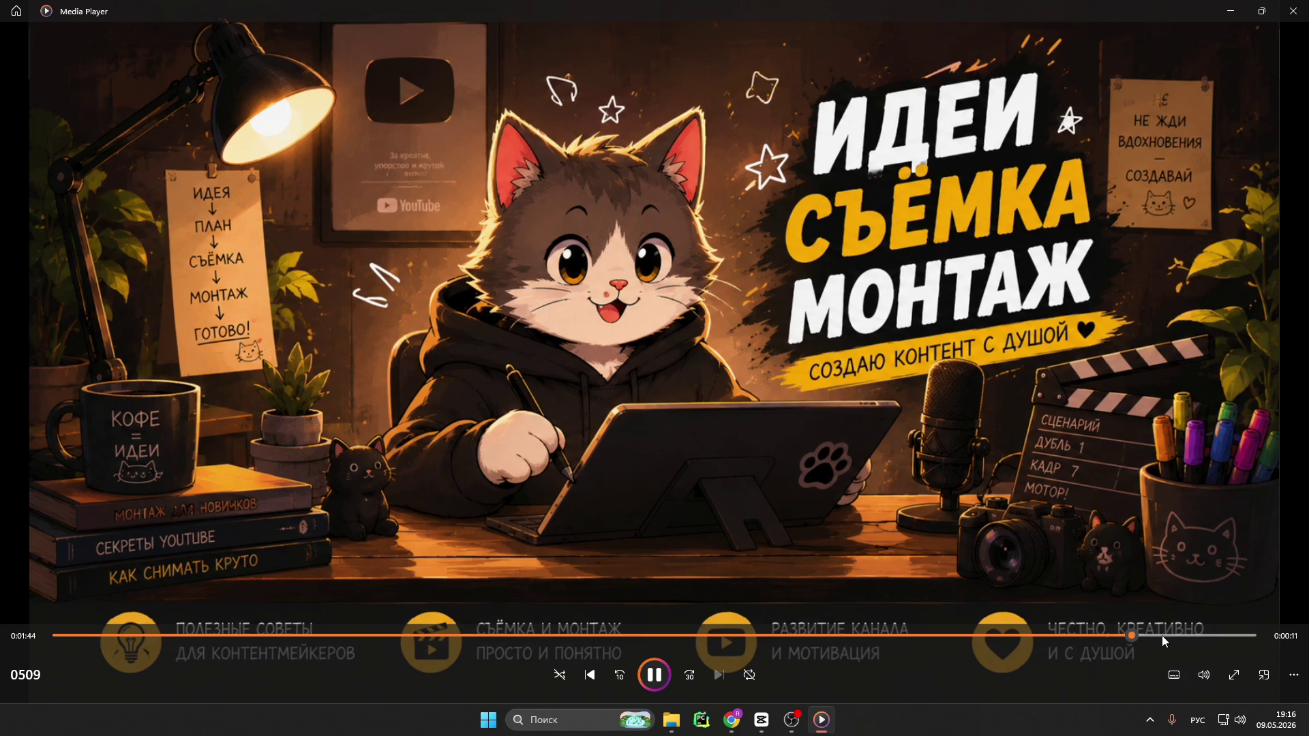
{"action": "left_click", "coordinate": [1217, 637]}
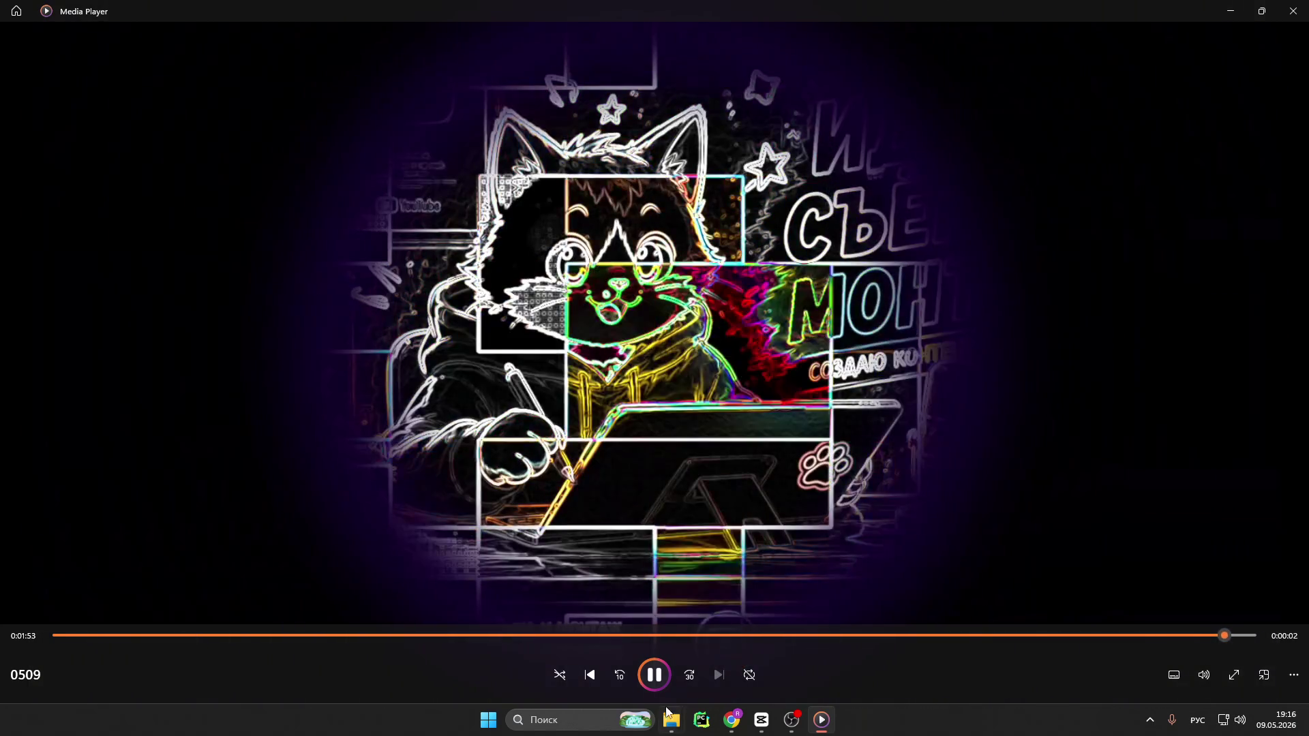
{"action": "left_click", "coordinate": [737, 724]}
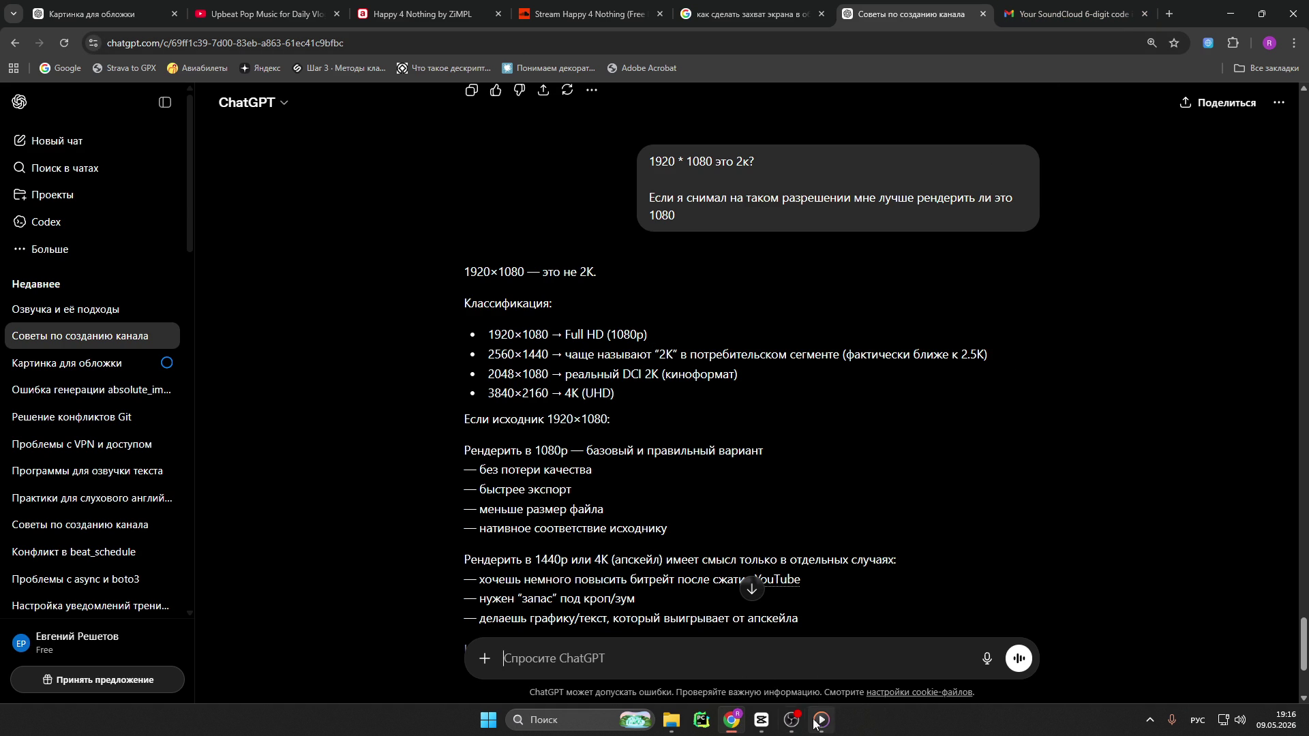
{"action": "left_click", "coordinate": [762, 721]}
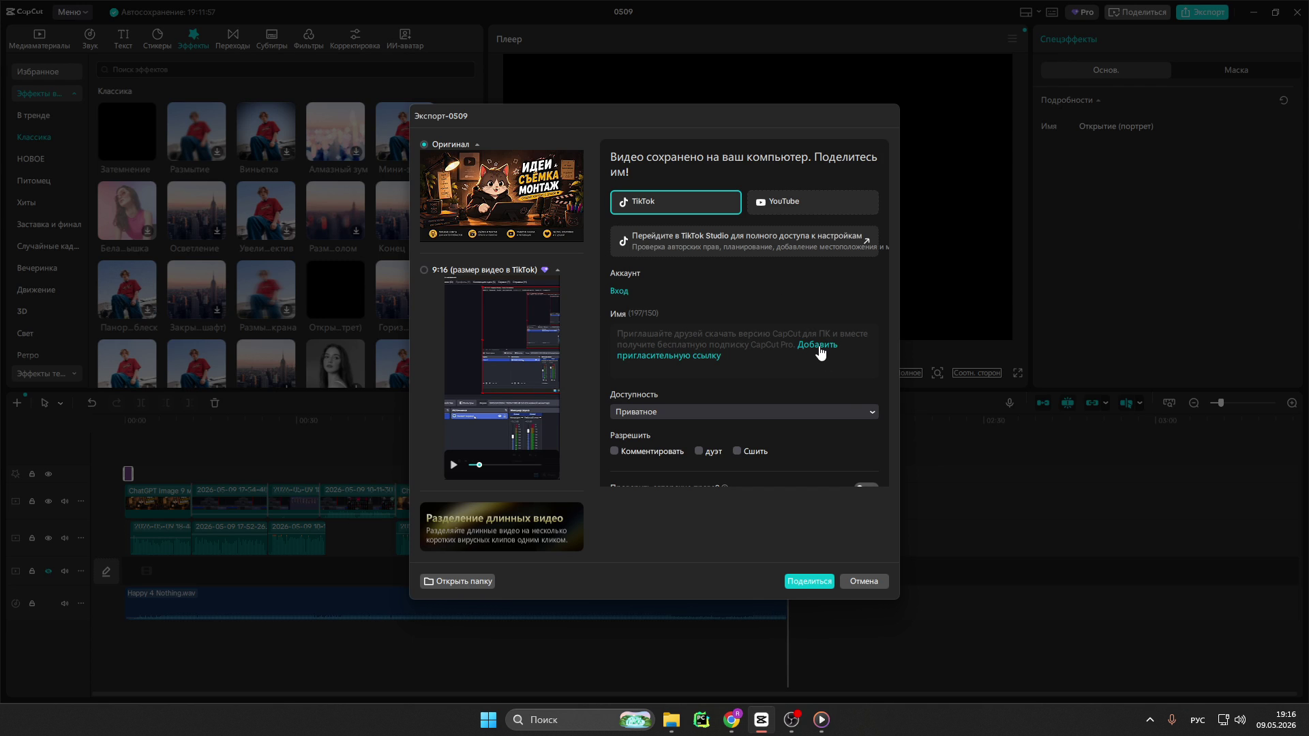
- Choose YouTube as the sharing target and start the account sign-in
{"action": "left_click", "coordinate": [785, 206]}
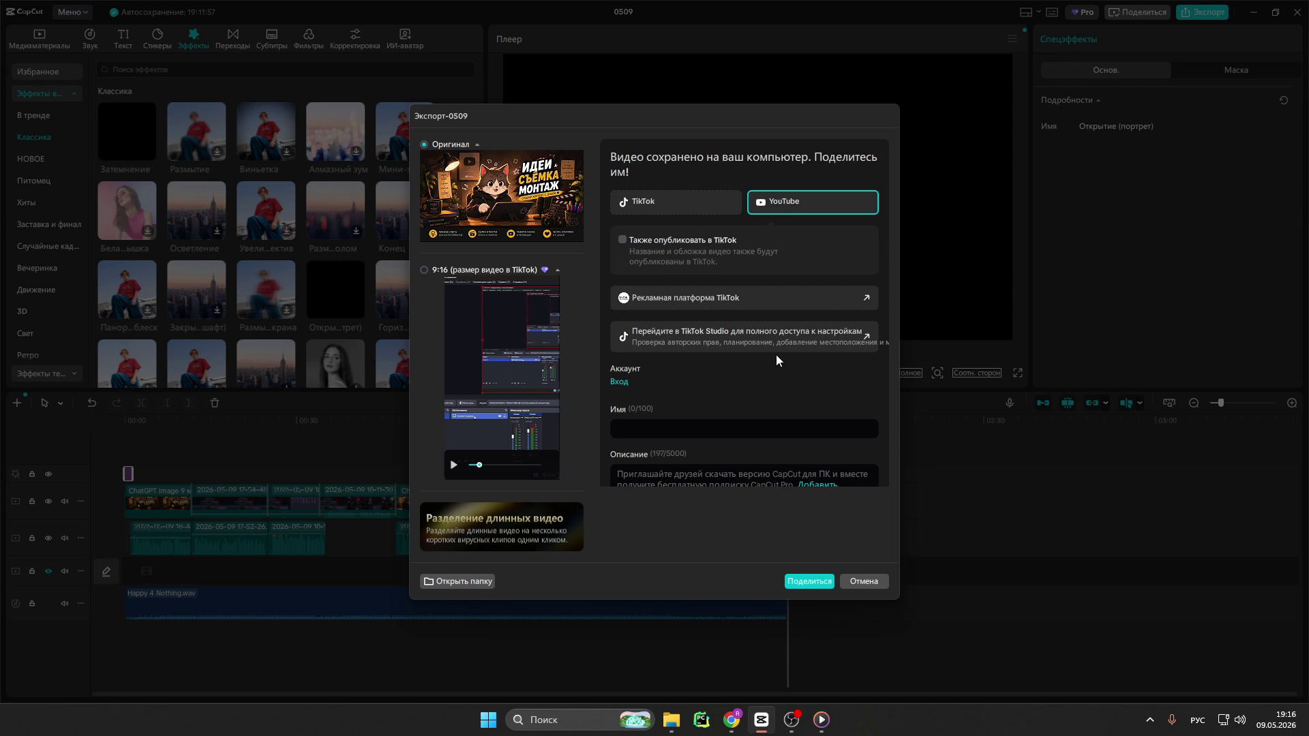
{"action": "left_click", "coordinate": [621, 381]}
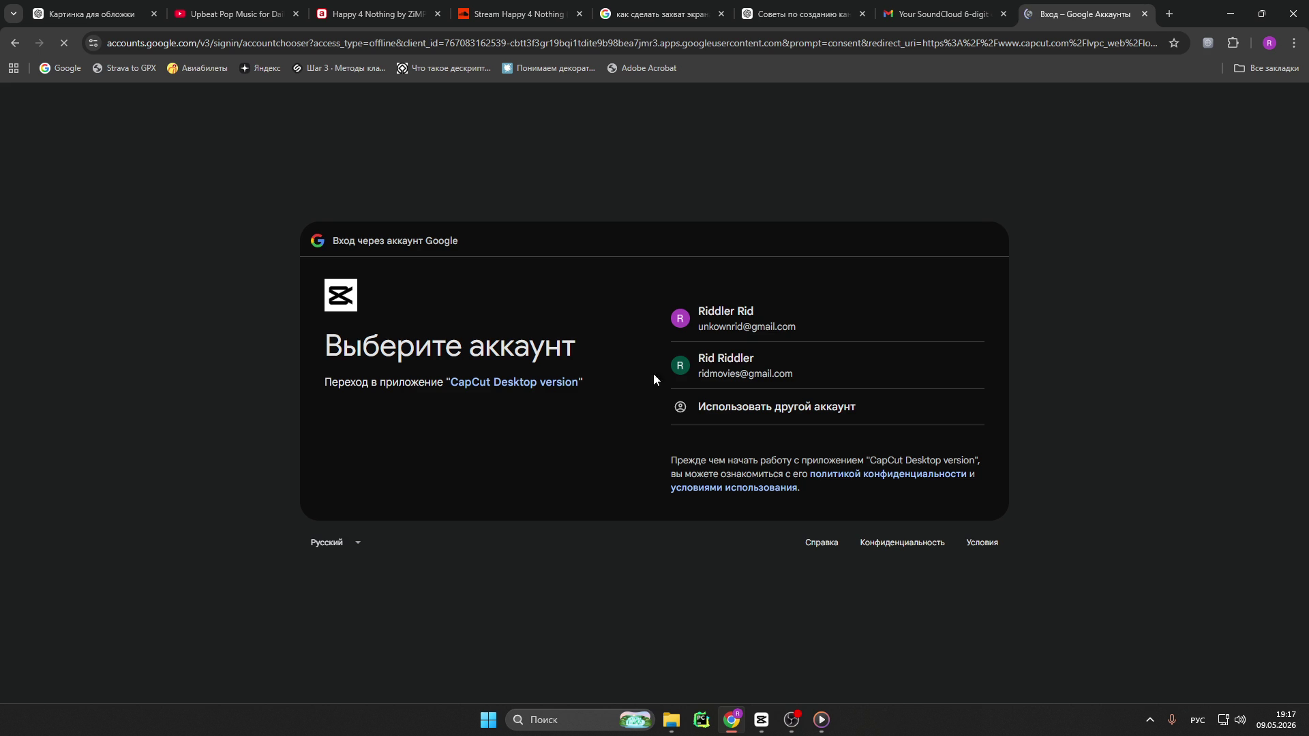
- Authorize CapCut with the channel's brand account, granting all YouTube permissions, then return to CapCut
{"action": "left_click", "coordinate": [798, 314]}
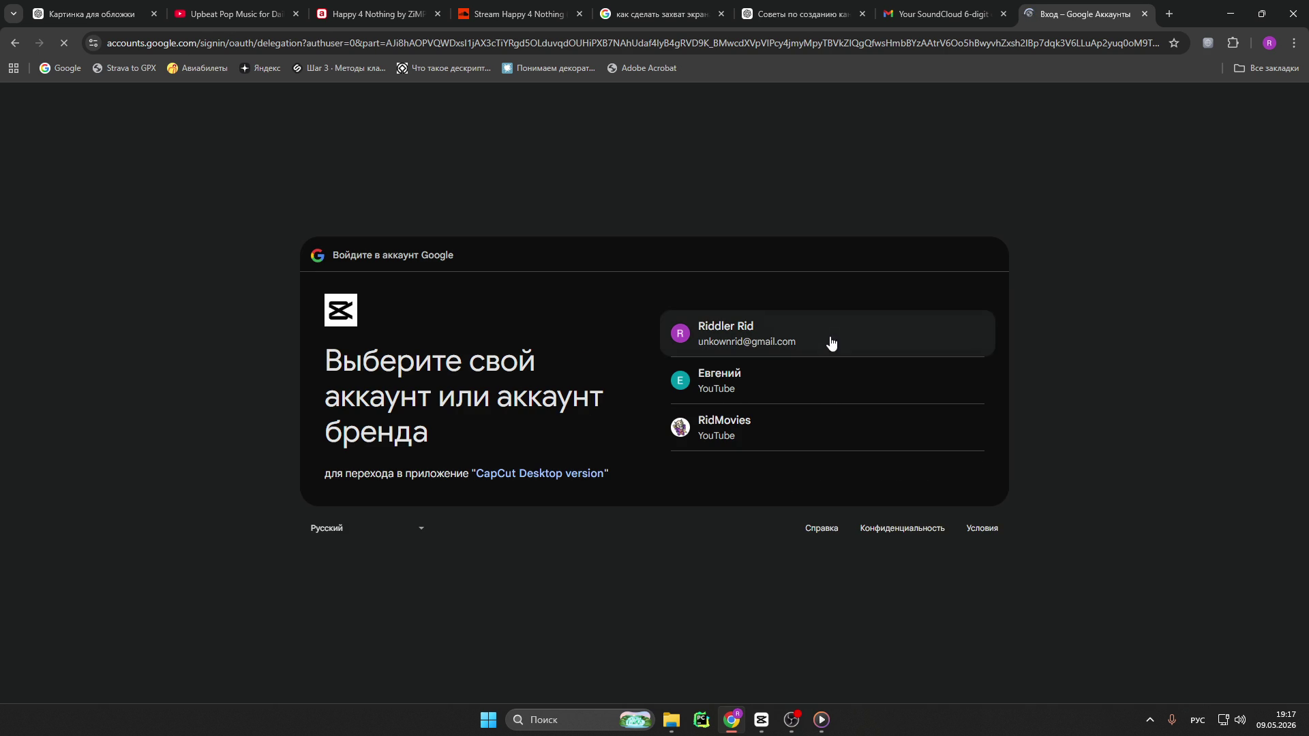
{"action": "left_click", "coordinate": [827, 387]}
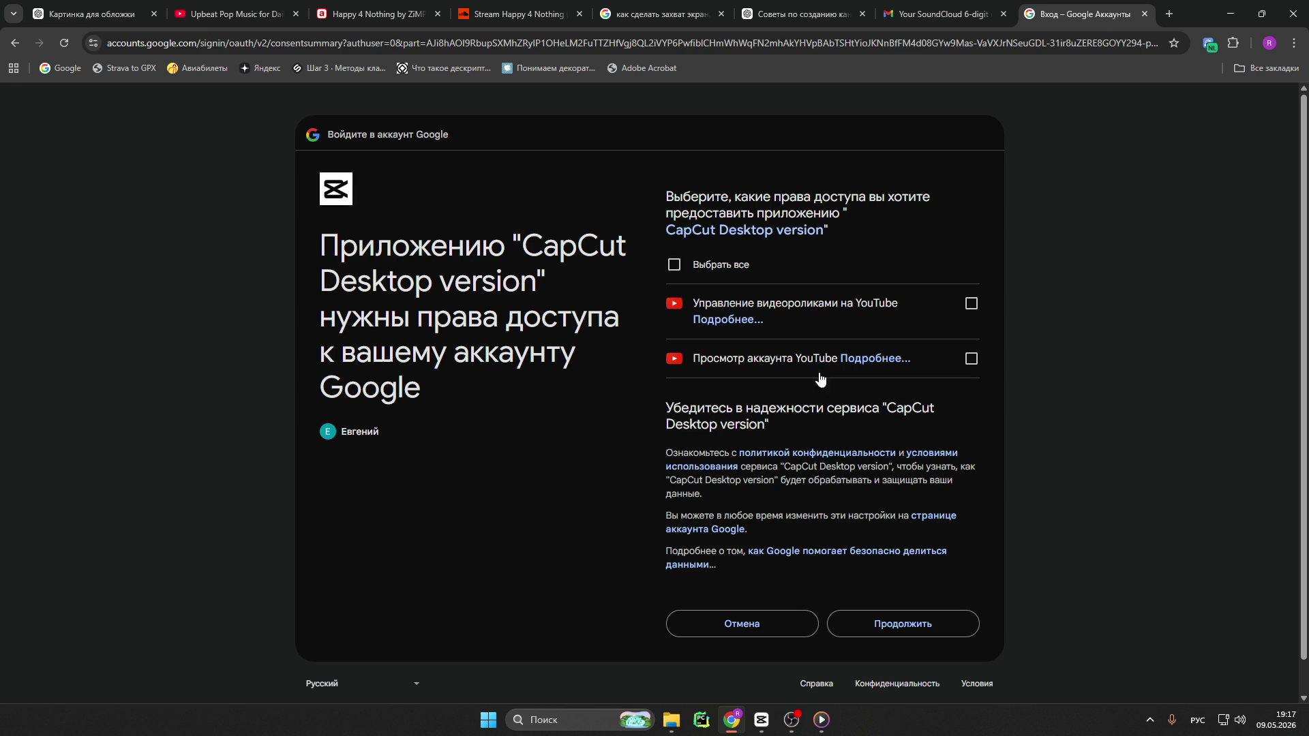
{"action": "left_click", "coordinate": [731, 266]}
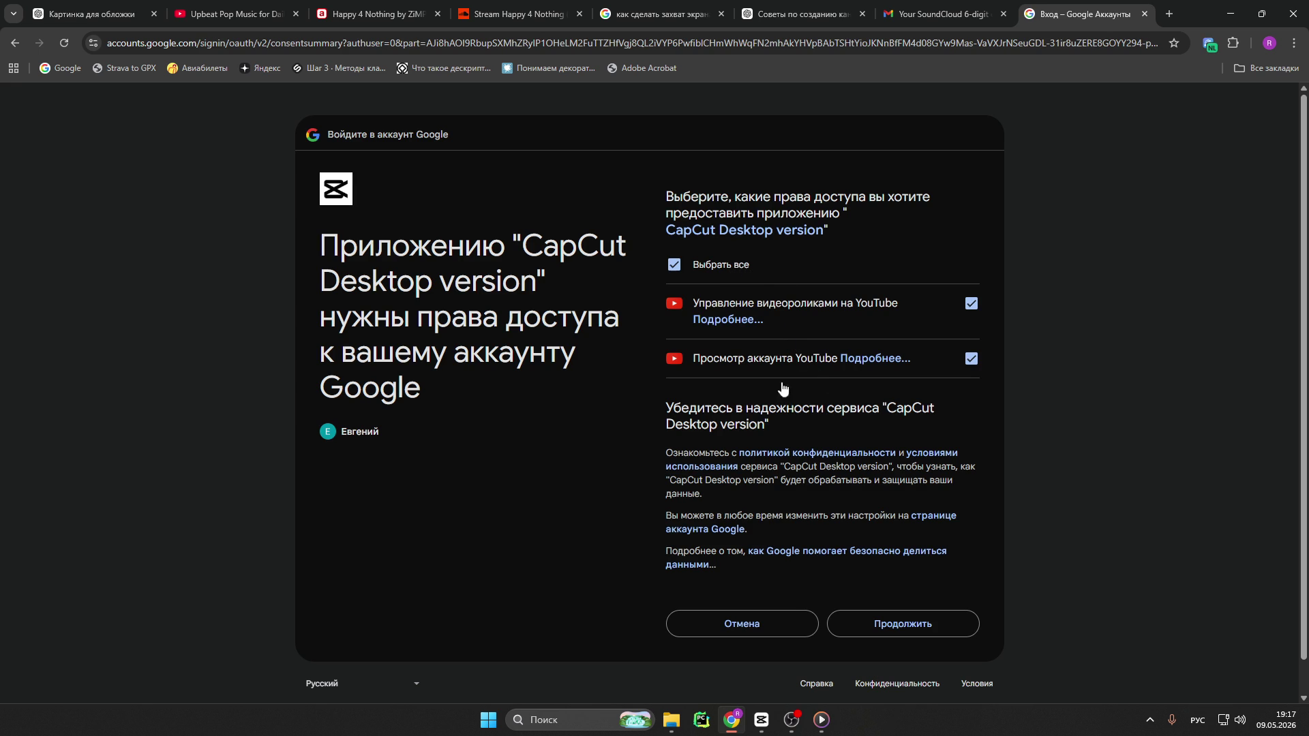
{"action": "left_click", "coordinate": [898, 628]}
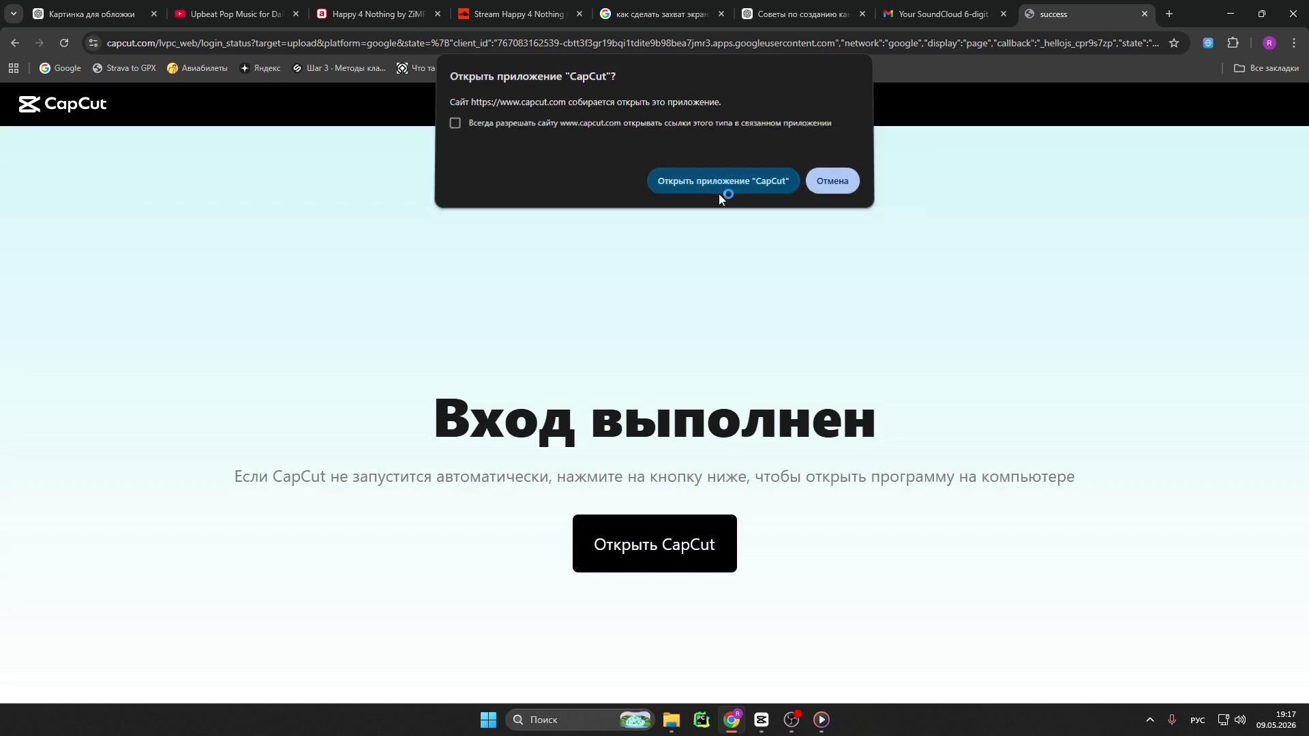
{"action": "left_click", "coordinate": [719, 193]}
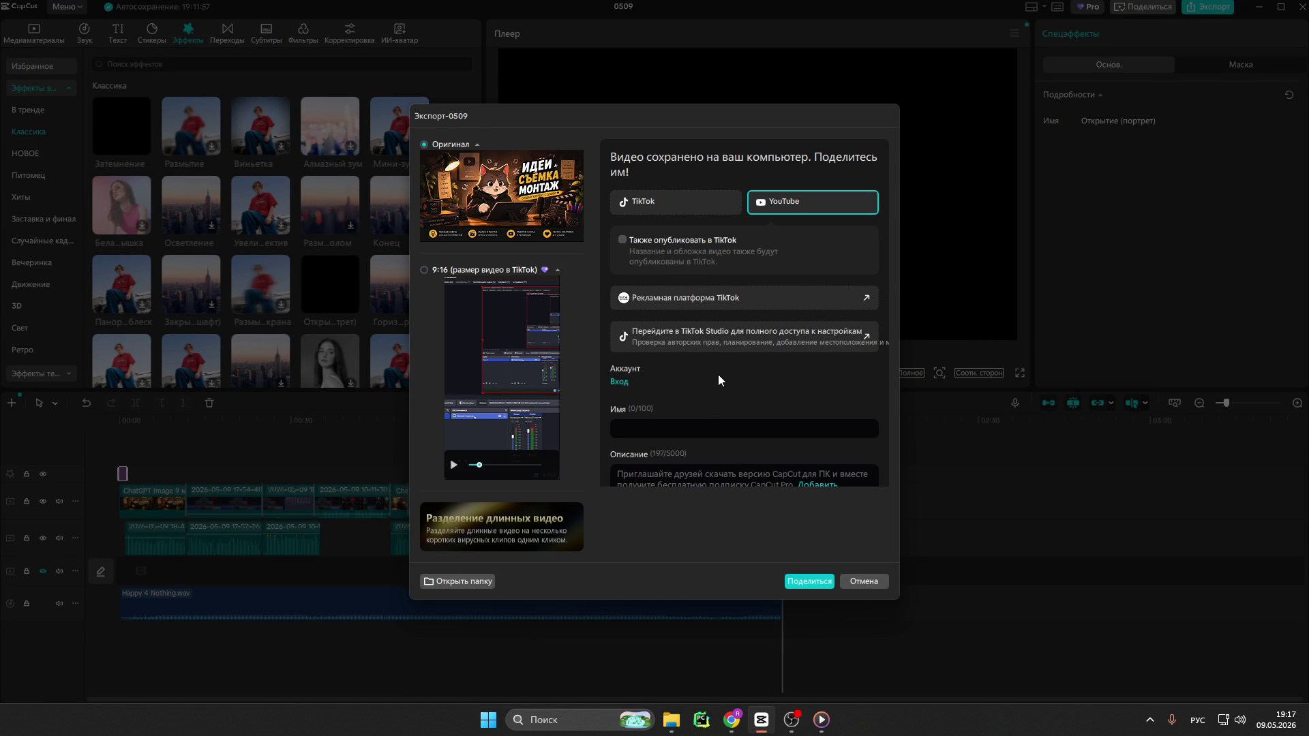
- Retry the YouTube sign-in with the Google account and hand it back to CapCut
{"action": "scroll", "coordinate": [710, 371], "scroll_direction": "down", "scroll_amount": 3}
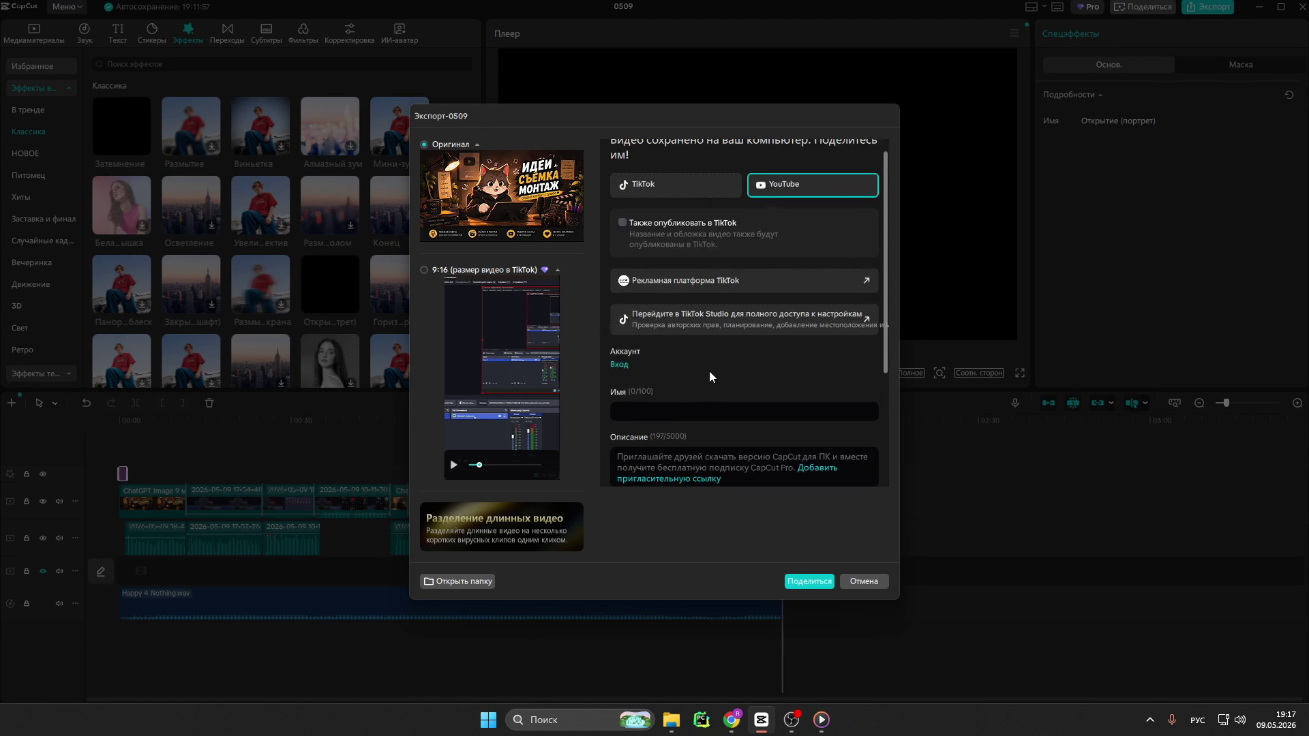
{"action": "scroll", "coordinate": [709, 371], "scroll_direction": "down", "scroll_amount": 1}
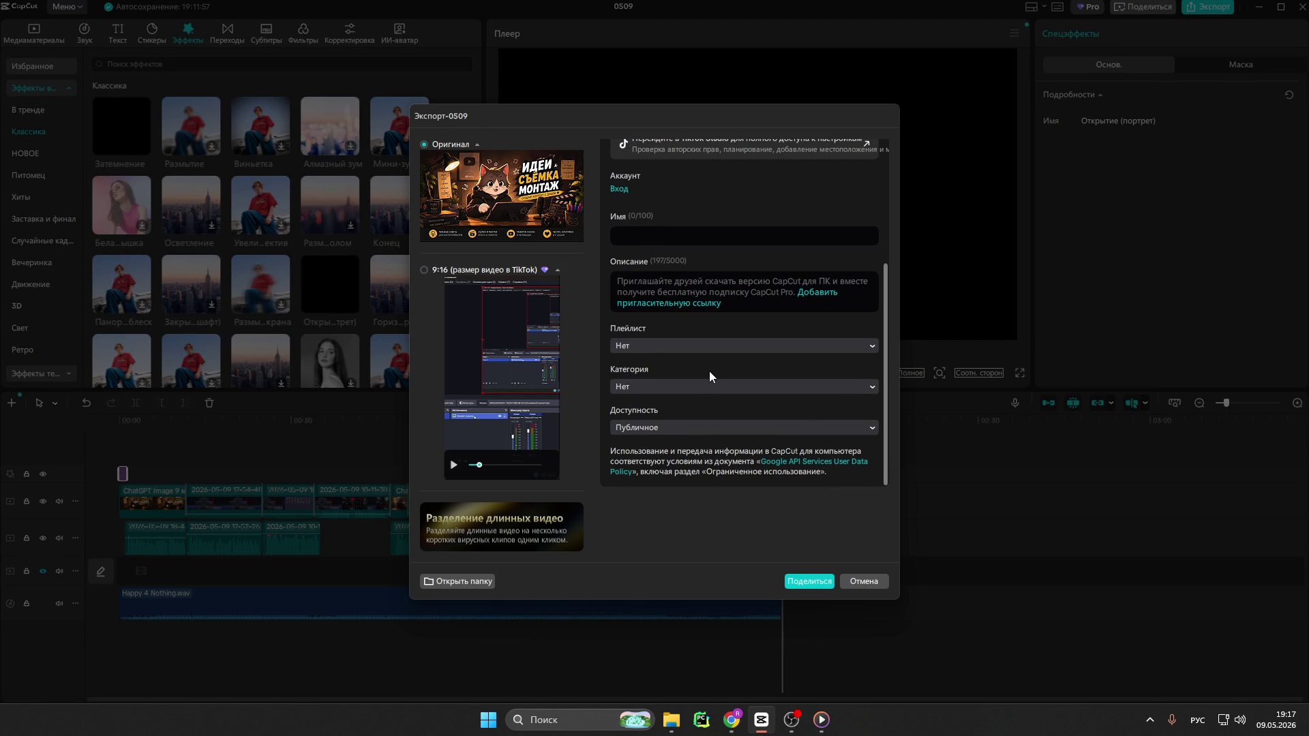
{"action": "scroll", "coordinate": [710, 368], "scroll_direction": "up", "scroll_amount": 1}
{"action": "scroll", "coordinate": [710, 361], "scroll_direction": "up", "scroll_amount": 2}
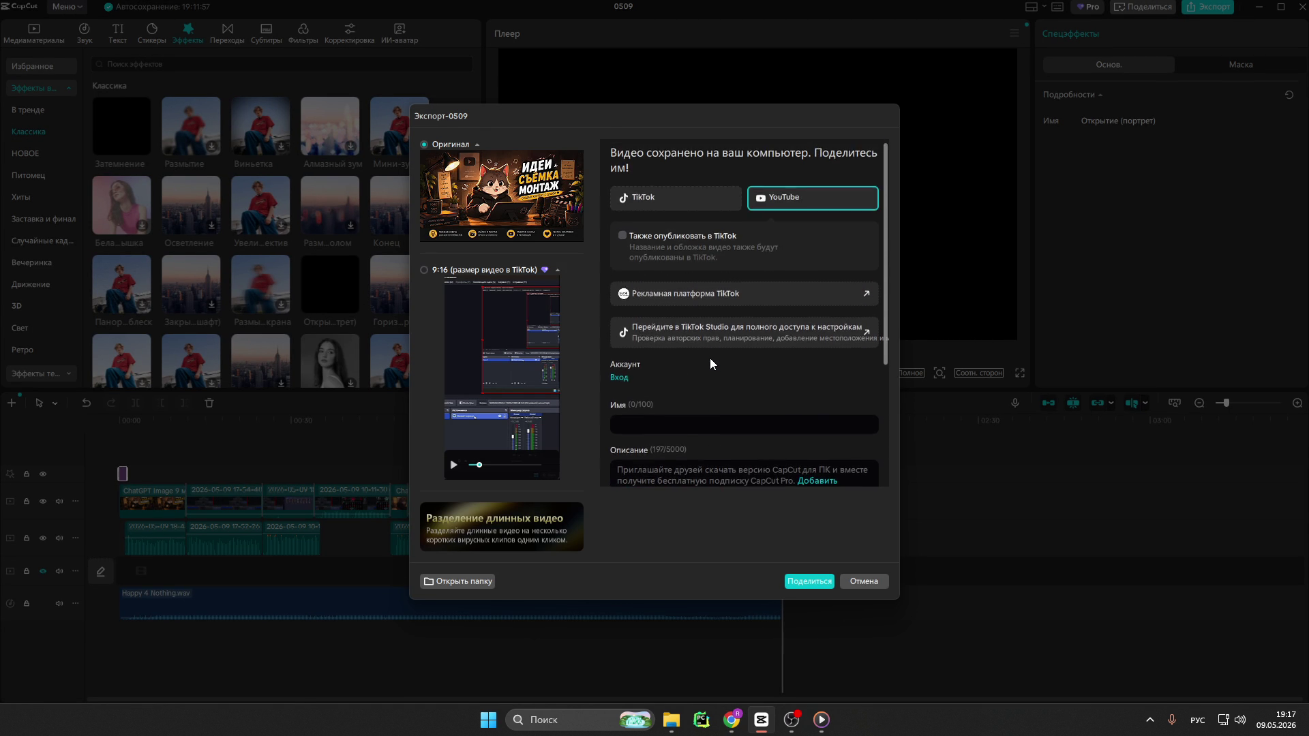
{"action": "left_click", "coordinate": [620, 329]}
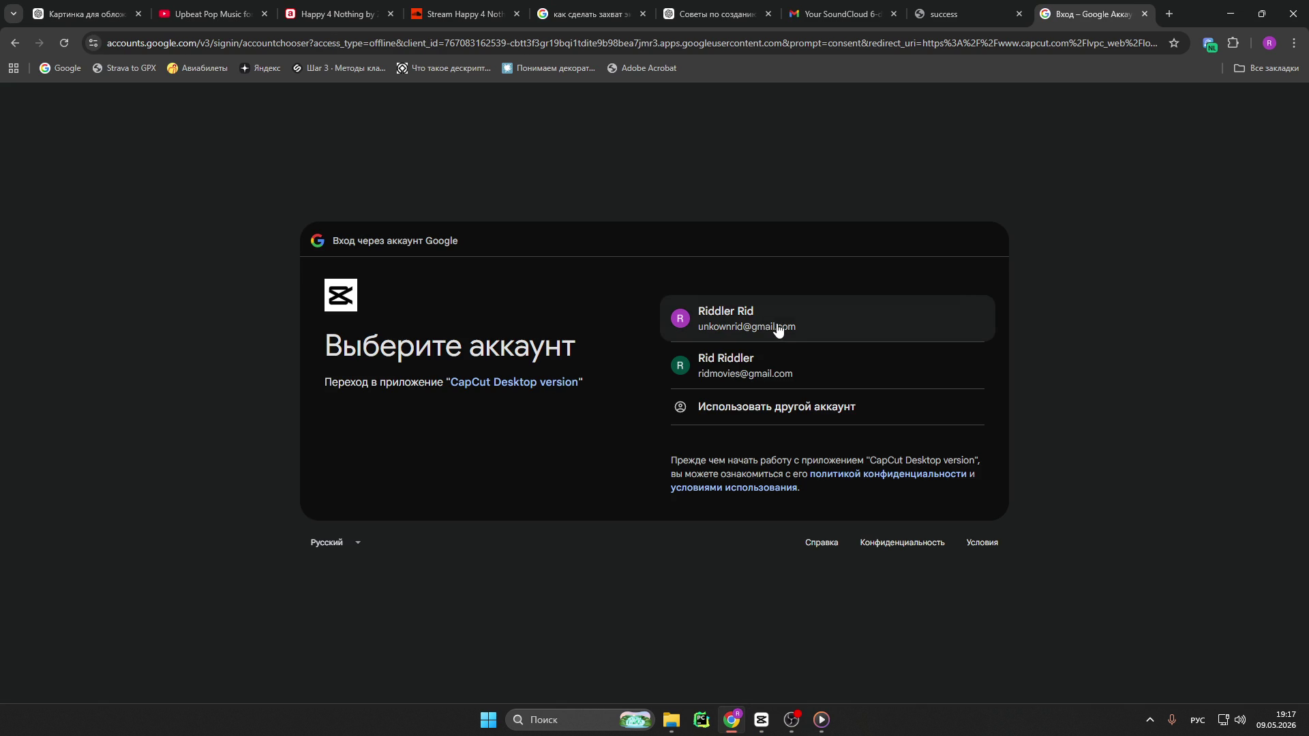
{"action": "left_click", "coordinate": [793, 324]}
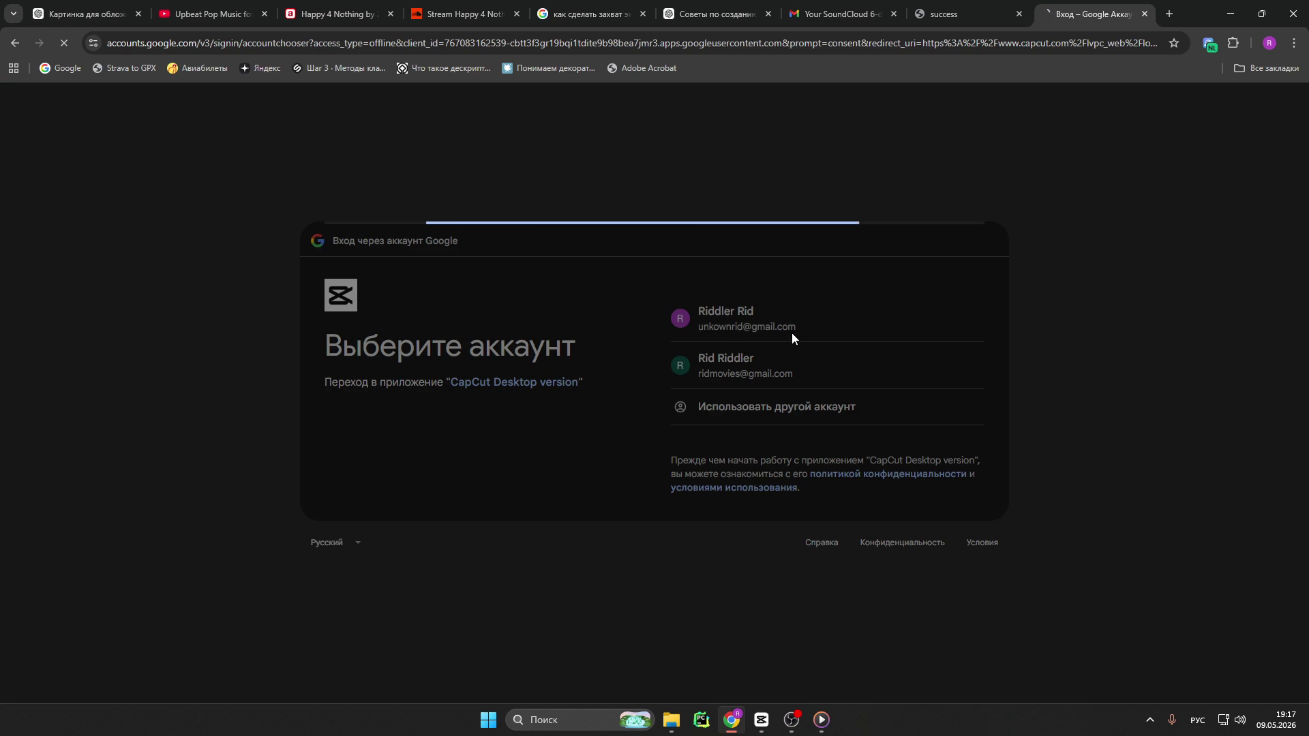
{"action": "left_click", "coordinate": [926, 14]}
{"action": "left_click", "coordinate": [694, 560]}
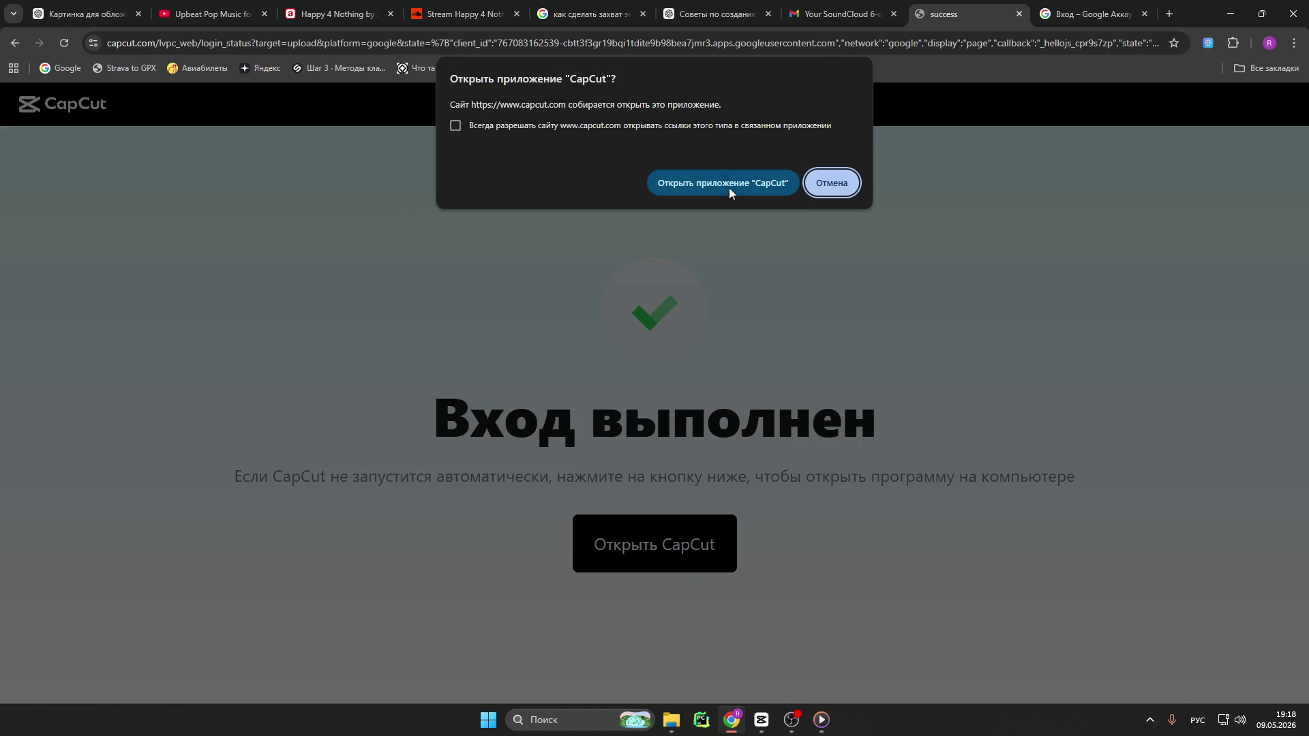
{"action": "left_click", "coordinate": [731, 185]}
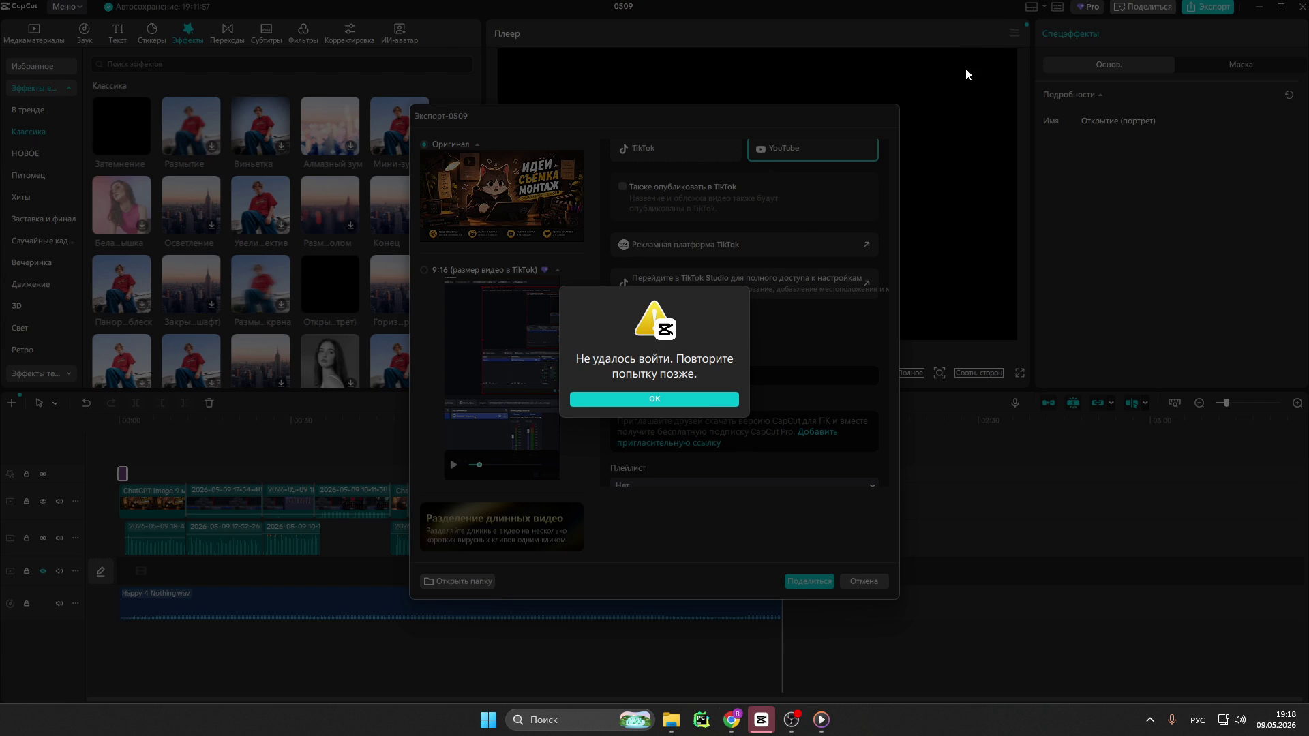
- Dismiss the login error, cancel the export dialog, and bring back the sign-in success page
{"action": "left_click", "coordinate": [702, 401]}
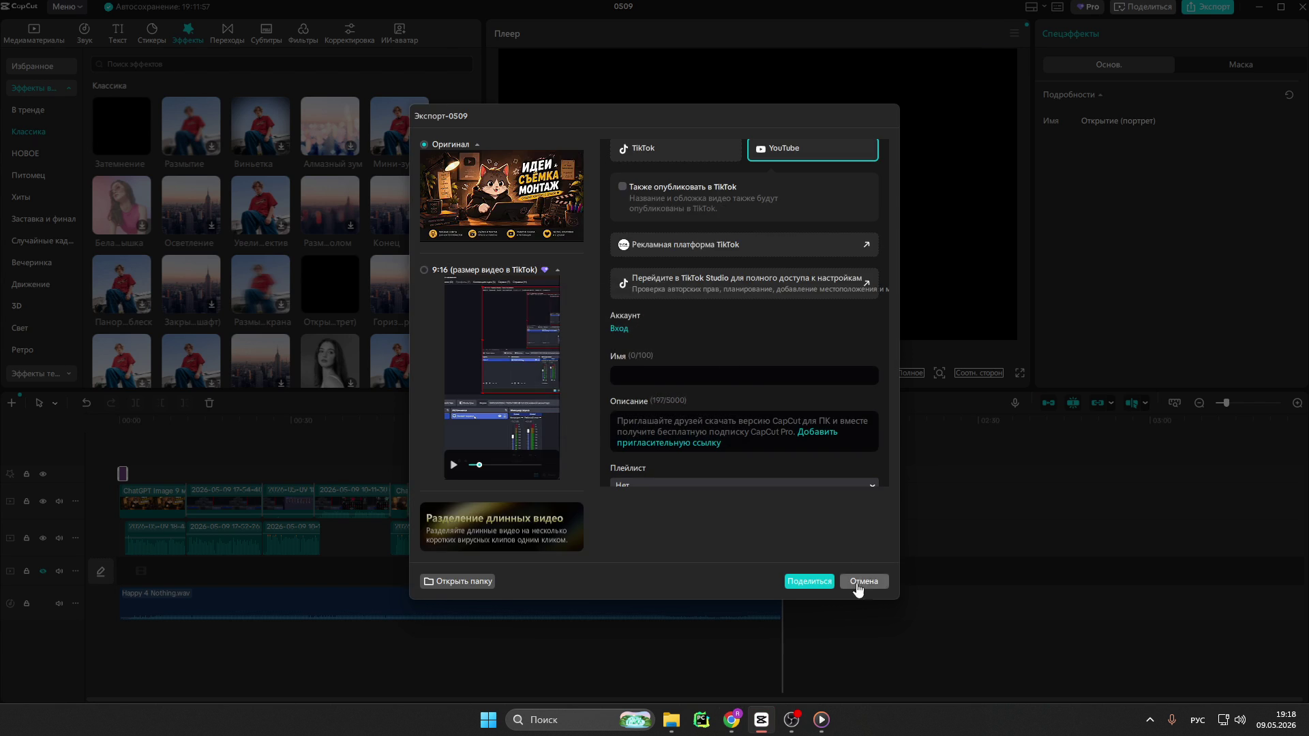
{"action": "left_click", "coordinate": [858, 585]}
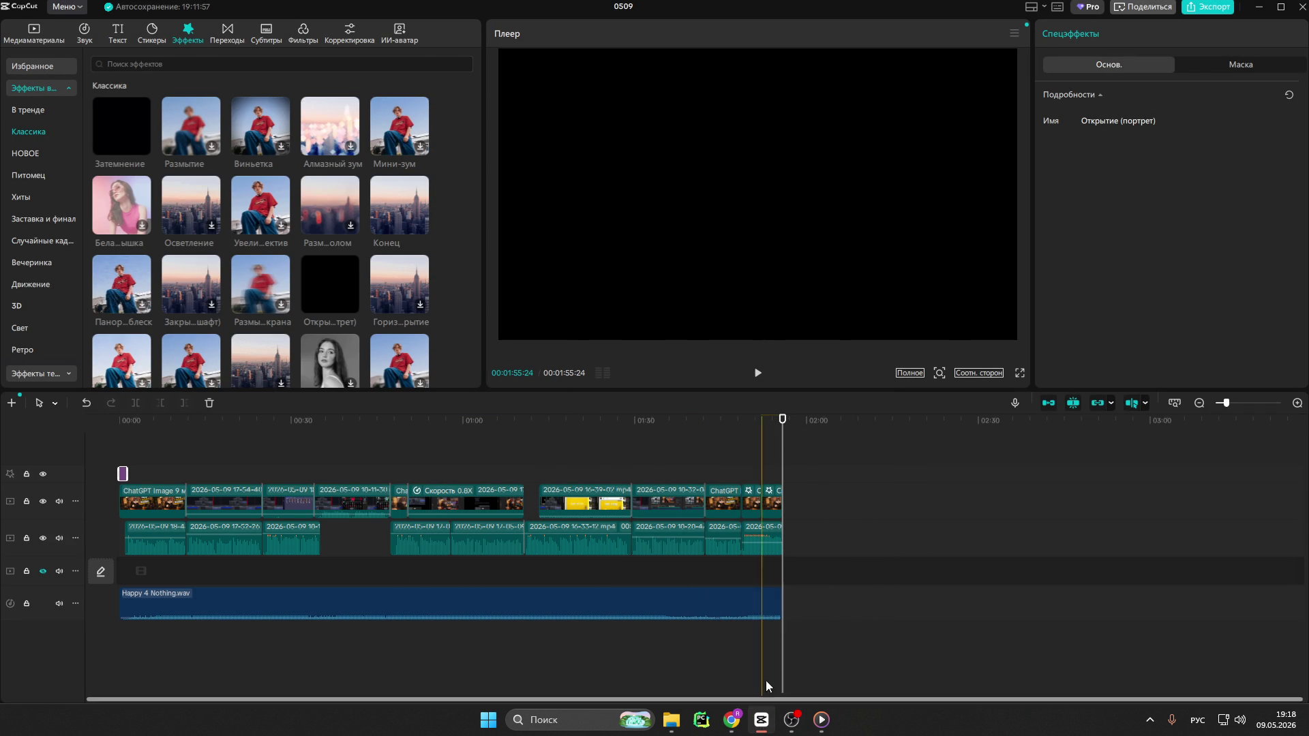
{"action": "left_click", "coordinate": [732, 720]}
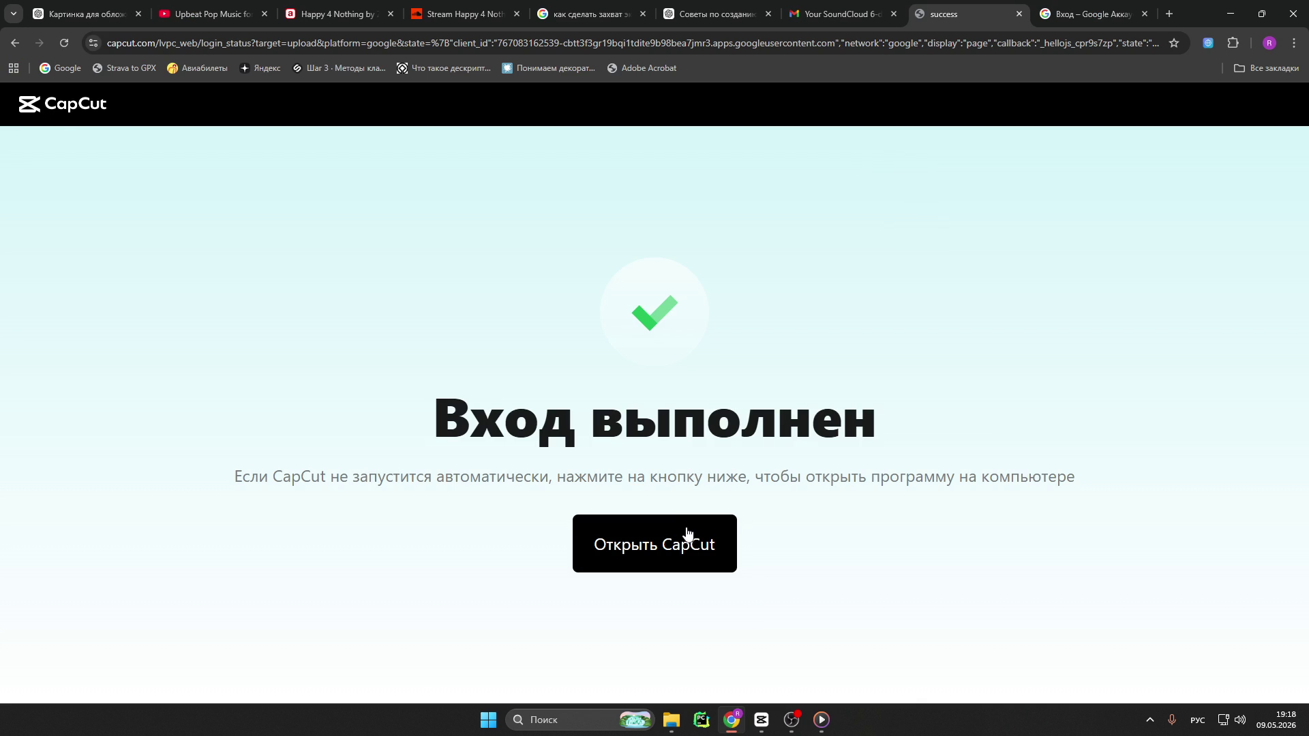
- Reopen CapCut and export 0509(1).mp4 at 1080P, 30fps to C:/Youtube/01
{"action": "left_click", "coordinate": [690, 527]}
{"action": "left_click", "coordinate": [716, 189]}
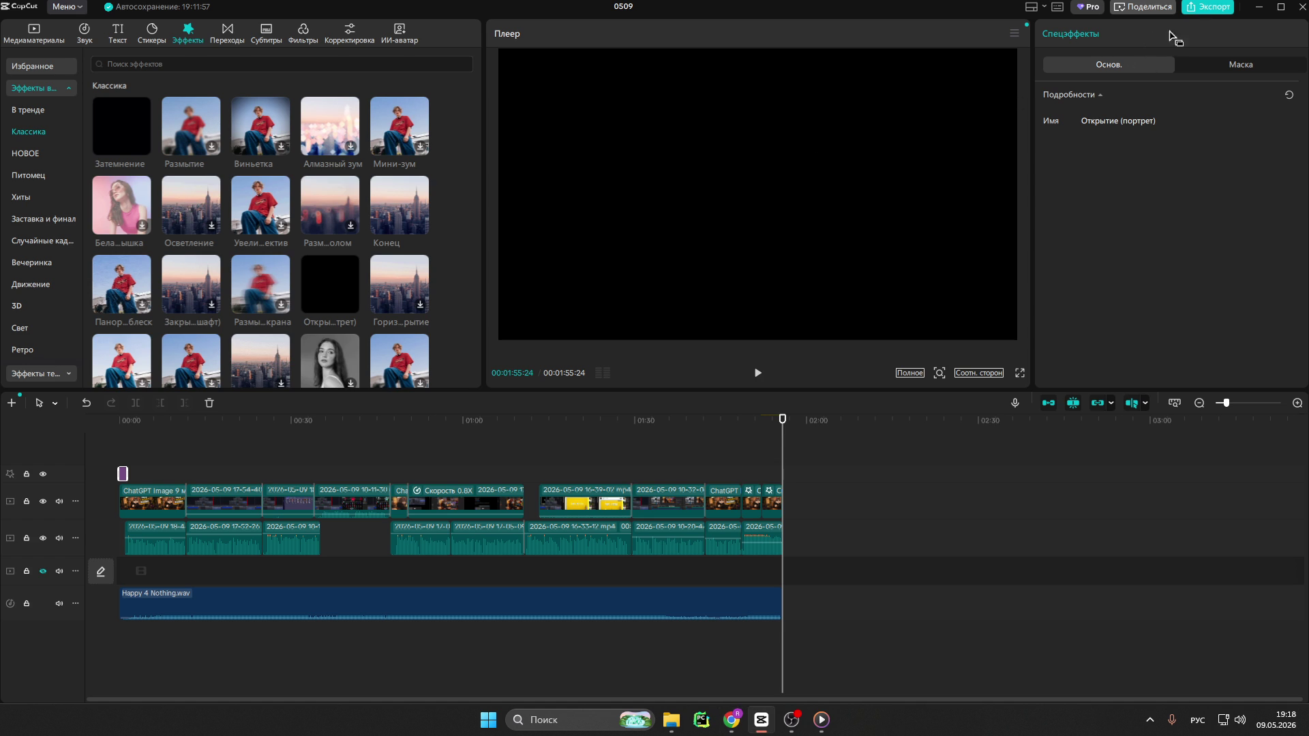
{"action": "left_click", "coordinate": [1197, 10]}
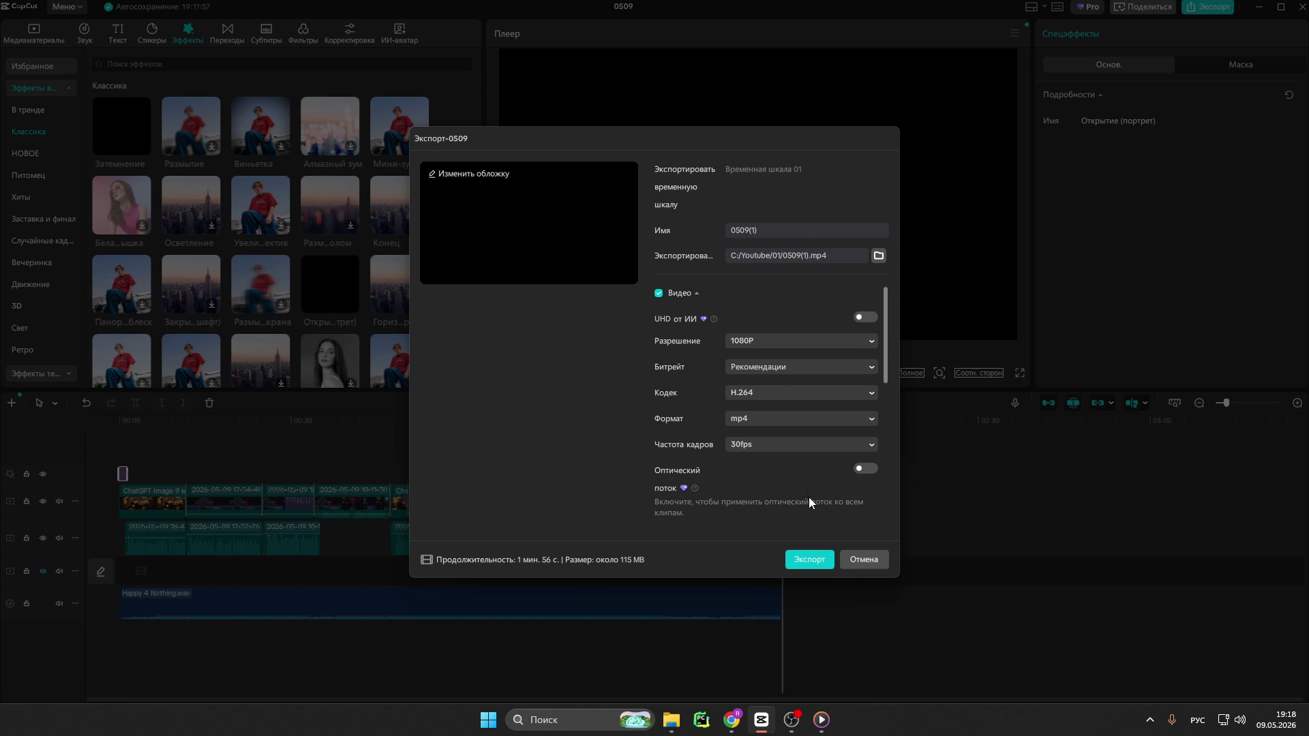
{"action": "left_click", "coordinate": [823, 563]}
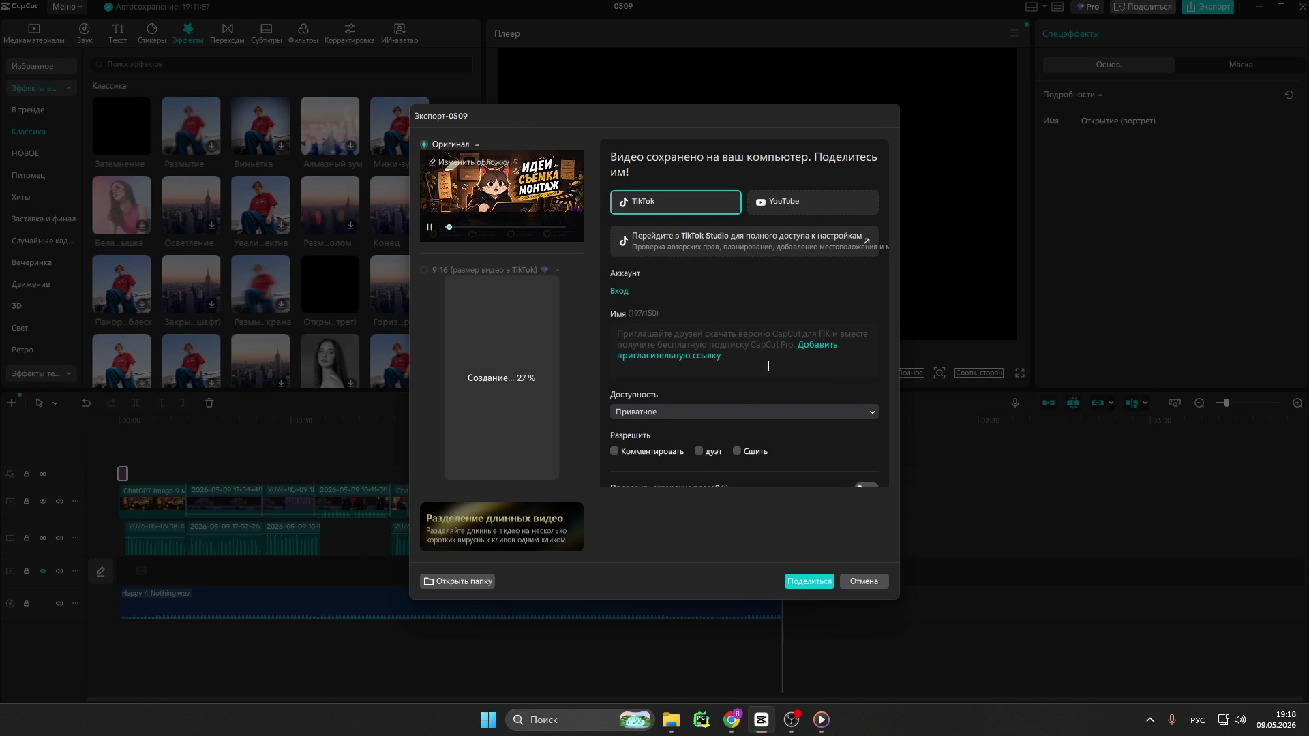
- Keep the video's visibility set to Приватное
{"action": "scroll", "coordinate": [765, 373], "scroll_direction": "down", "scroll_amount": 3}
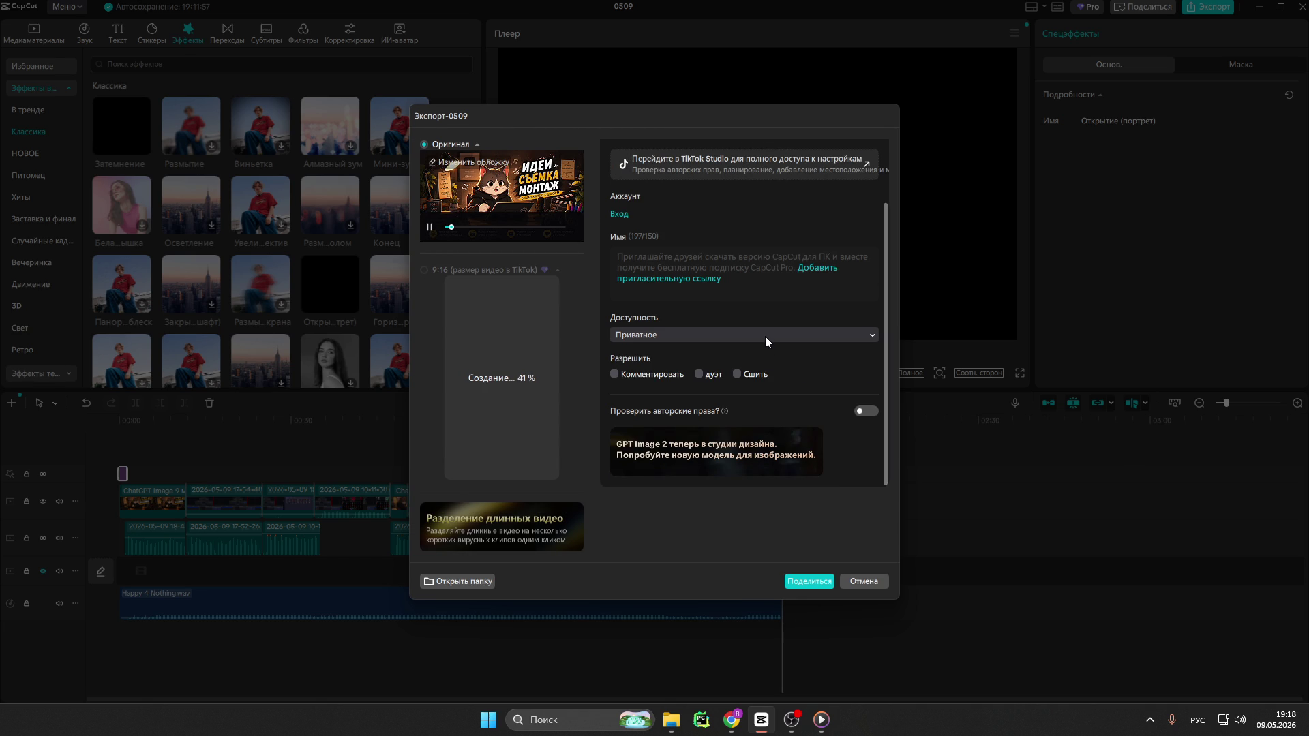
{"action": "left_click", "coordinate": [765, 336]}
{"action": "left_click", "coordinate": [765, 337]}
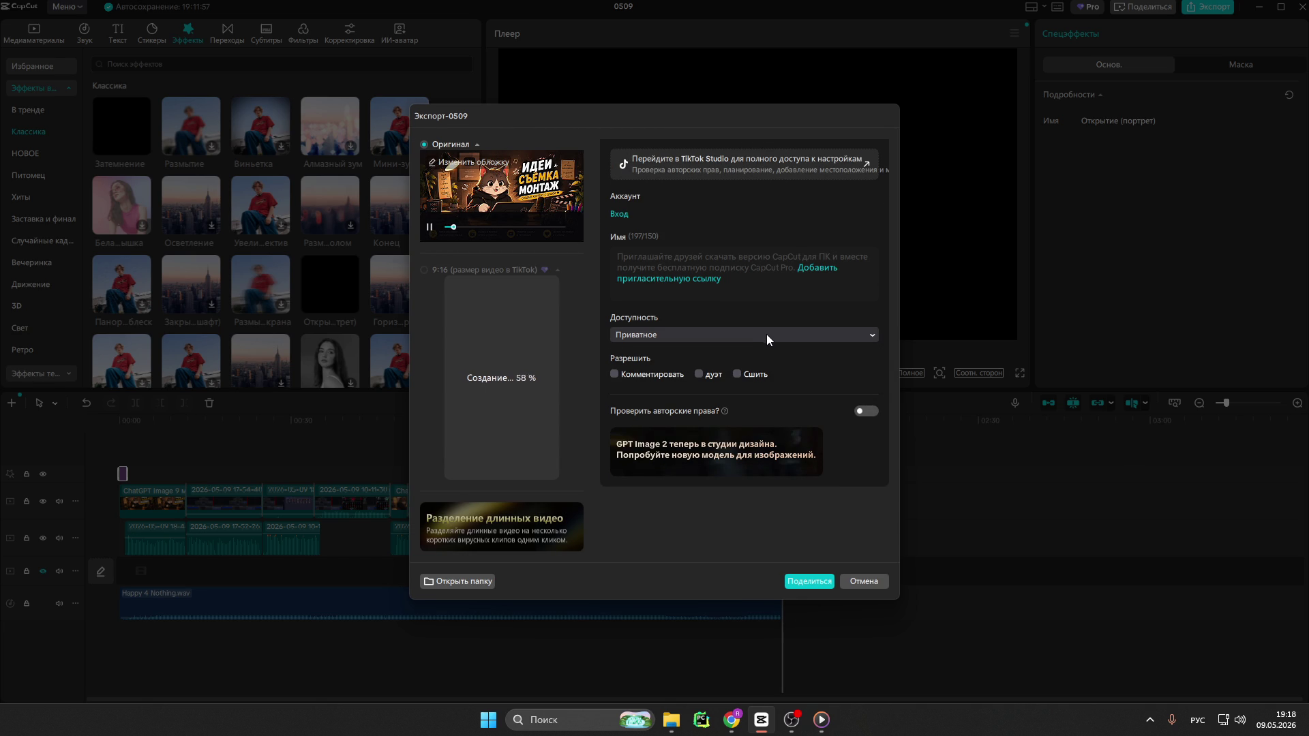
{"action": "scroll", "coordinate": [767, 333], "scroll_direction": "up", "scroll_amount": 3}
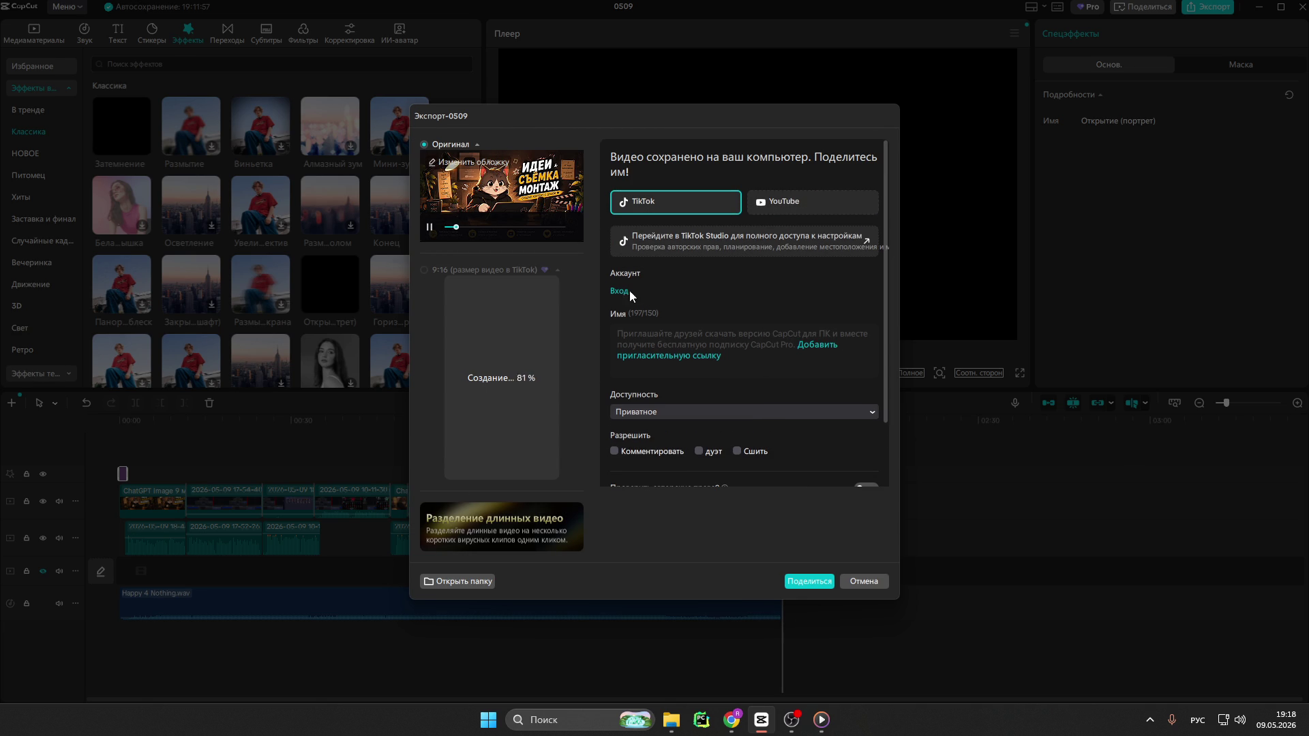
- Start a TikTok sign-in, then close the leftover login and Google sign-in tabs
{"action": "left_click", "coordinate": [628, 291]}
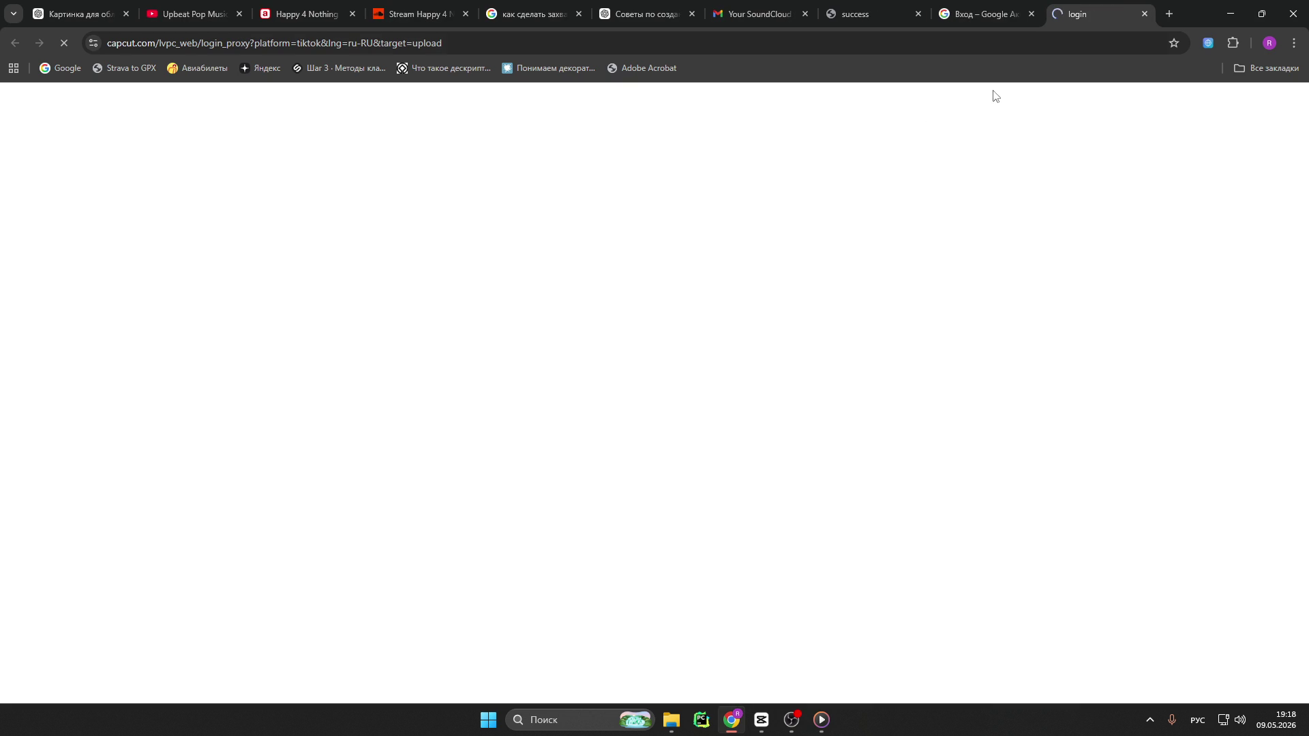
{"action": "left_click", "coordinate": [1145, 14]}
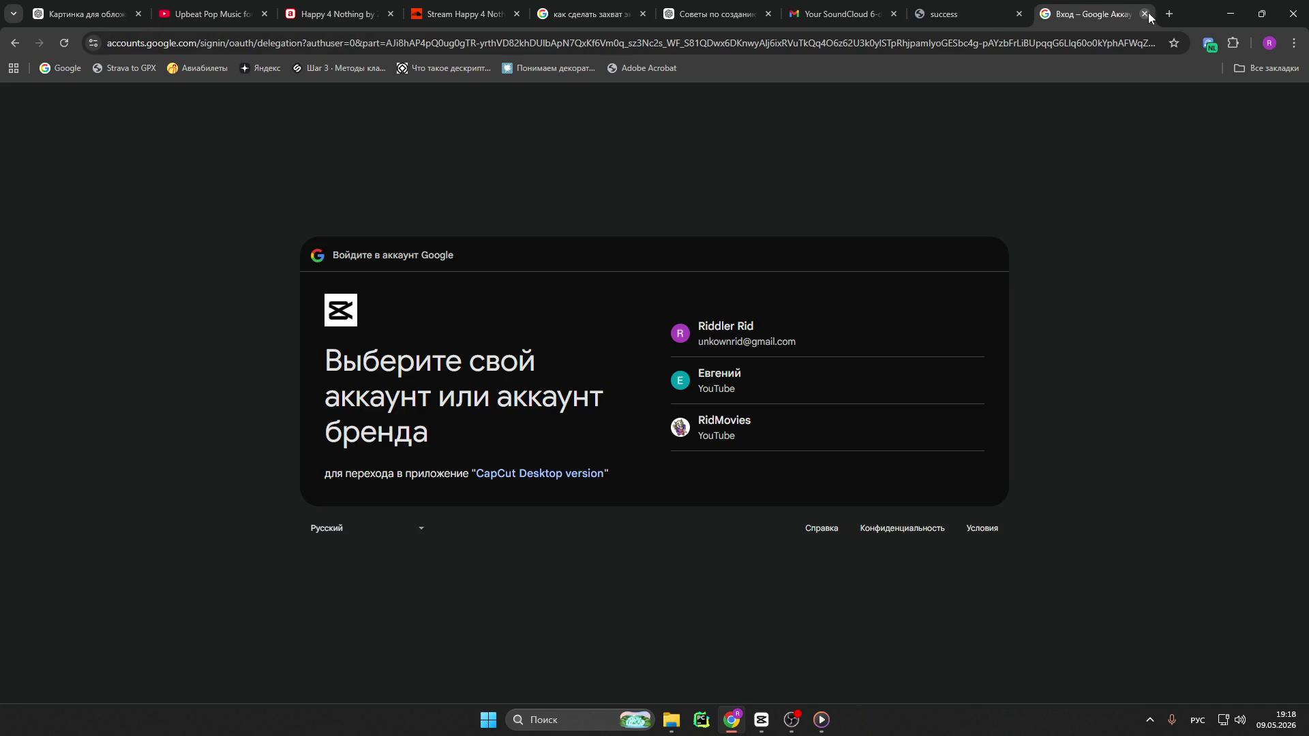
{"action": "left_click", "coordinate": [1144, 14]}
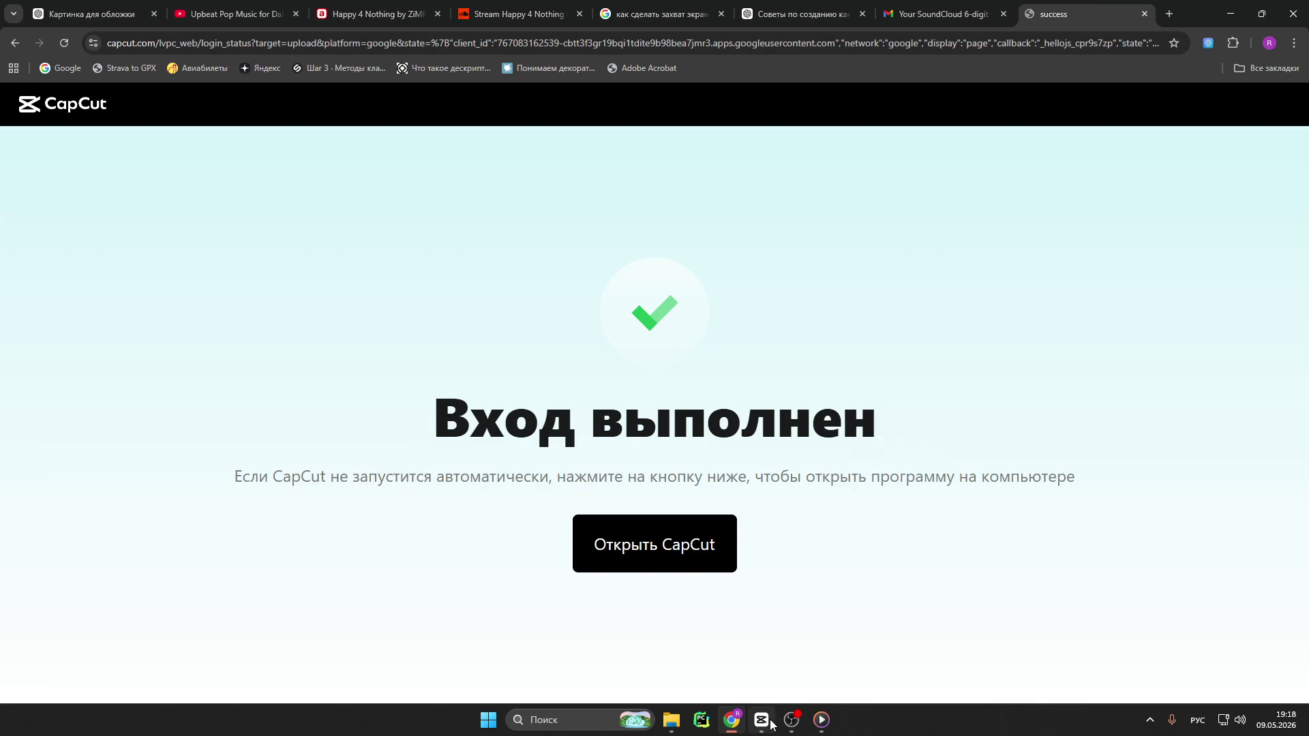
- Cancel CapCut's export dialog and minimize CapCut to reveal the browser
{"action": "left_click", "coordinate": [770, 723]}
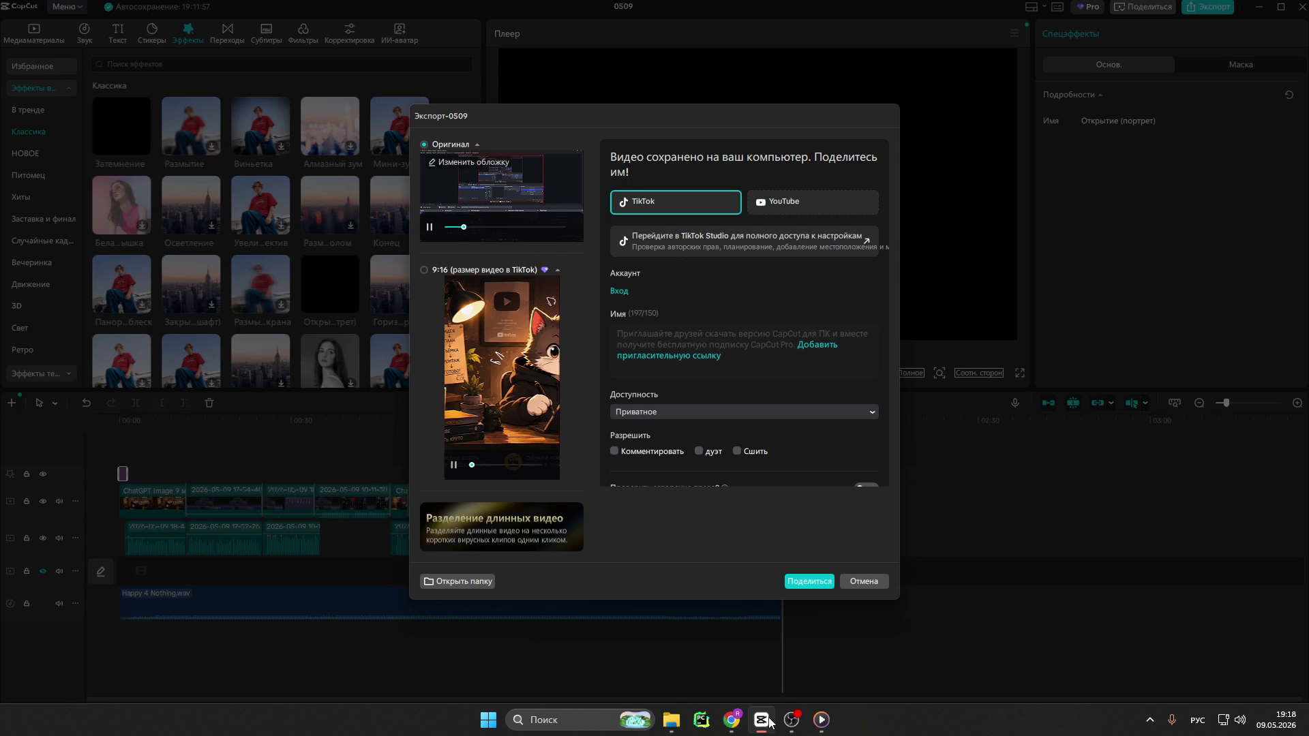
{"action": "left_click", "coordinate": [879, 582]}
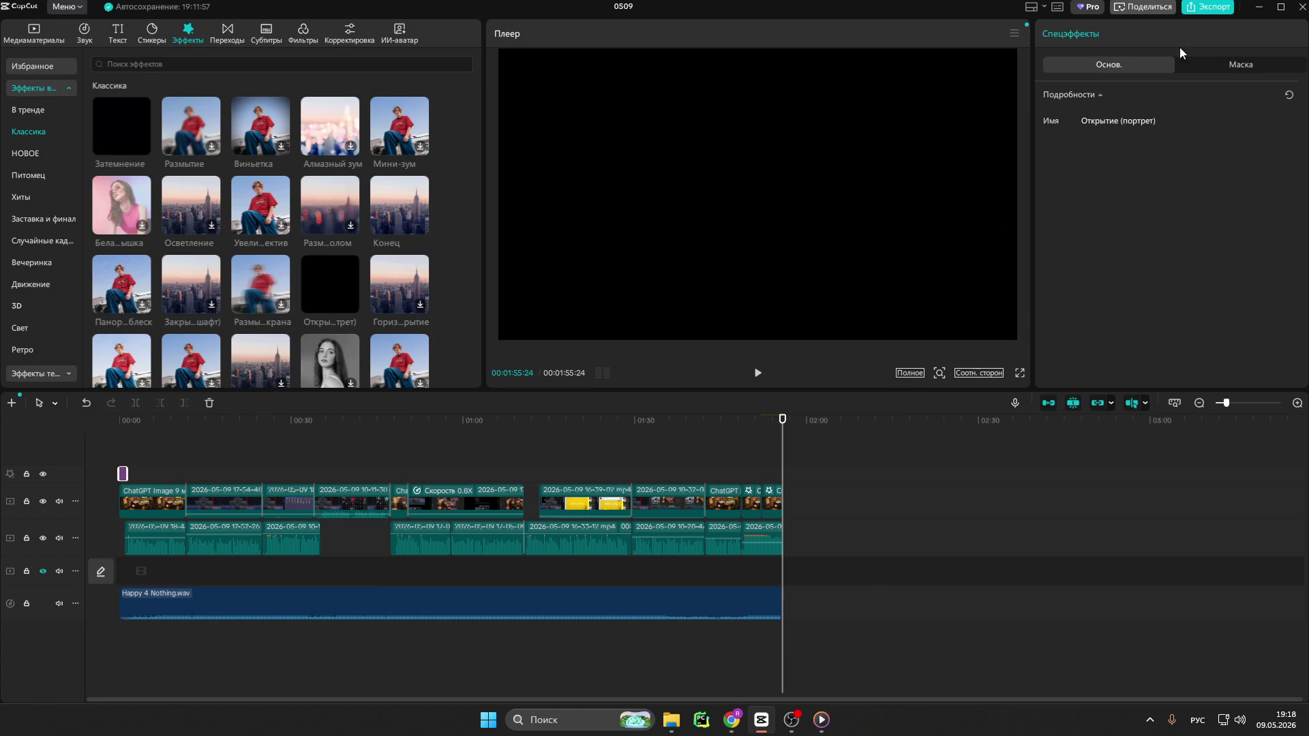
{"action": "left_click", "coordinate": [1260, 8]}
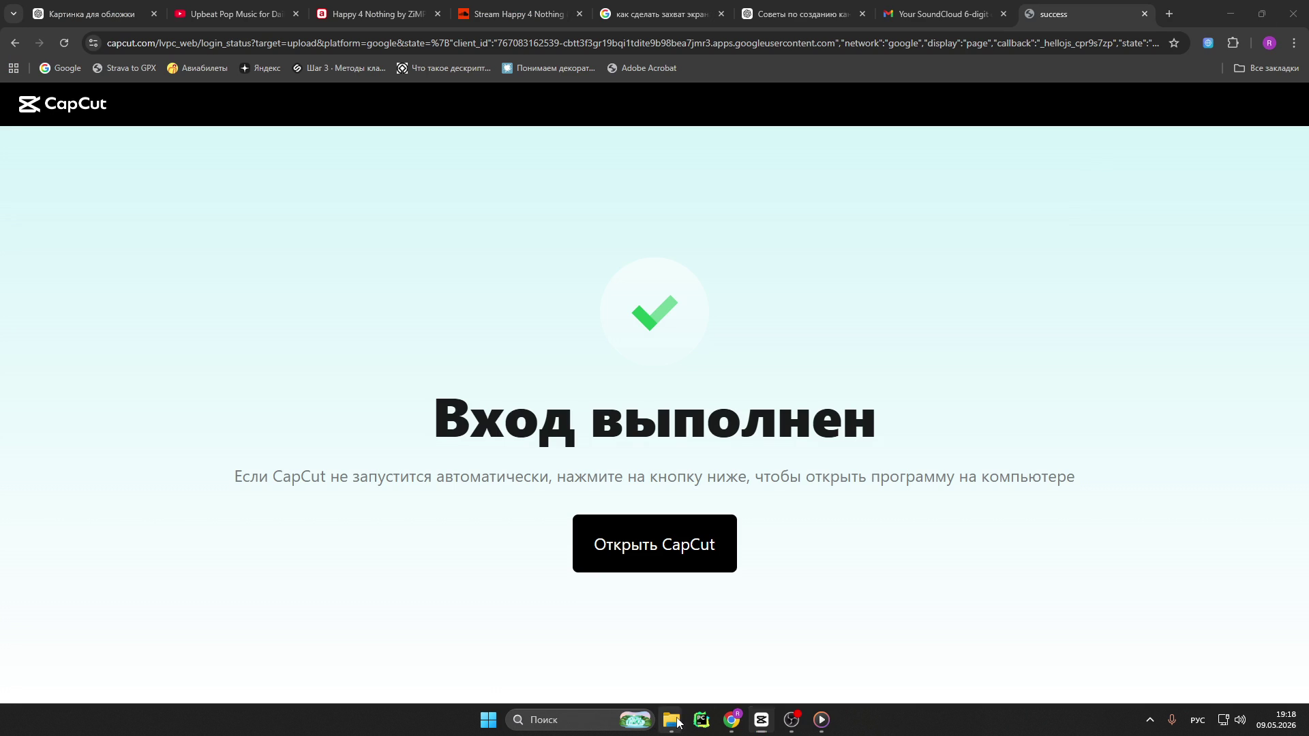
{"action": "mouse_move", "coordinate": [671, 715]}
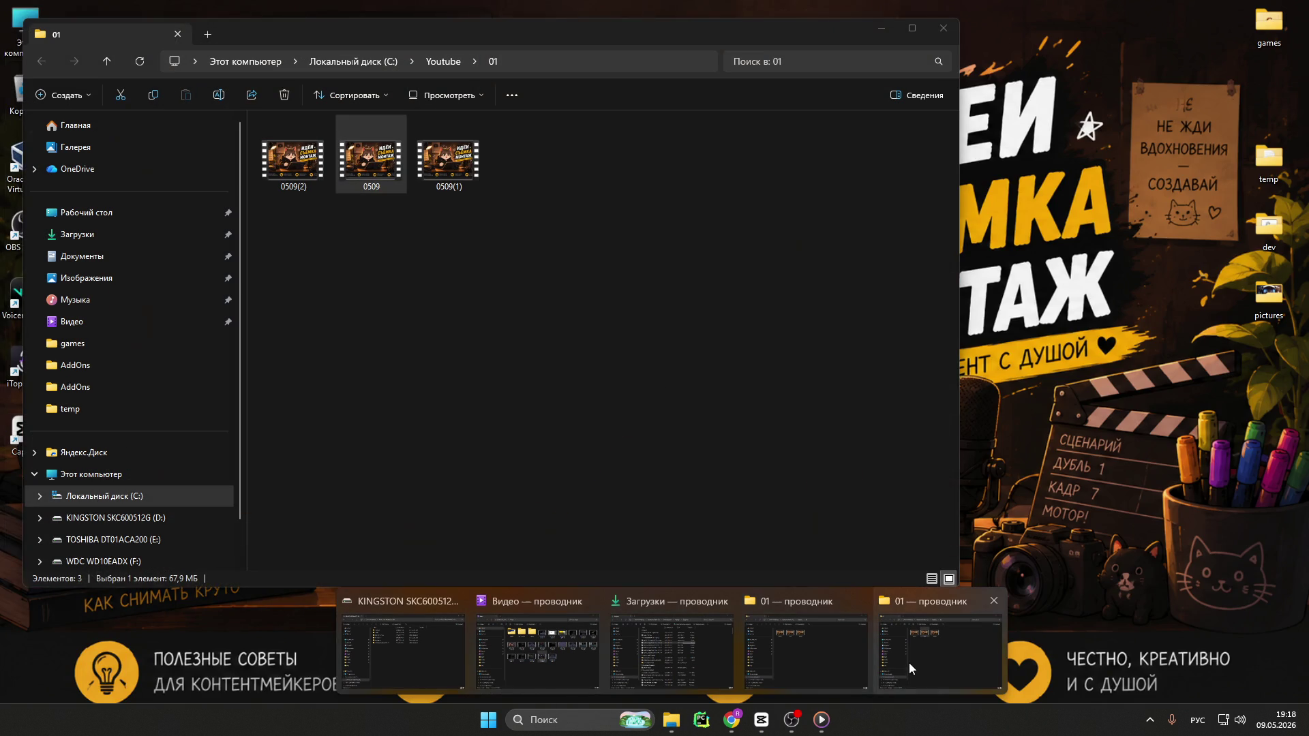
- Preview 0509(1) from the 01 folder, then close the player
{"action": "left_click", "coordinate": [911, 662]}
{"action": "double_click", "coordinate": [431, 176]}
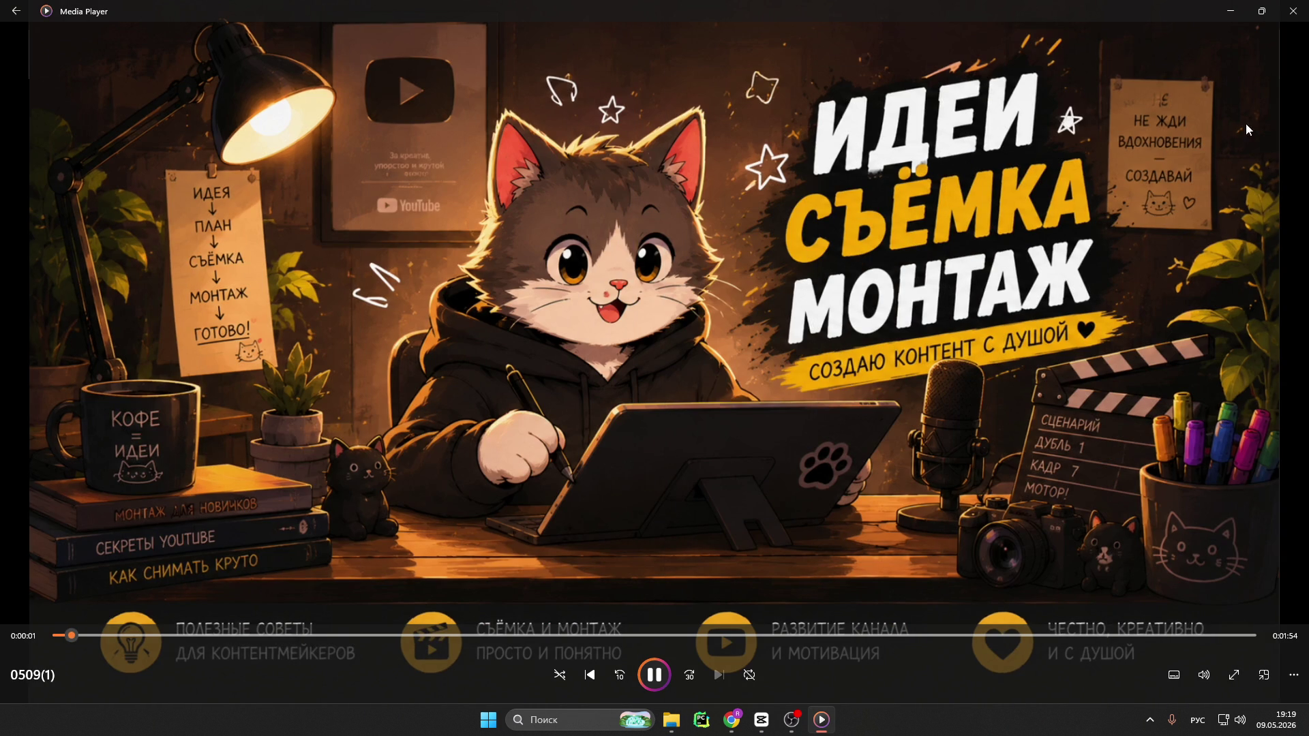
{"action": "left_click", "coordinate": [1300, 8]}
- Permanently delete 0509 and 0509(2), then reopen 0509(1) for playback
{"action": "left_click", "coordinate": [386, 171]}
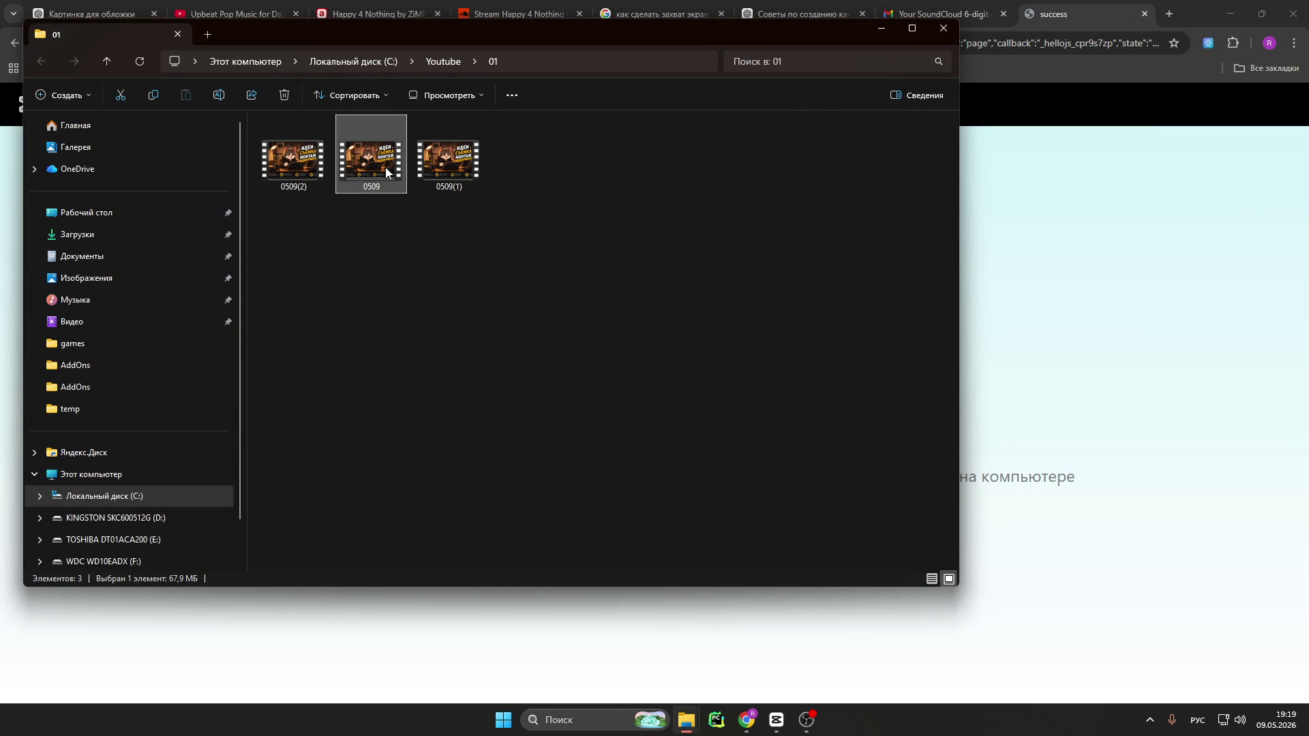
{"action": "left_click", "coordinate": [426, 154]}
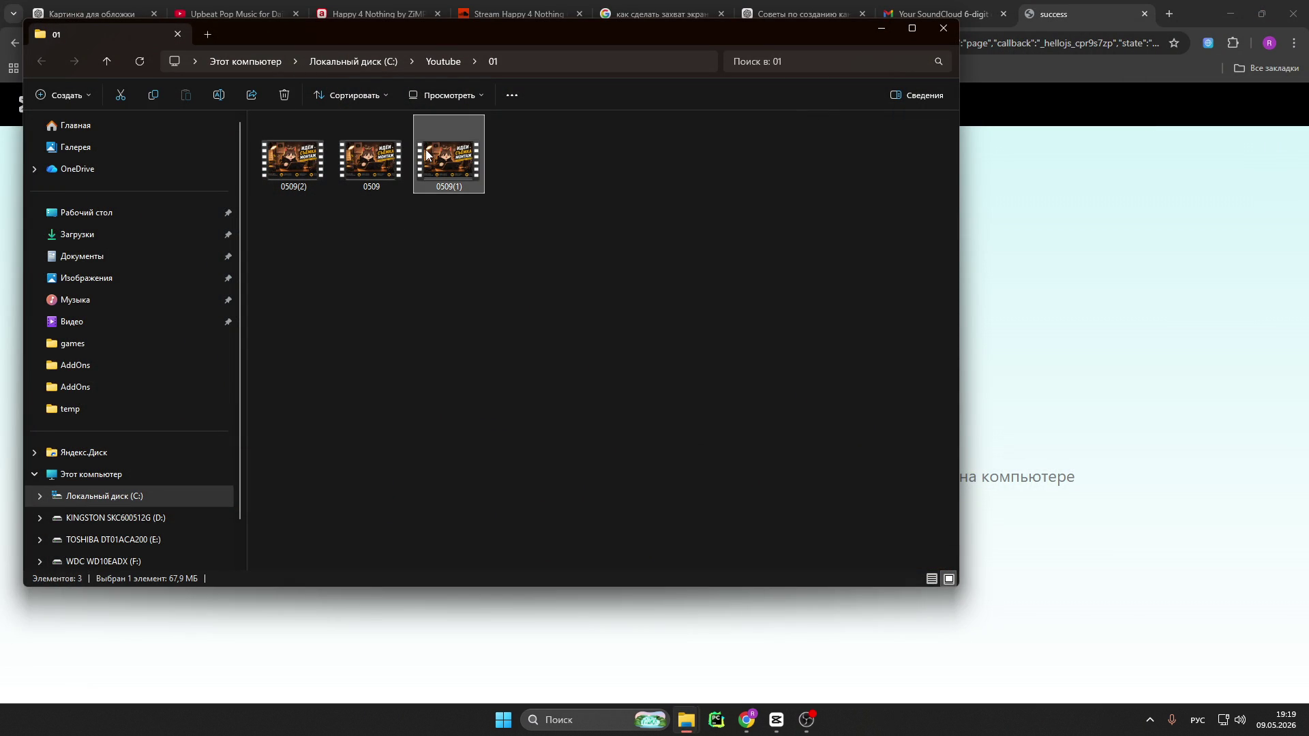
{"action": "left_click_drag", "start_coordinate": [396, 204], "coordinate": [254, 160]}
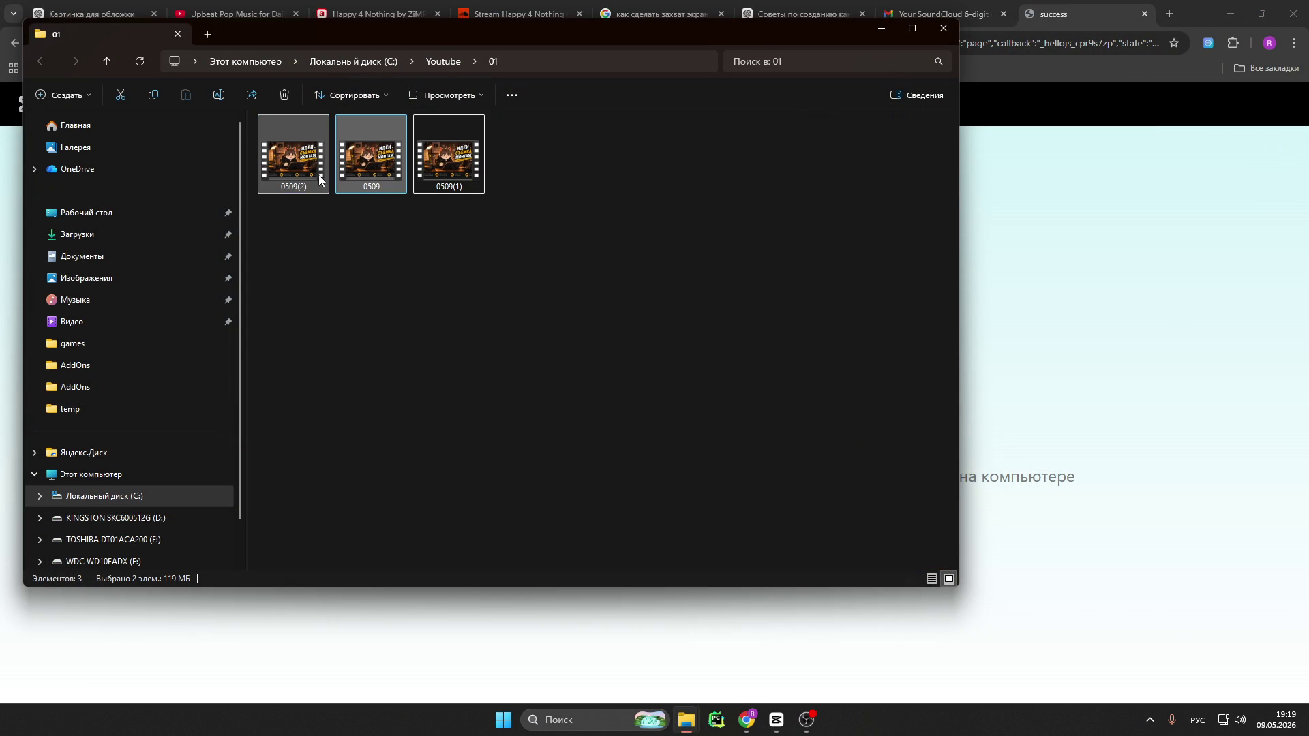
{"action": "key", "text": "shift+Delete"}
{"action": "left_click", "coordinate": [712, 371]}
{"action": "double_click", "coordinate": [281, 150]}
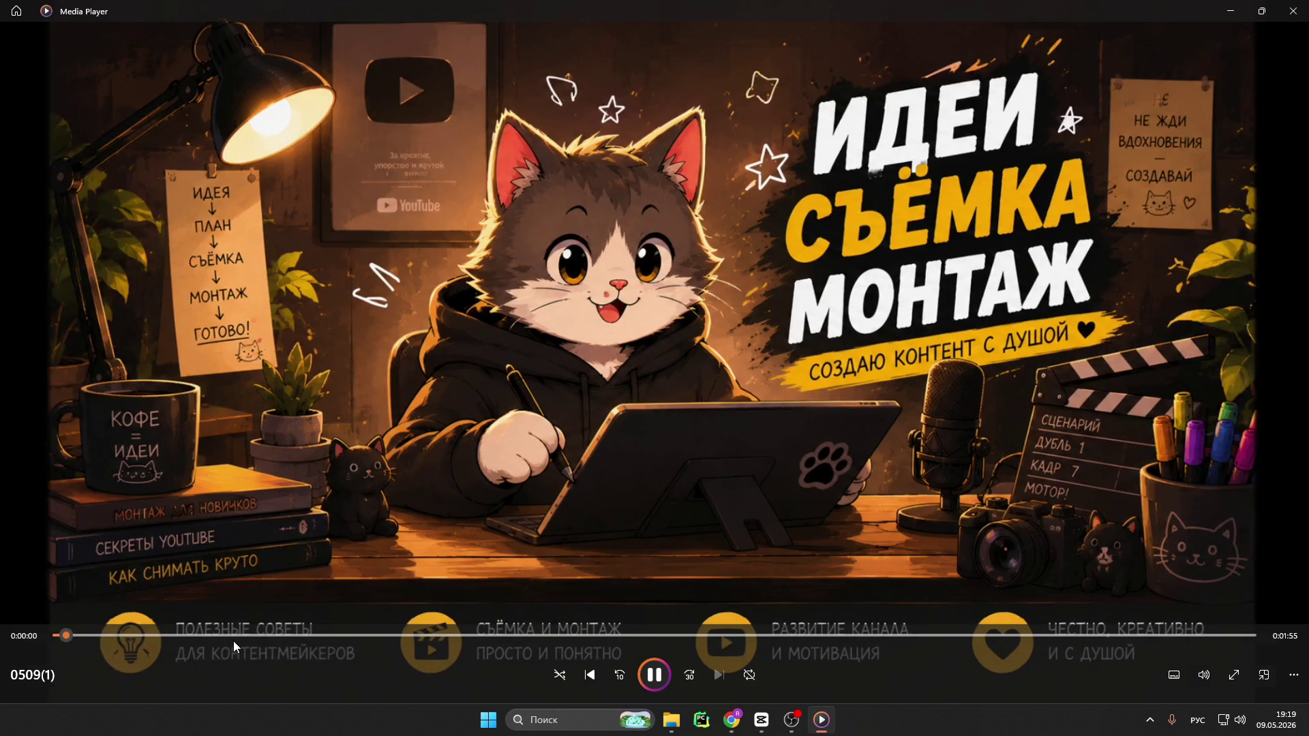
- Skip through 0509(1) checking the OBS, ChatGPT and YouTube parts, then close the player
{"action": "left_click", "coordinate": [238, 638]}
{"action": "left_click", "coordinate": [428, 638]}
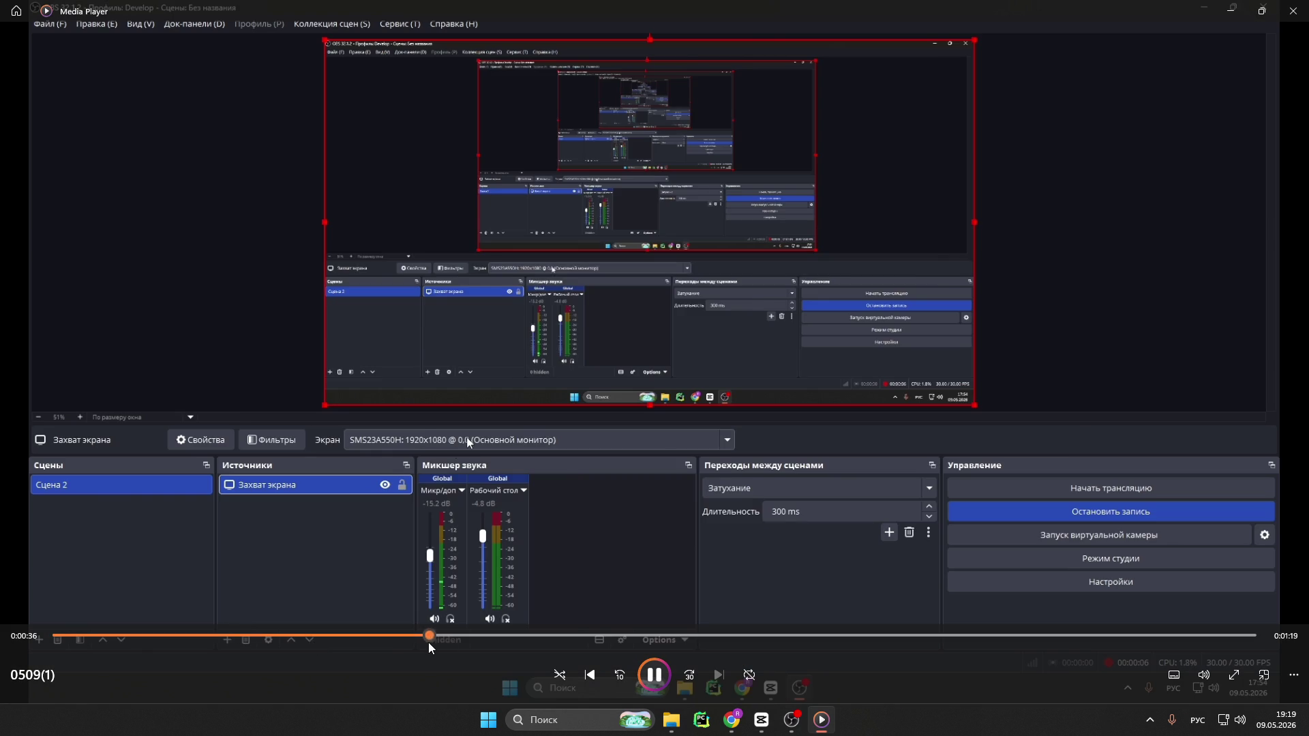
{"action": "left_click", "coordinate": [613, 641]}
{"action": "left_click", "coordinate": [631, 637]}
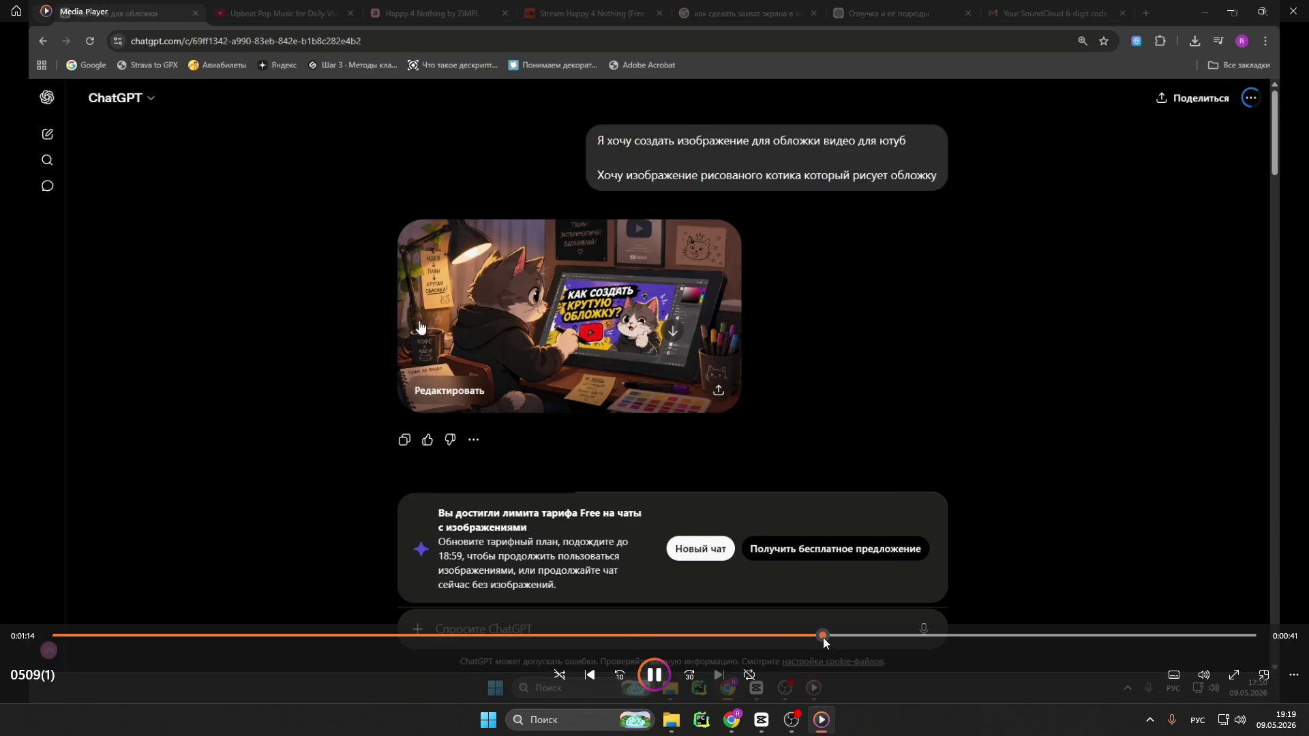
{"action": "left_click", "coordinate": [823, 636]}
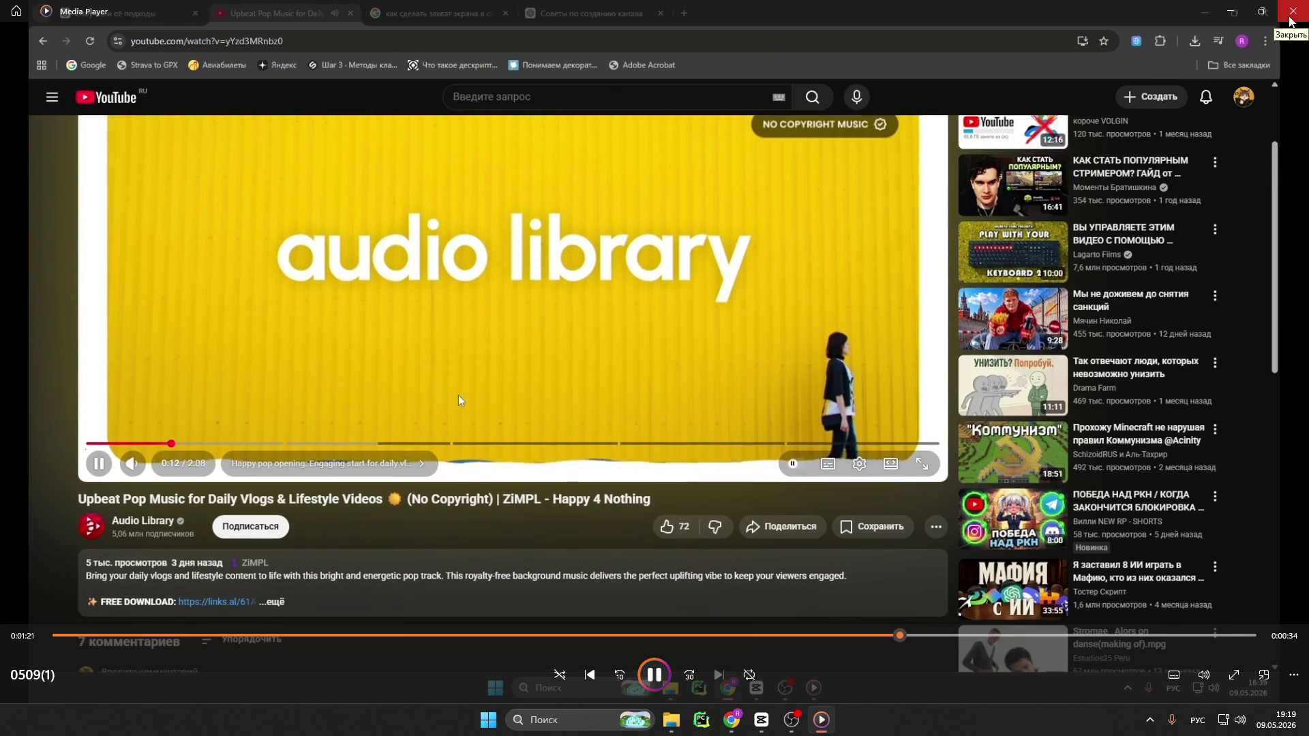
{"action": "left_click", "coordinate": [1290, 19]}
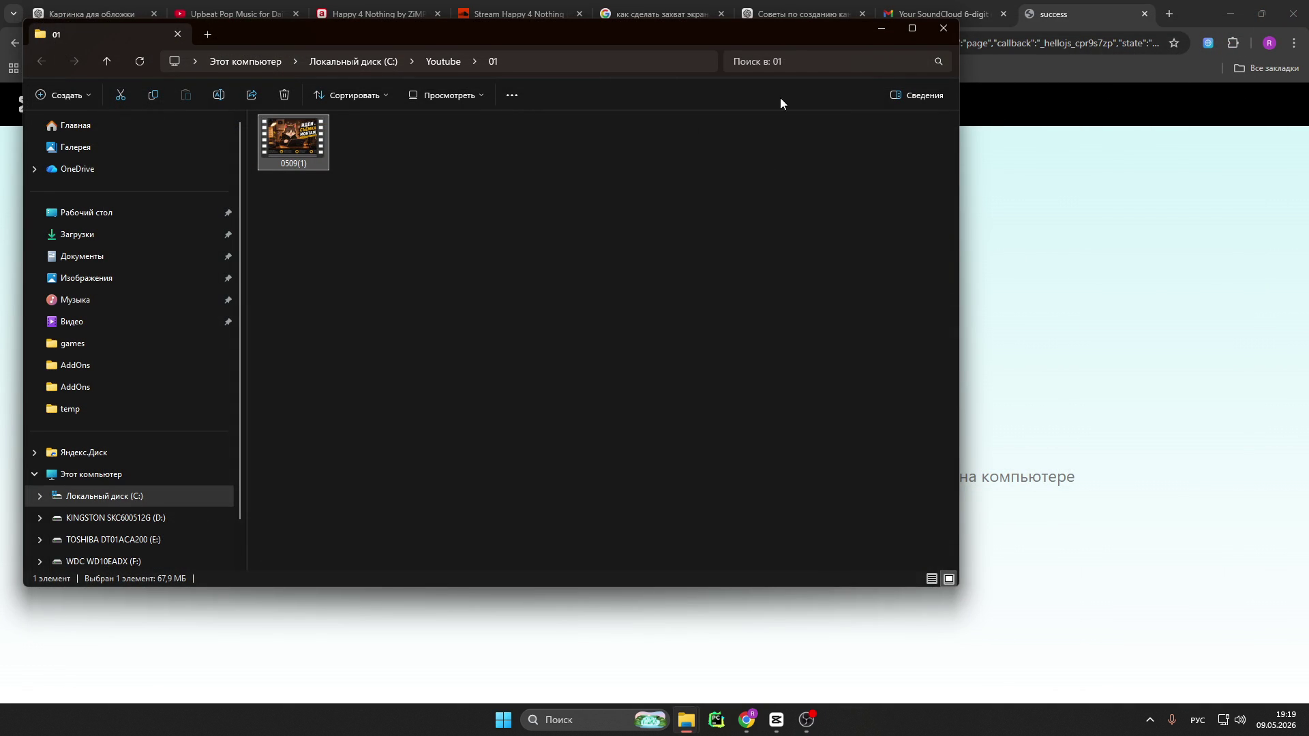
- Minimize the folder window and open Посмотреть канал from the YouTube account menu
{"action": "left_click_drag", "start_coordinate": [785, 35], "coordinate": [815, 97]}
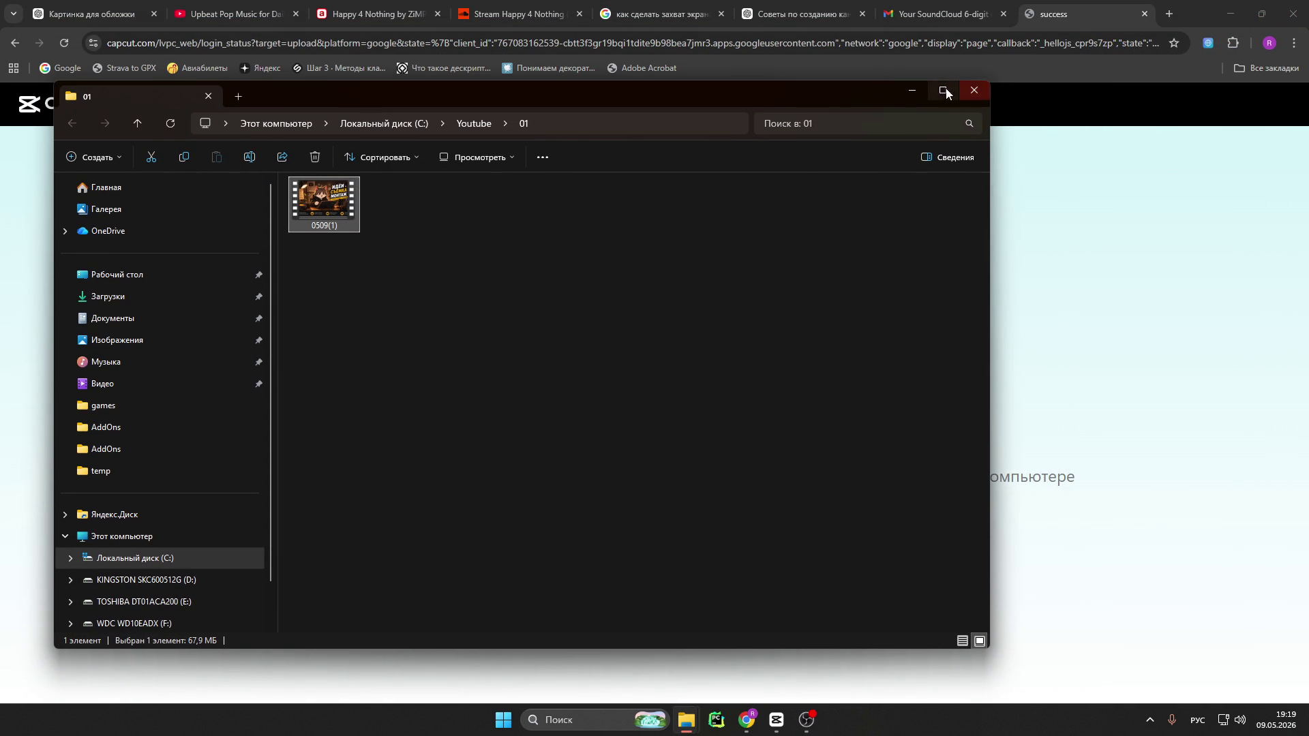
{"action": "left_click", "coordinate": [910, 90]}
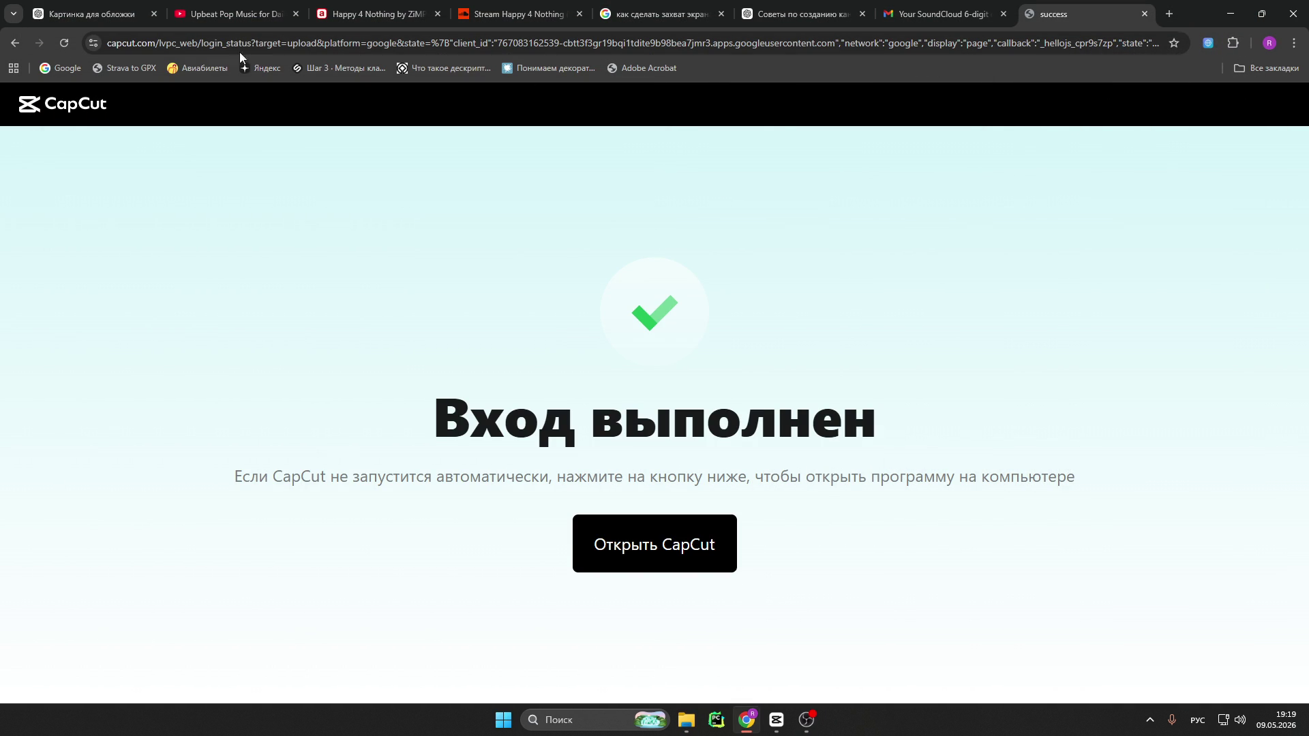
{"action": "left_click", "coordinate": [235, 16]}
{"action": "scroll", "coordinate": [473, 235], "scroll_direction": "up", "scroll_amount": 2}
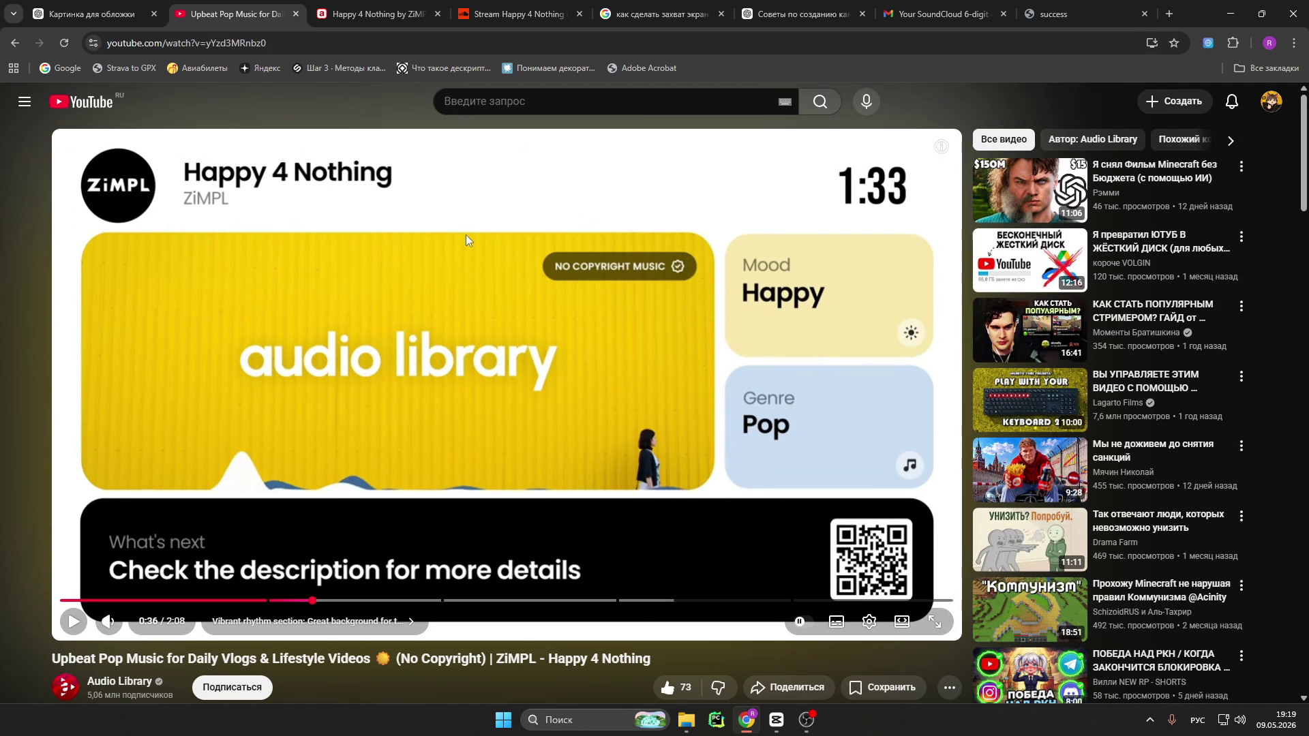
{"action": "left_click", "coordinate": [1271, 102]}
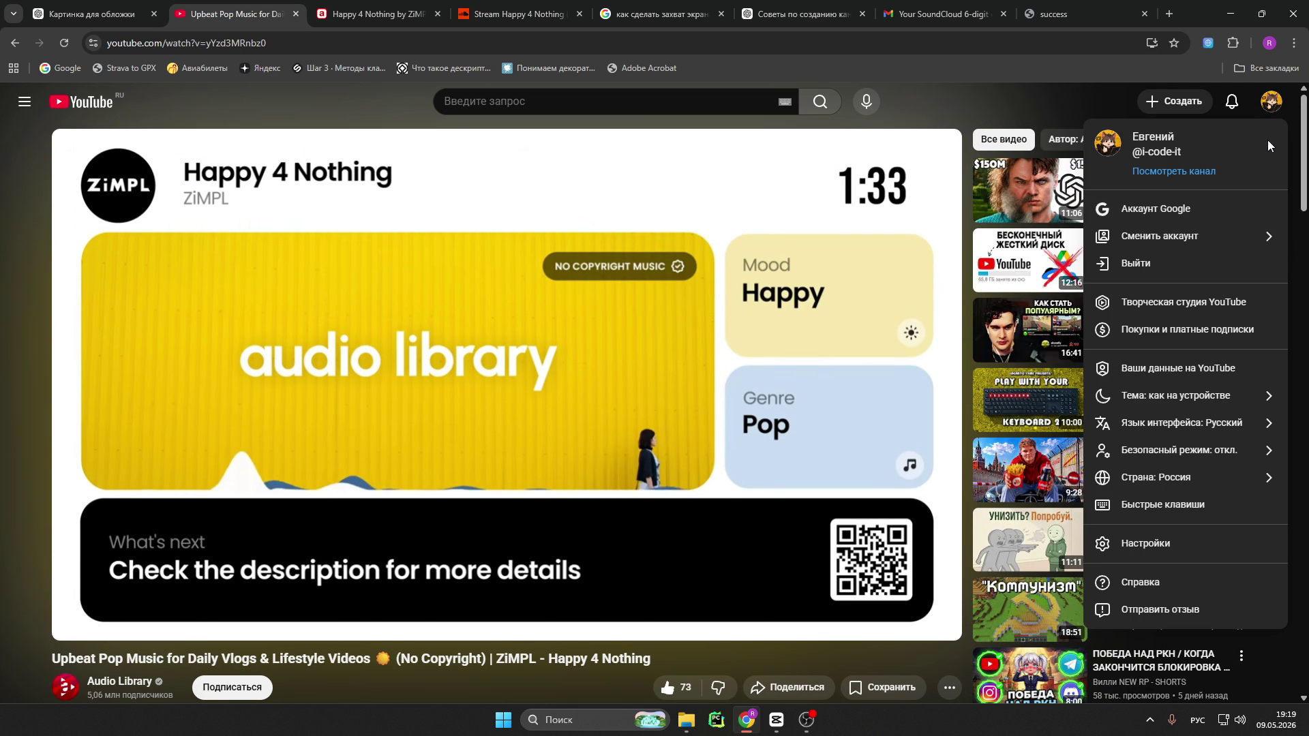
{"action": "left_click", "coordinate": [1185, 172]}
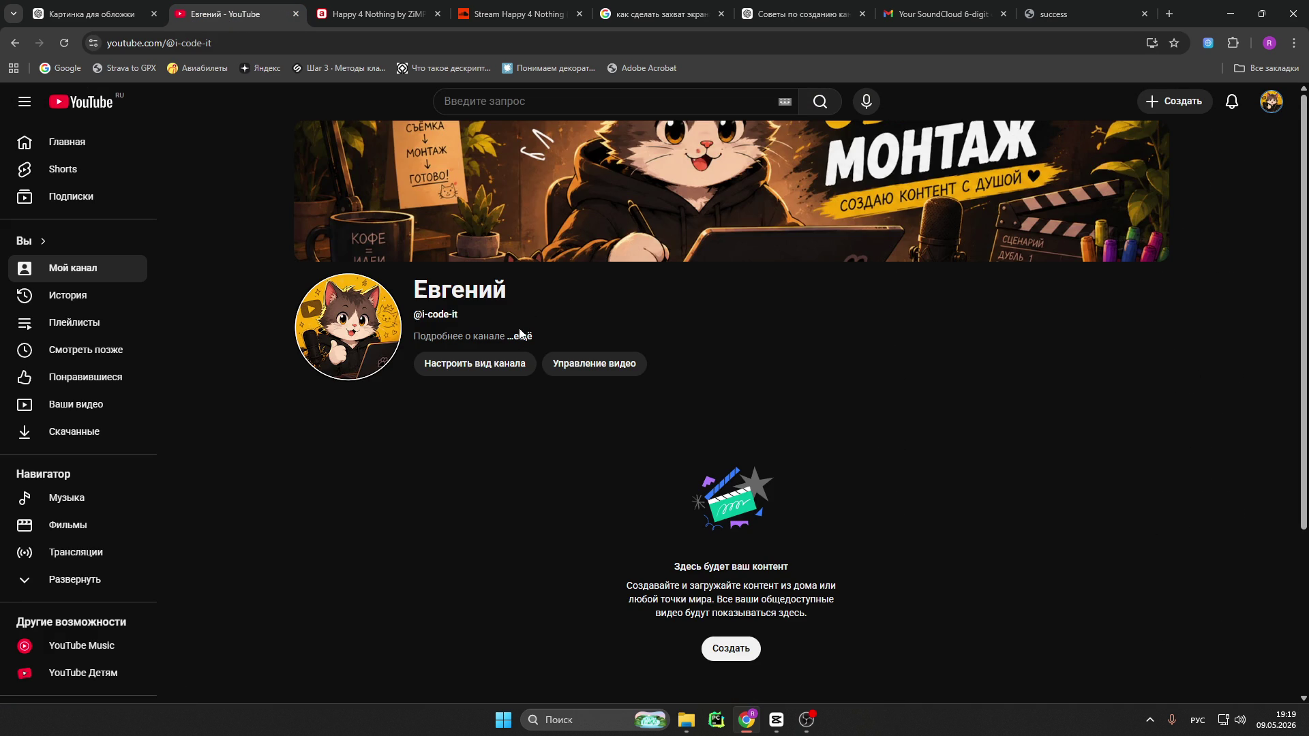
- Glance at the channel info, then open Настроить вид канала in YouTube Studio
{"action": "left_click", "coordinate": [521, 336]}
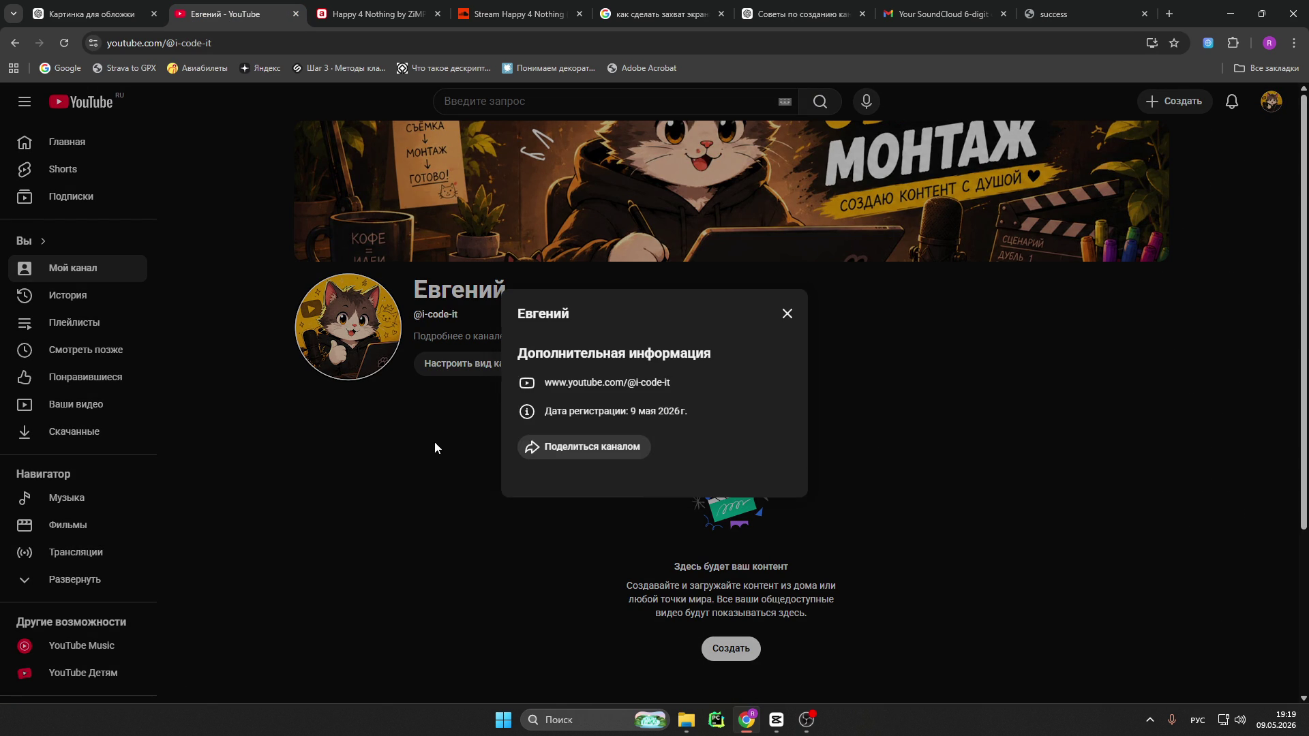
{"action": "left_click", "coordinate": [435, 440]}
{"action": "left_click", "coordinate": [517, 366]}
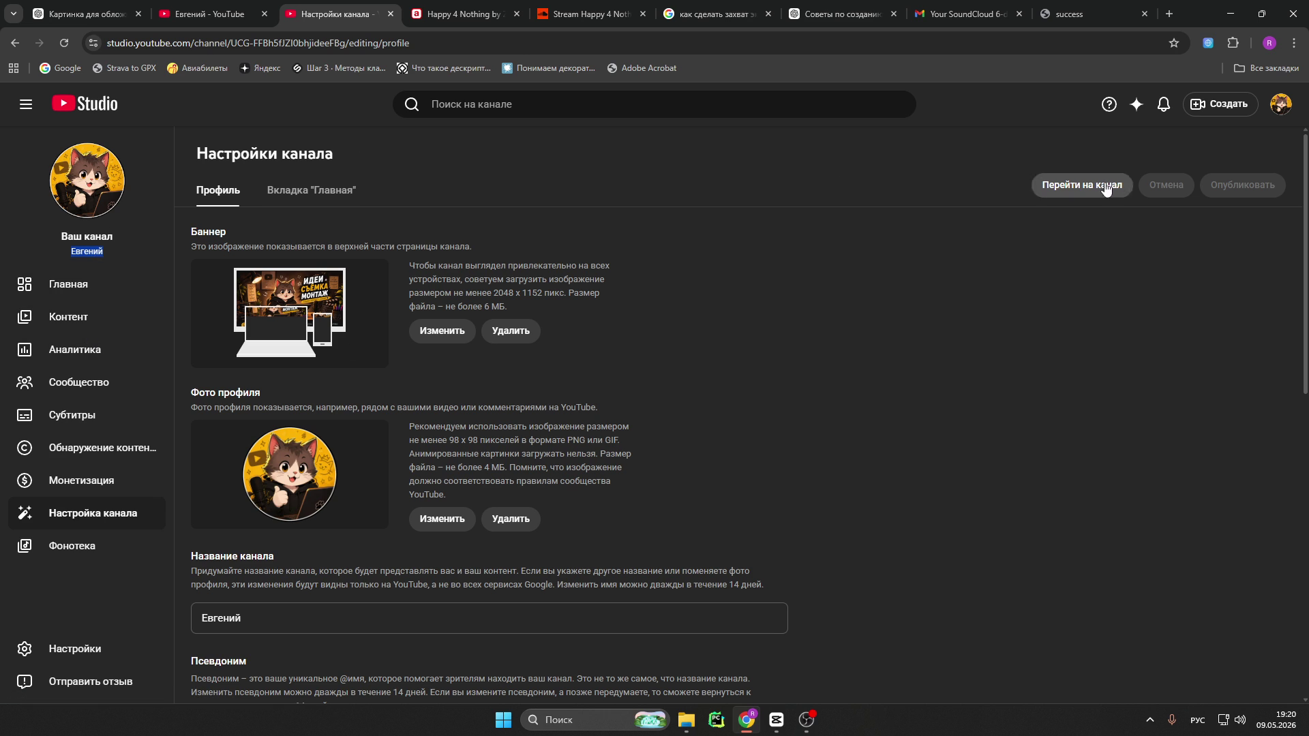
{"action": "left_click", "coordinate": [1284, 107]}
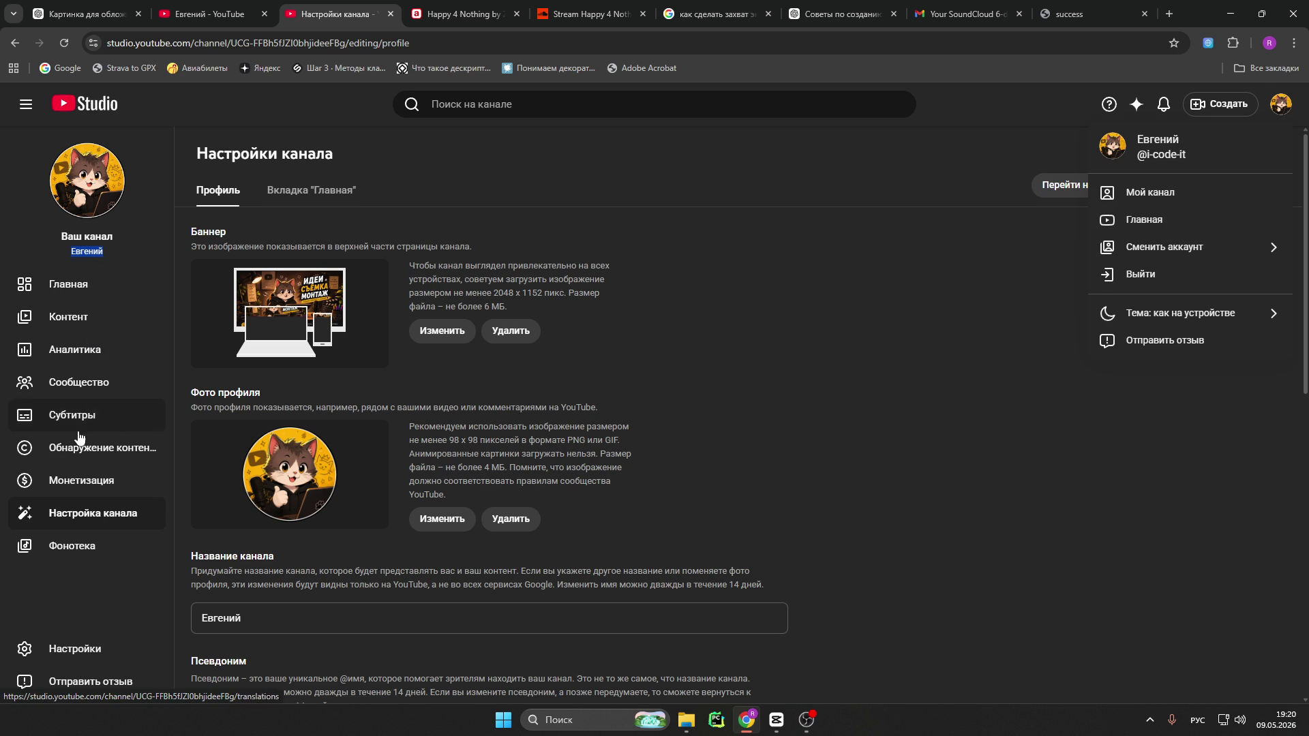
{"action": "left_click", "coordinate": [113, 641]}
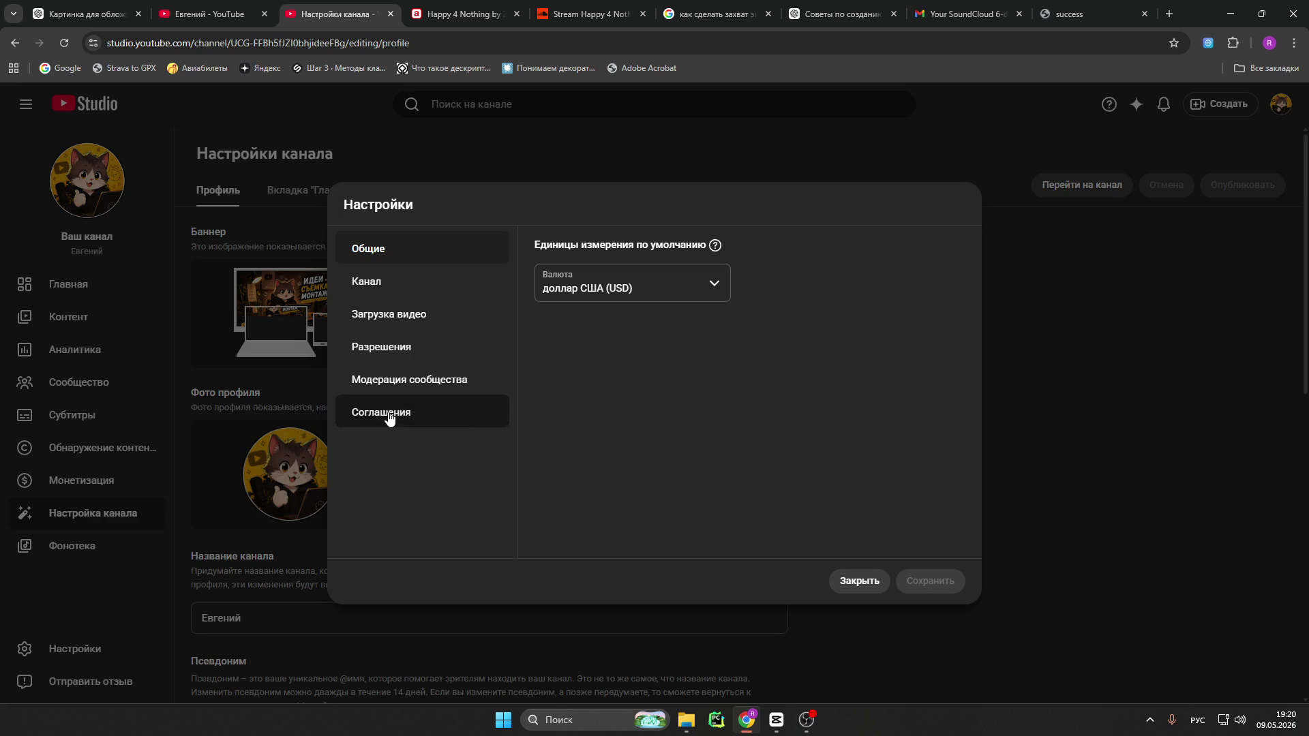
{"action": "left_click", "coordinate": [412, 290]}
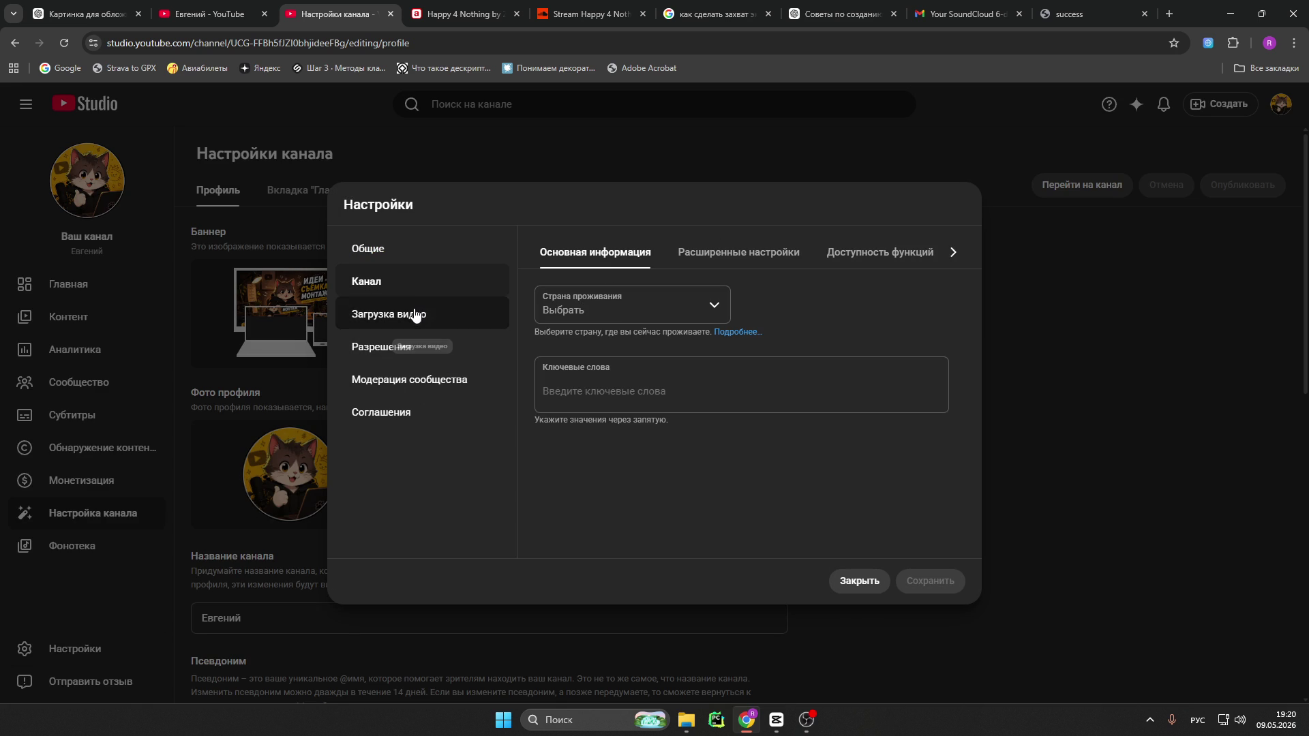
{"action": "left_click", "coordinate": [418, 313]}
{"action": "left_click", "coordinate": [407, 349]}
{"action": "left_click", "coordinate": [385, 381]}
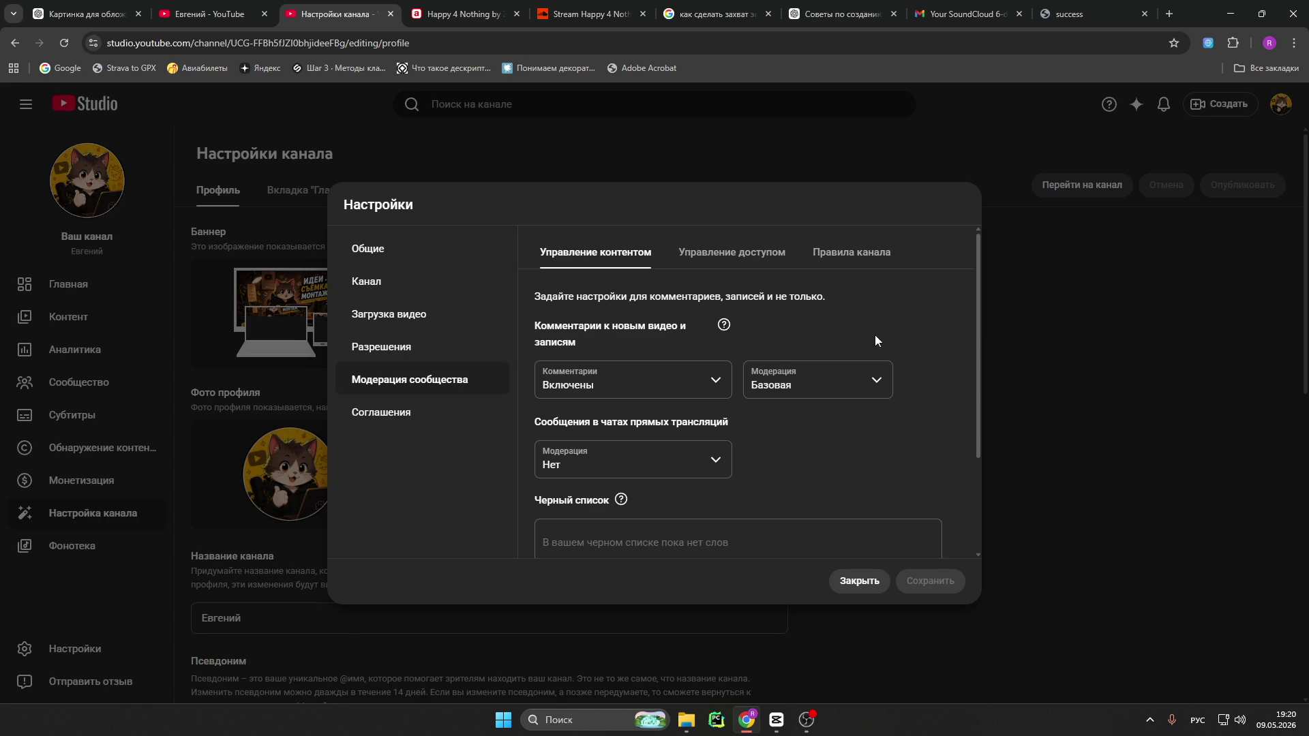
{"action": "left_click", "coordinate": [876, 585]}
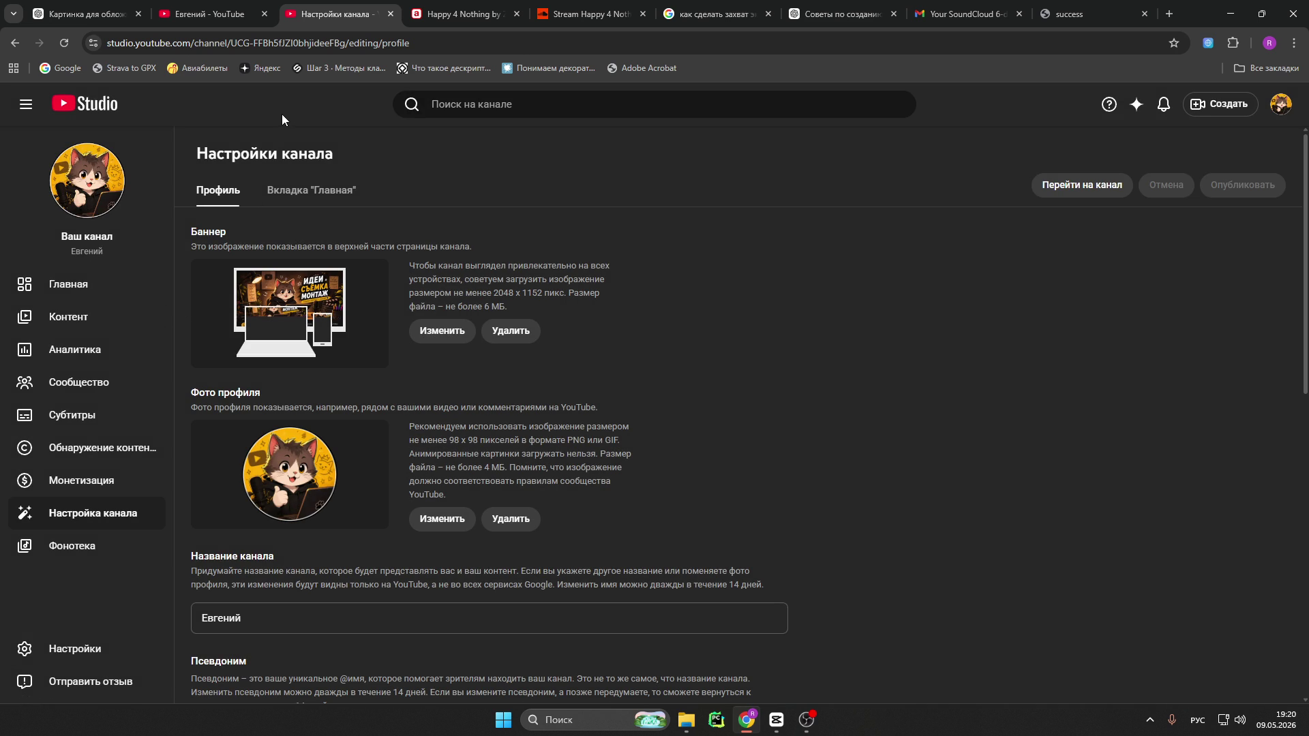
- In Советы по созданию канала, ask 'Отлично, я сделал свое первое видео, посоветуй мне описание и название'
{"action": "left_click", "coordinate": [82, 14]}
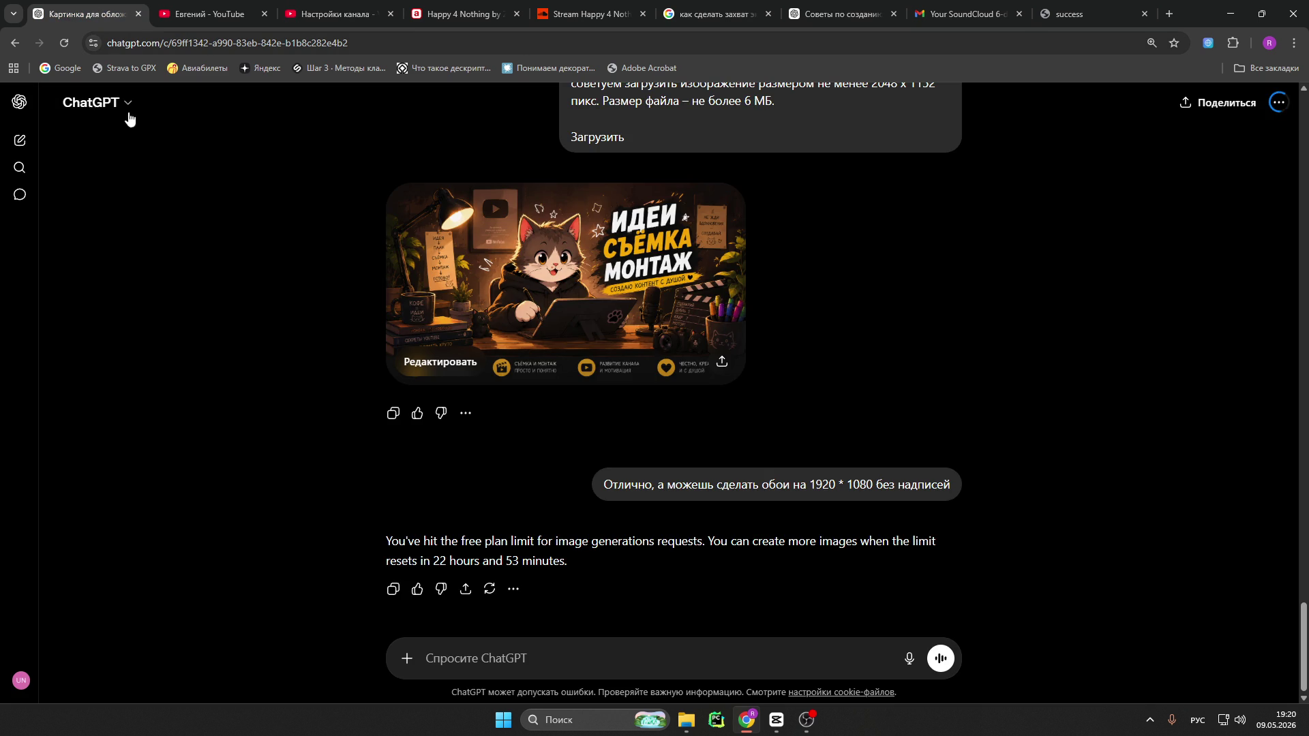
{"action": "scroll", "coordinate": [165, 219], "scroll_direction": "up", "scroll_amount": 3}
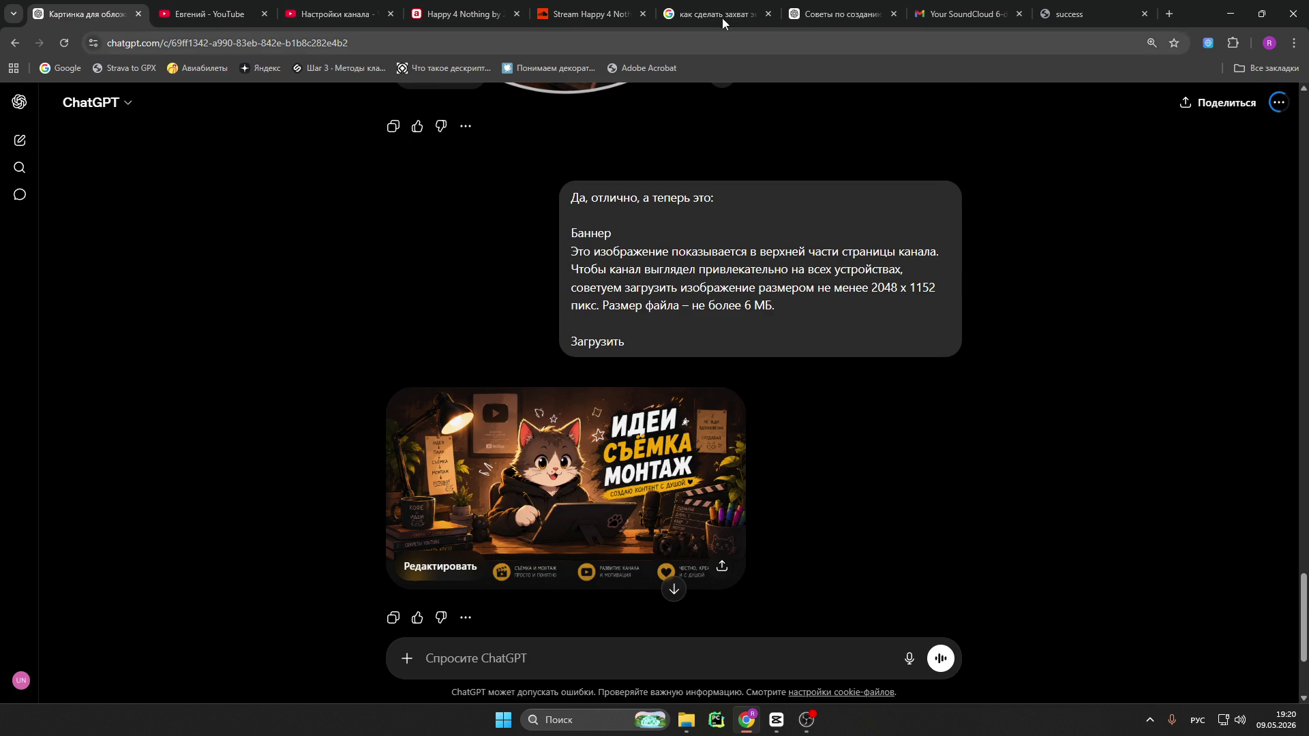
{"action": "left_click", "coordinate": [816, 13]}
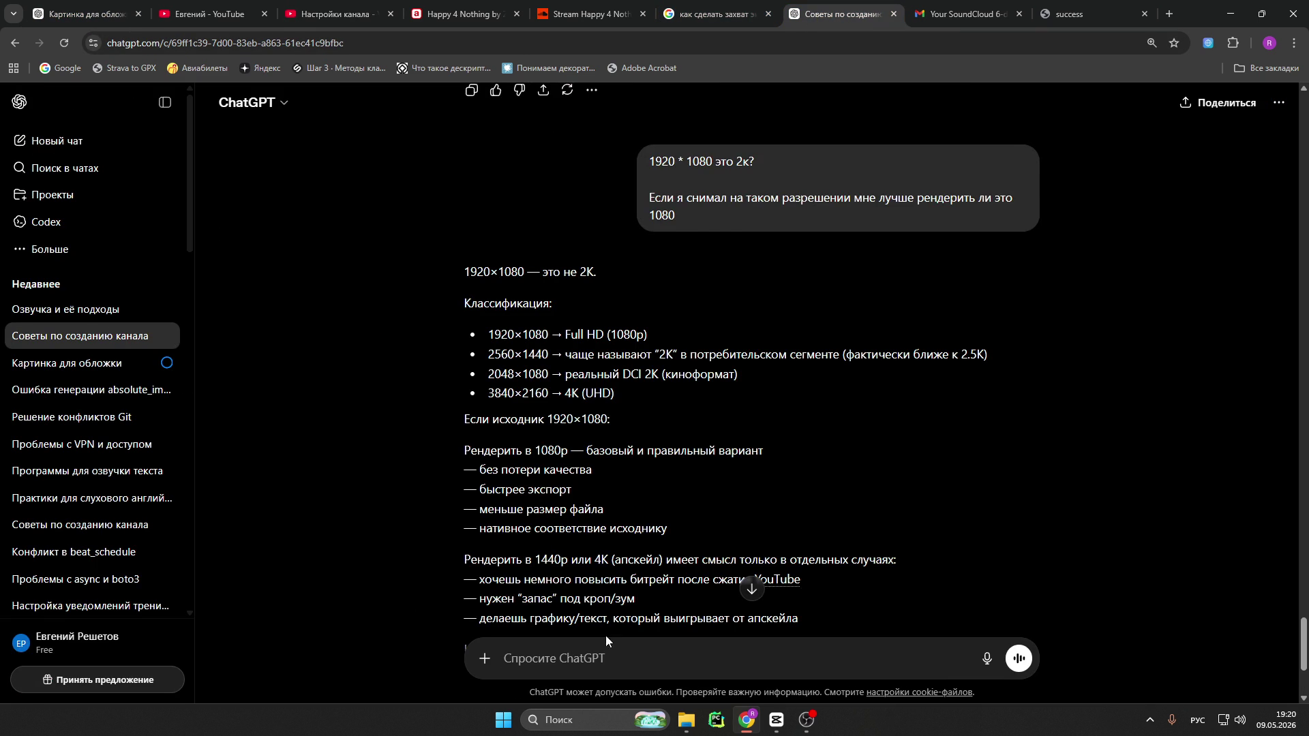
{"action": "scroll", "coordinate": [606, 636], "scroll_direction": "down", "scroll_amount": 4}
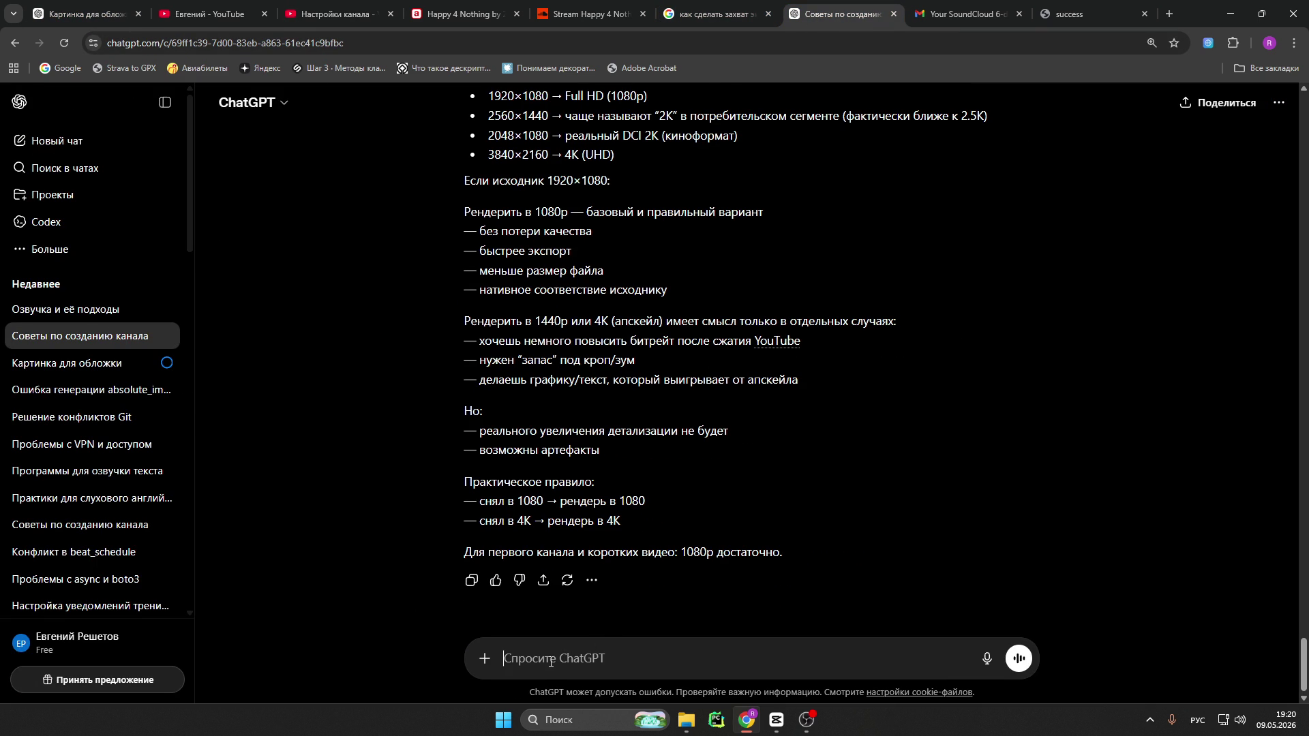
{"action": "type", "text": "Отлично, я сделал "}
{"action": "type", "text": "свое пер"}
{"action": "type", "text": "вое ви"}
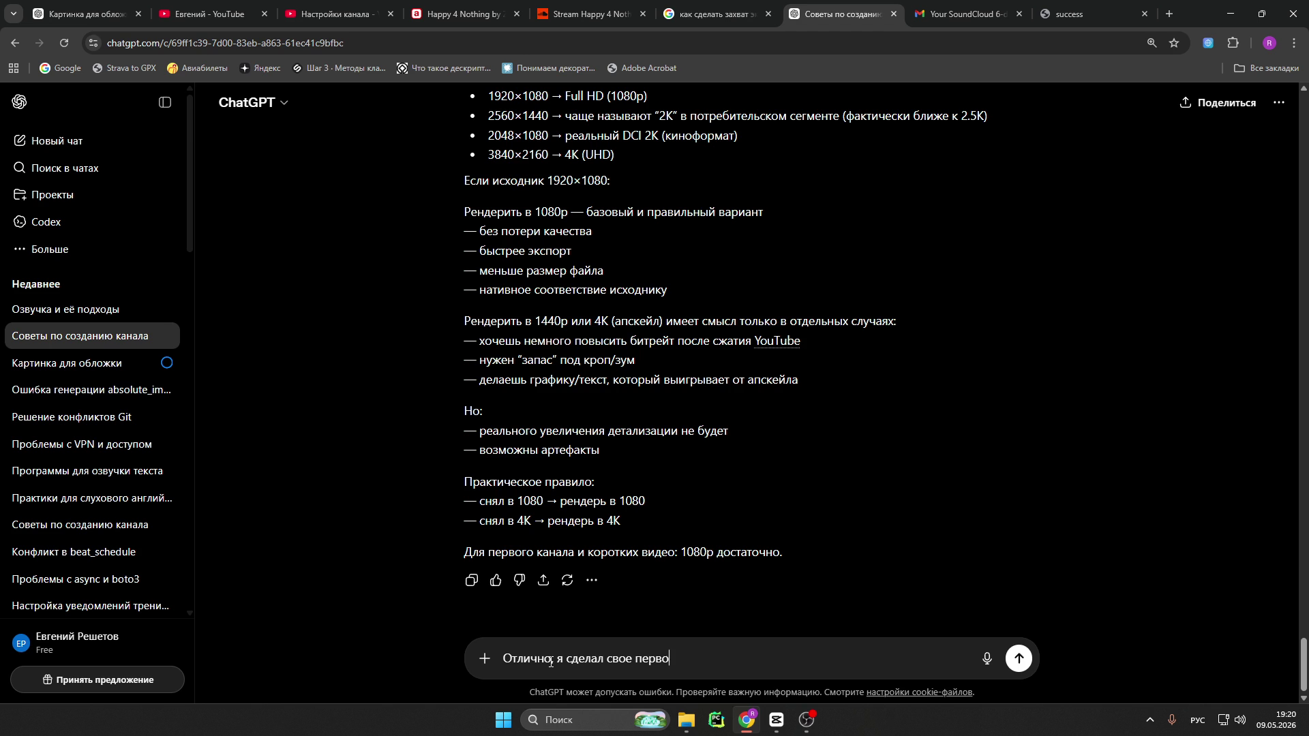
{"action": "type", "text": "део,"}
{"action": "type", "text": " посовет"}
{"action": "type", "text": "уй какое"}
{"action": "key", "text": "BackSpace"}
{"action": "key", "text": "BackSpace"}
{"action": "key", "text": "BackSpace"}
{"action": "type", "text": "мне "}
{"action": "type", "text": "описание"}
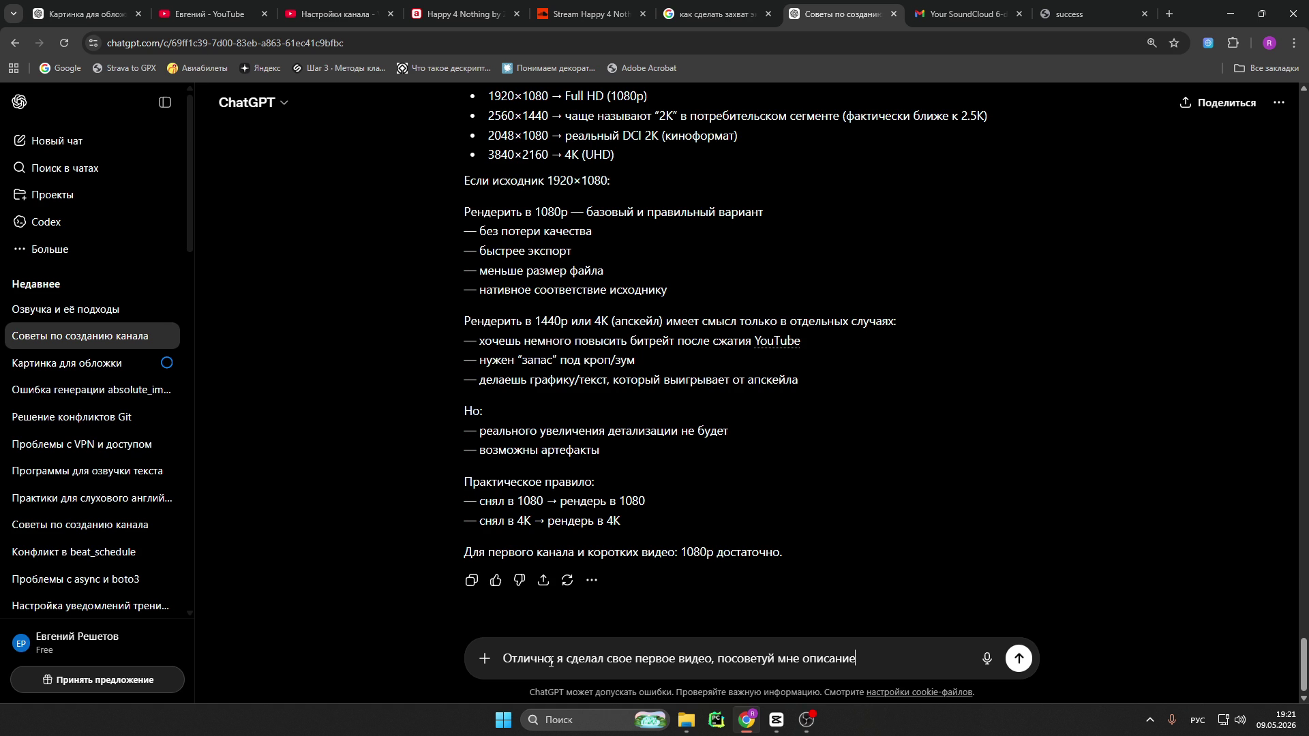
{"action": "type", "text": " и назва"}
{"action": "type", "text": "ние"}
{"action": "key", "text": "Return"}
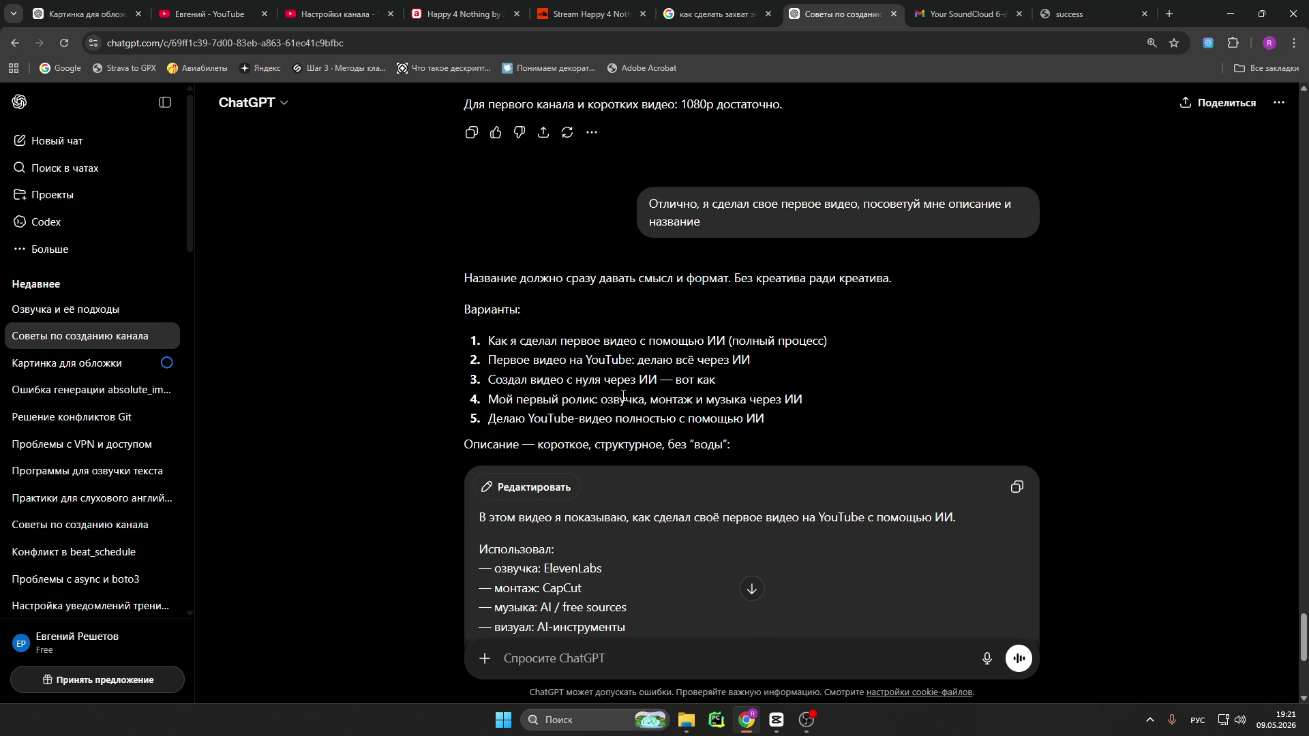
- Read through ChatGPT's suggestions, then open the Озвучка и её подходы chat
{"action": "scroll", "coordinate": [623, 395], "scroll_direction": "down", "scroll_amount": 2}
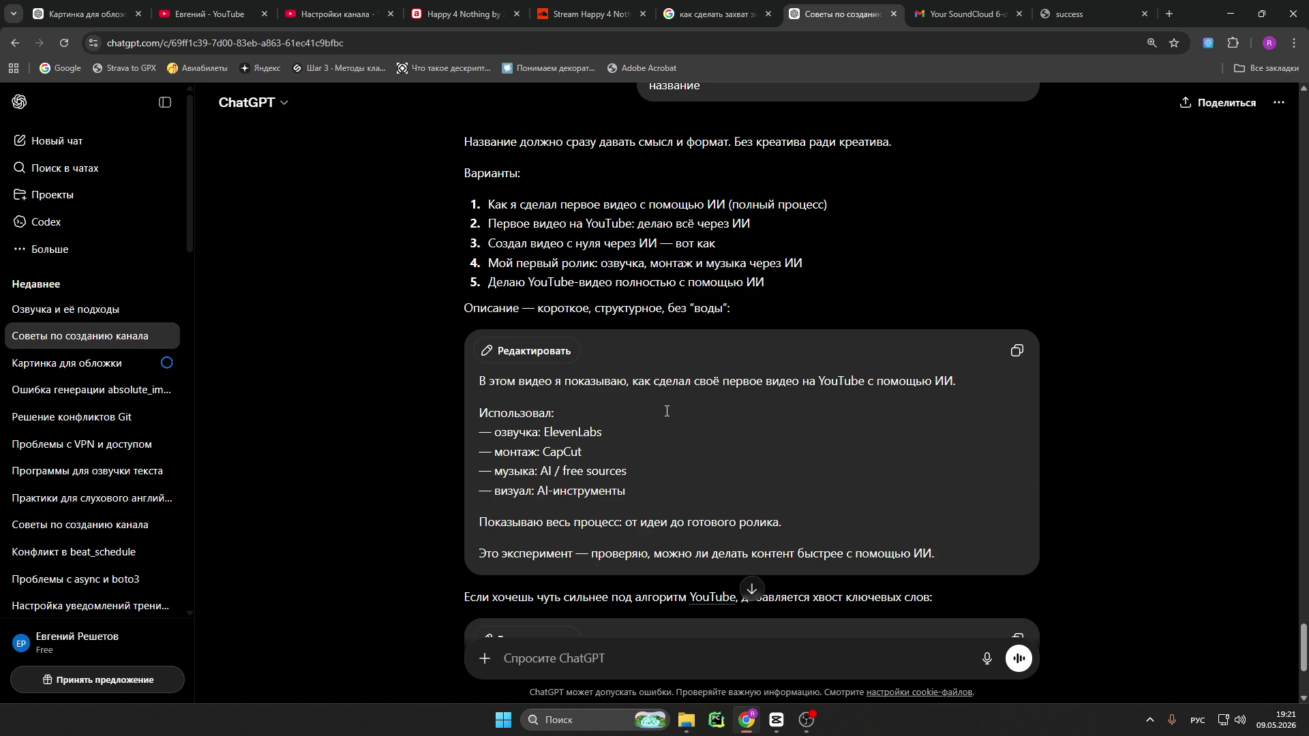
{"action": "scroll", "coordinate": [668, 412], "scroll_direction": "down", "scroll_amount": 3}
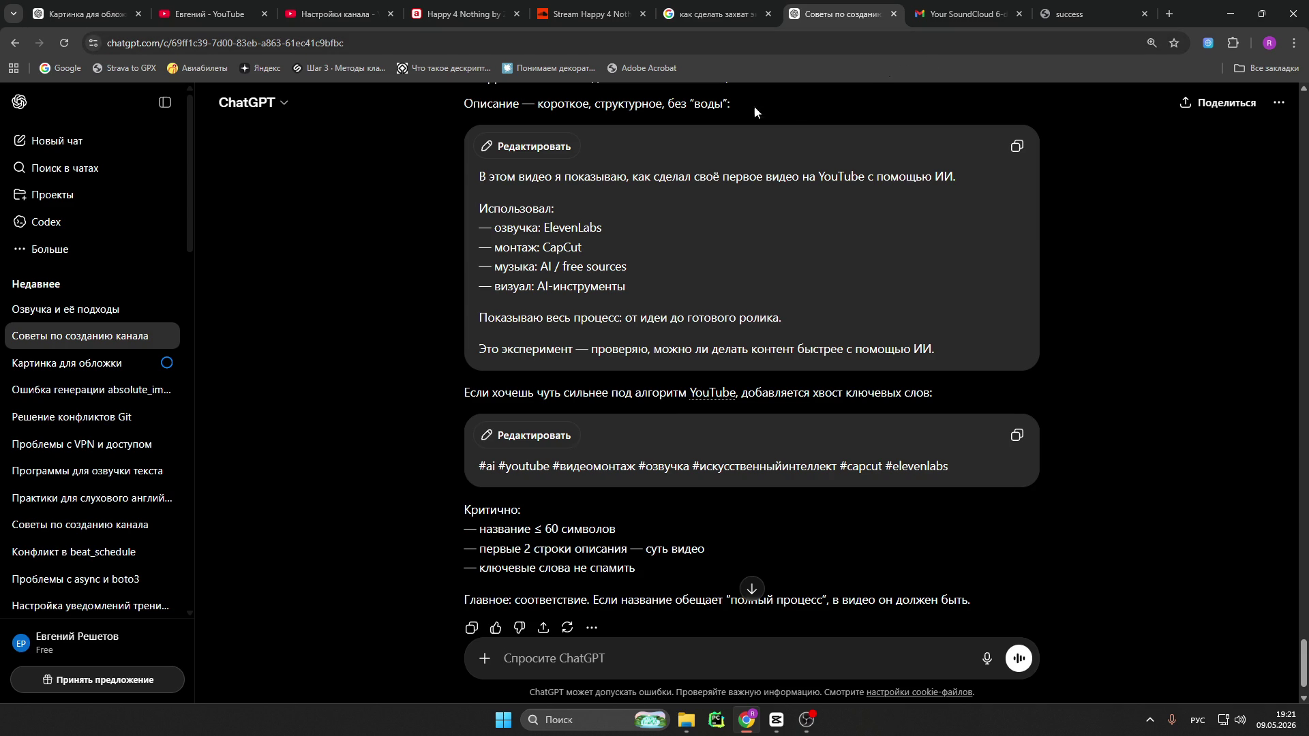
{"action": "scroll", "coordinate": [657, 186], "scroll_direction": "up", "scroll_amount": 4}
{"action": "scroll", "coordinate": [657, 185], "scroll_direction": "up", "scroll_amount": 2}
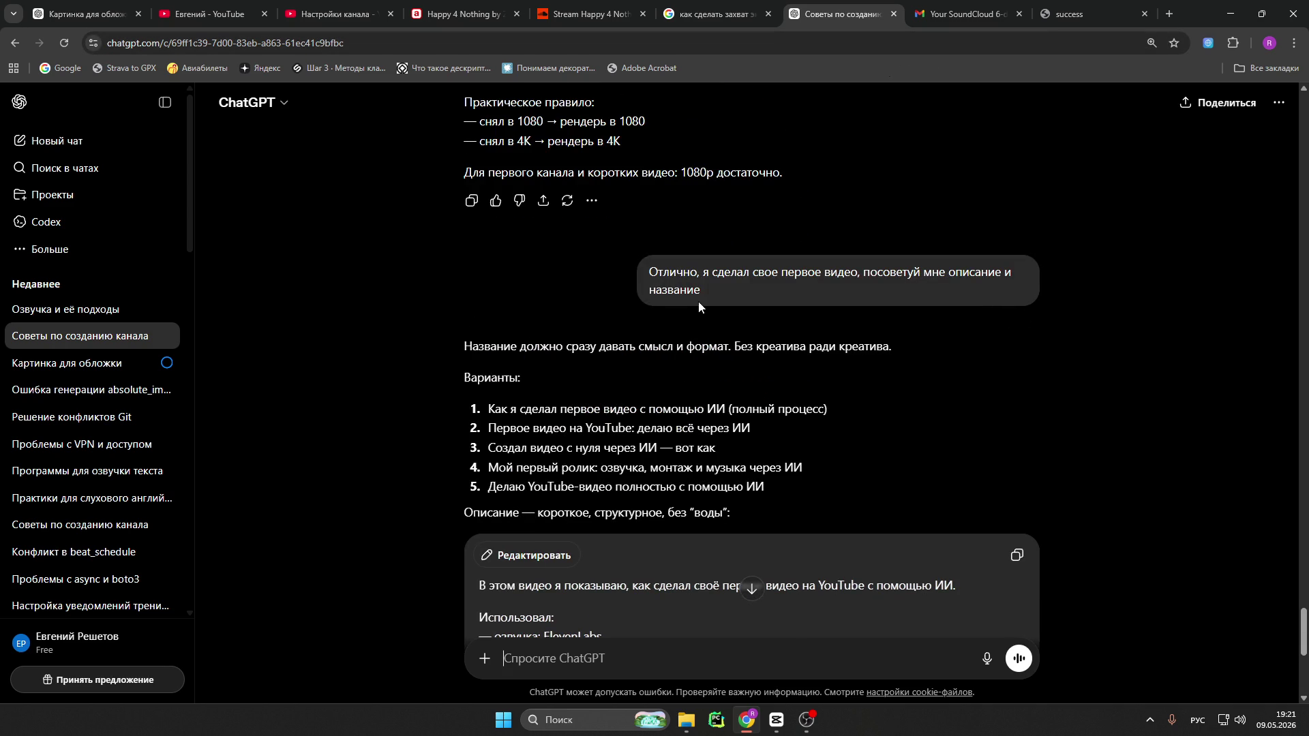
{"action": "left_click_drag", "start_coordinate": [713, 291], "coordinate": [587, 265]}
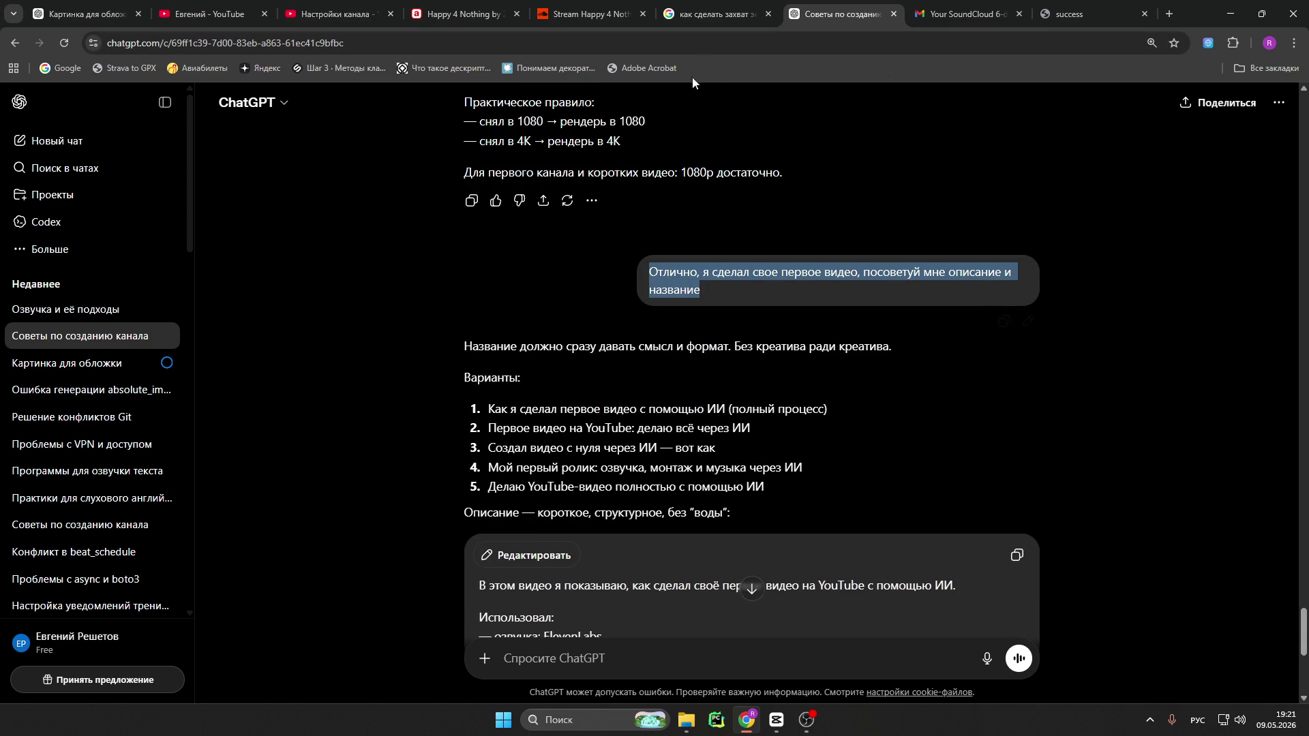
{"action": "left_click", "coordinate": [40, 313]}
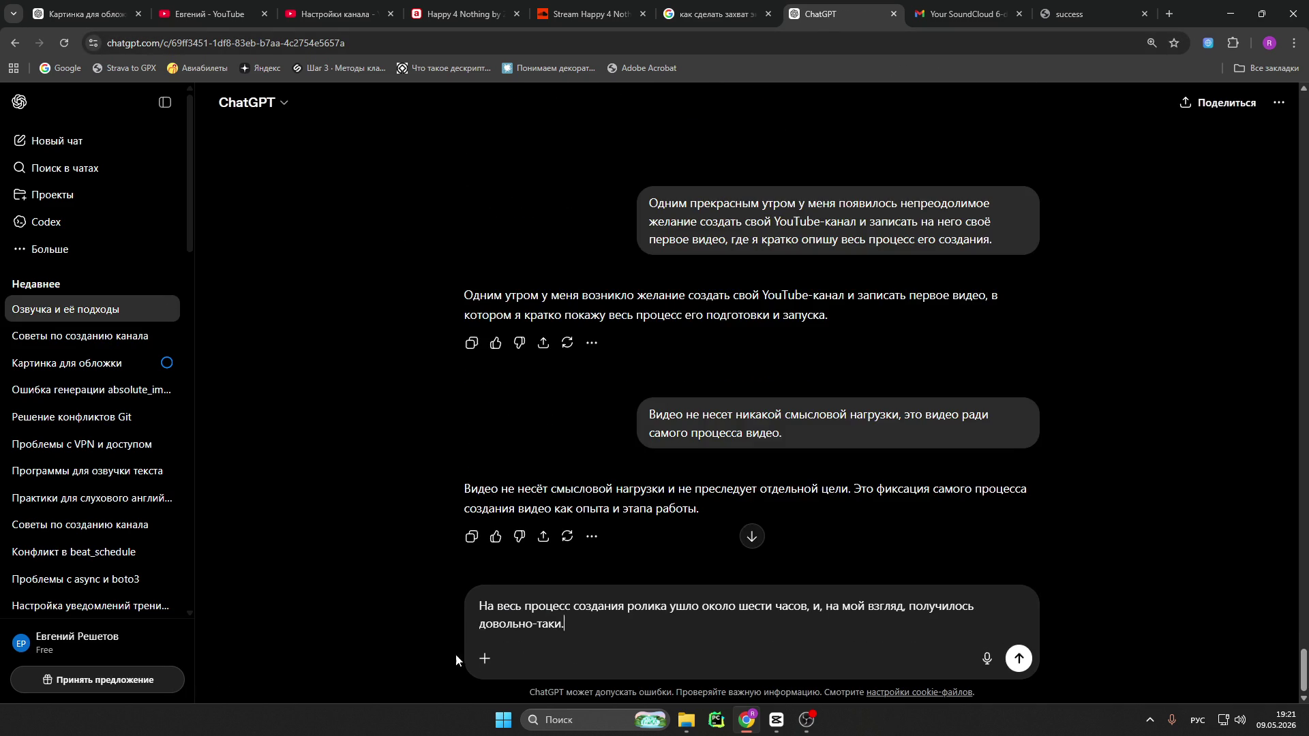
- Send the six-hours draft, then ask for a title and description for the first video
{"action": "key", "text": "ctrl+a"}
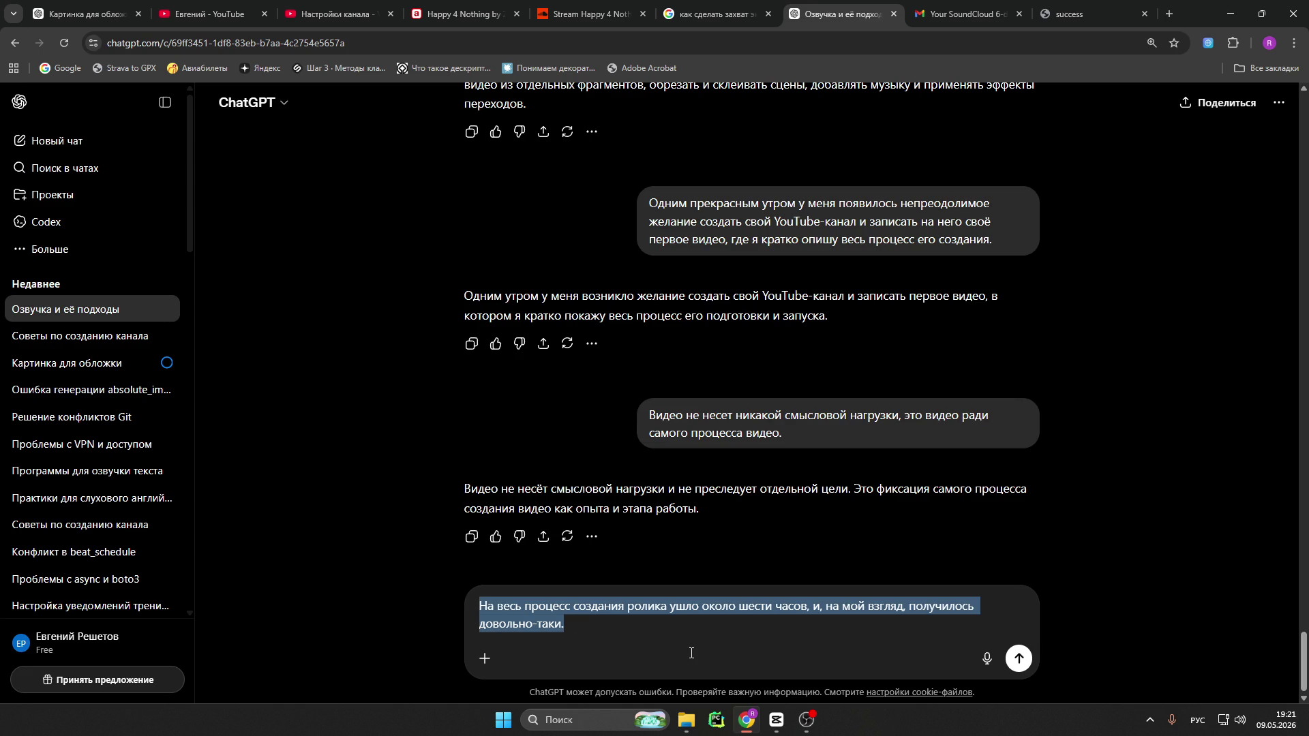
{"action": "left_click", "coordinate": [1018, 659]}
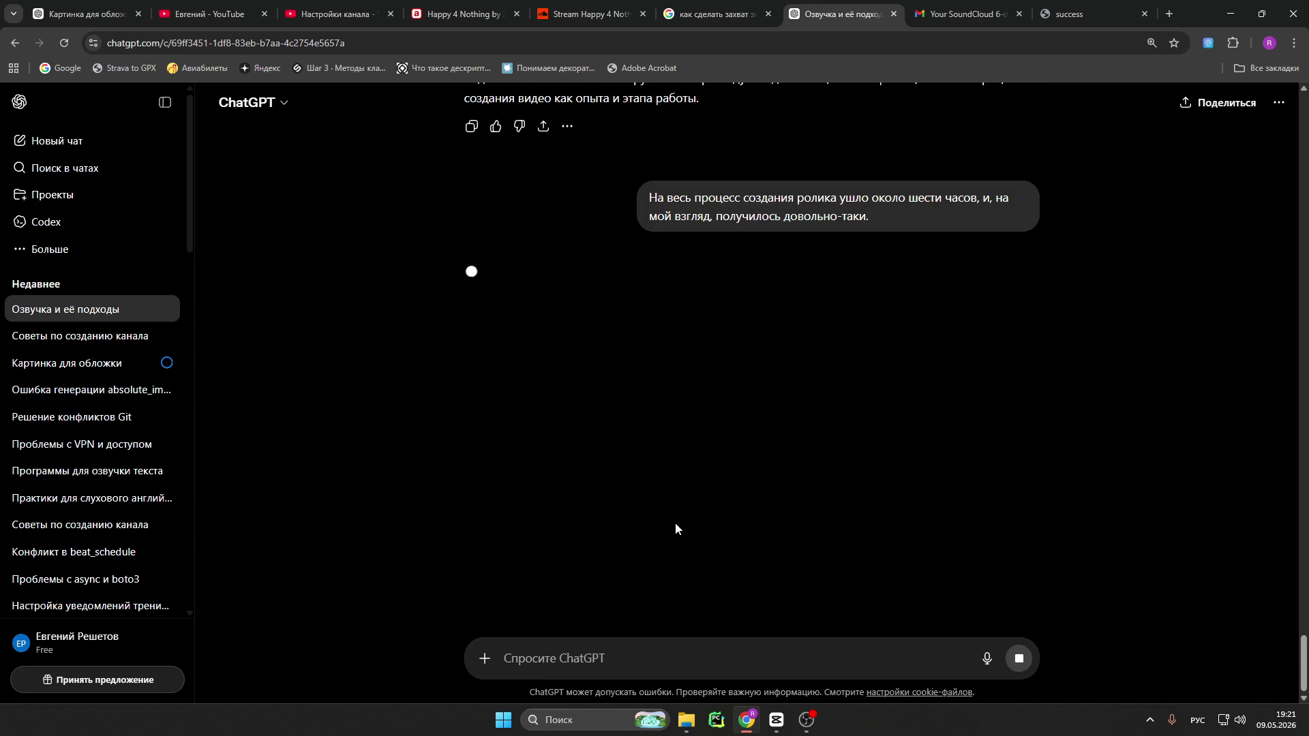
{"action": "type", "text": "Отлично, я сделал свое первое видео, посоветуй мне описание и название"}
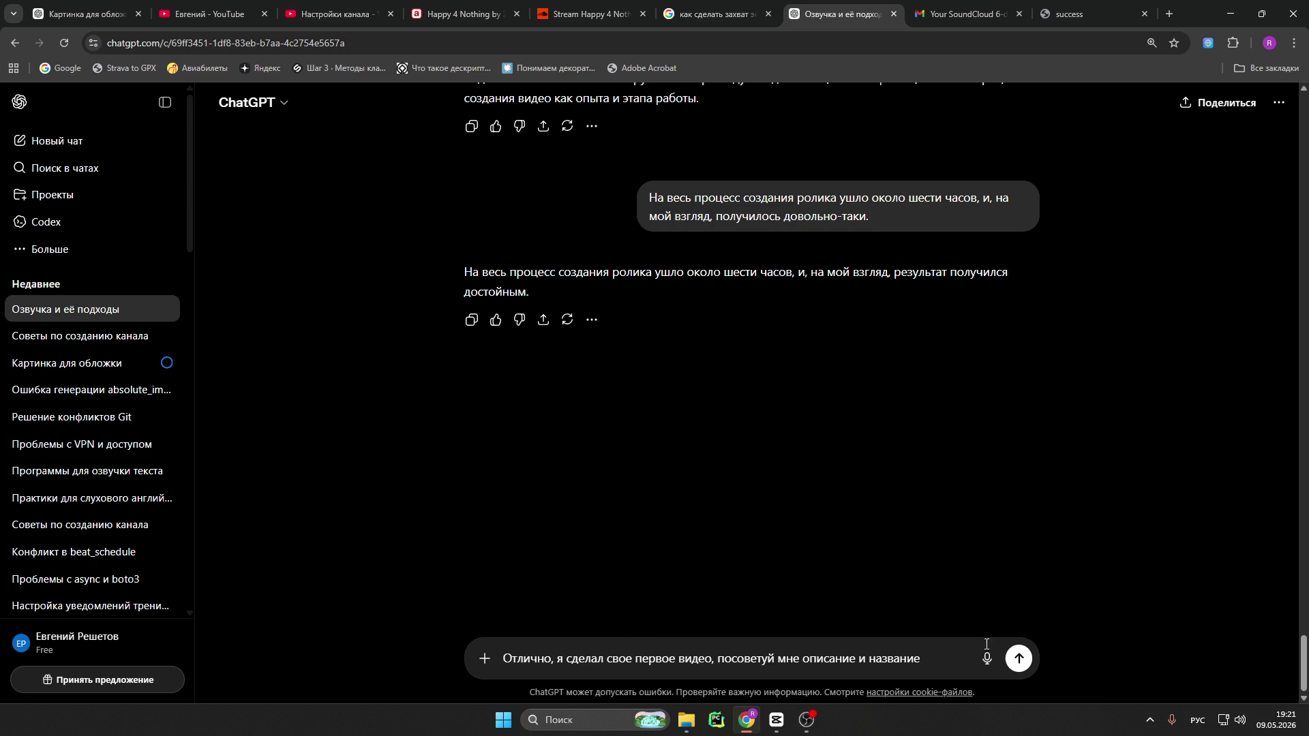
{"action": "left_click", "coordinate": [1020, 658]}
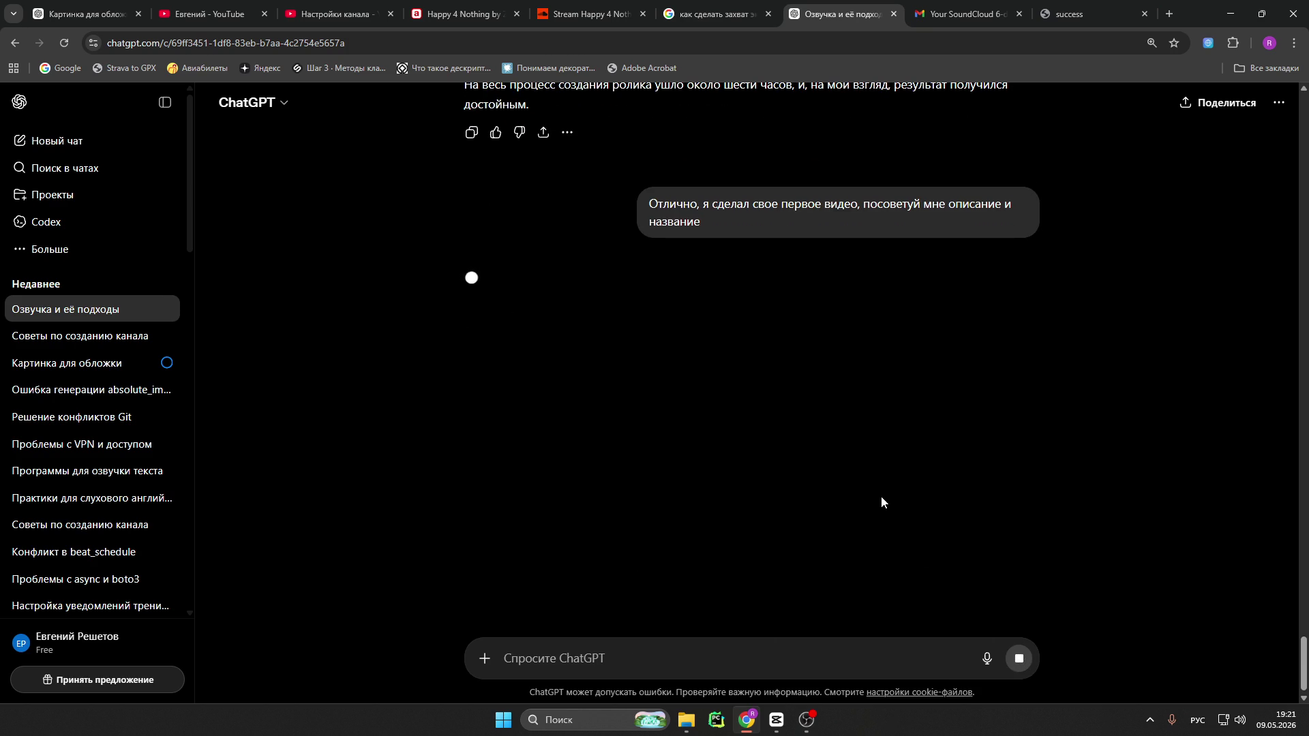
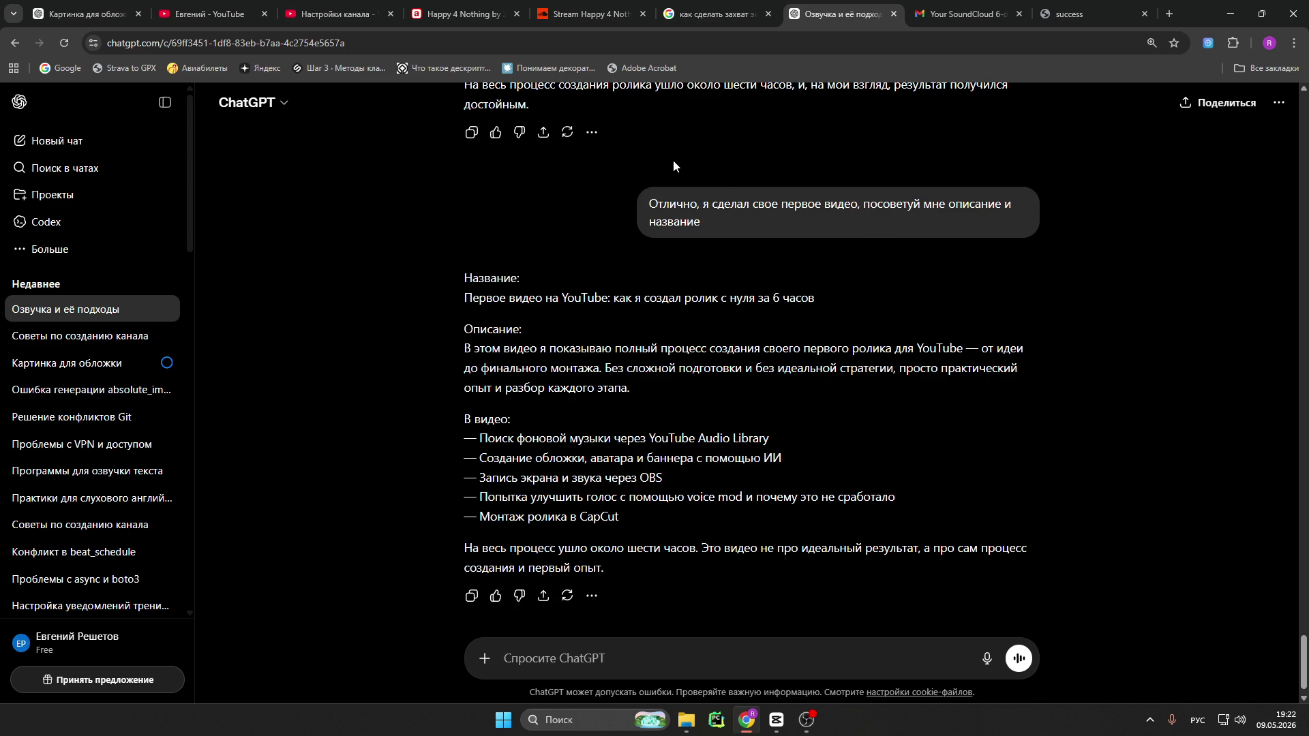
- Switch from ChatGPT back to the YouTube Studio 'Настройки канала' tab
{"action": "left_click", "coordinate": [316, 17]}
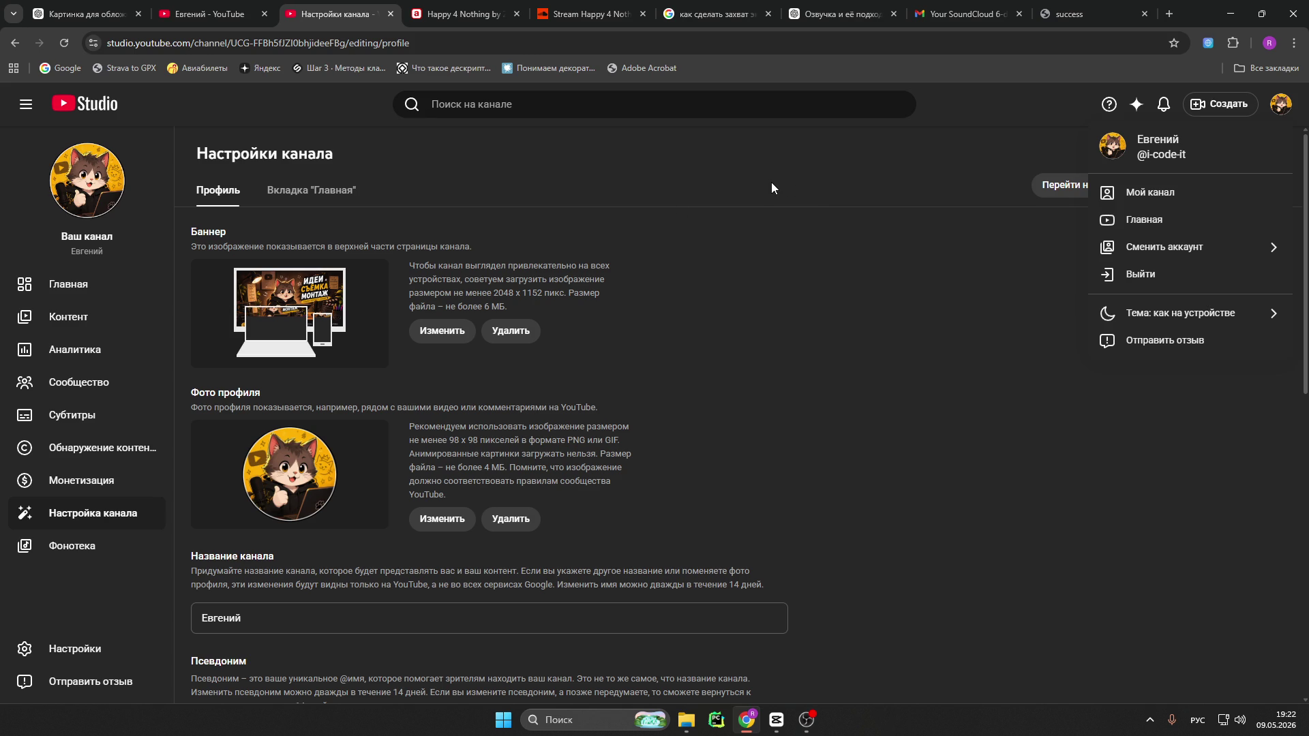
- View the public channel page and its '...ещё' info, then go to 'Управление видео'
{"action": "left_click", "coordinate": [1132, 192]}
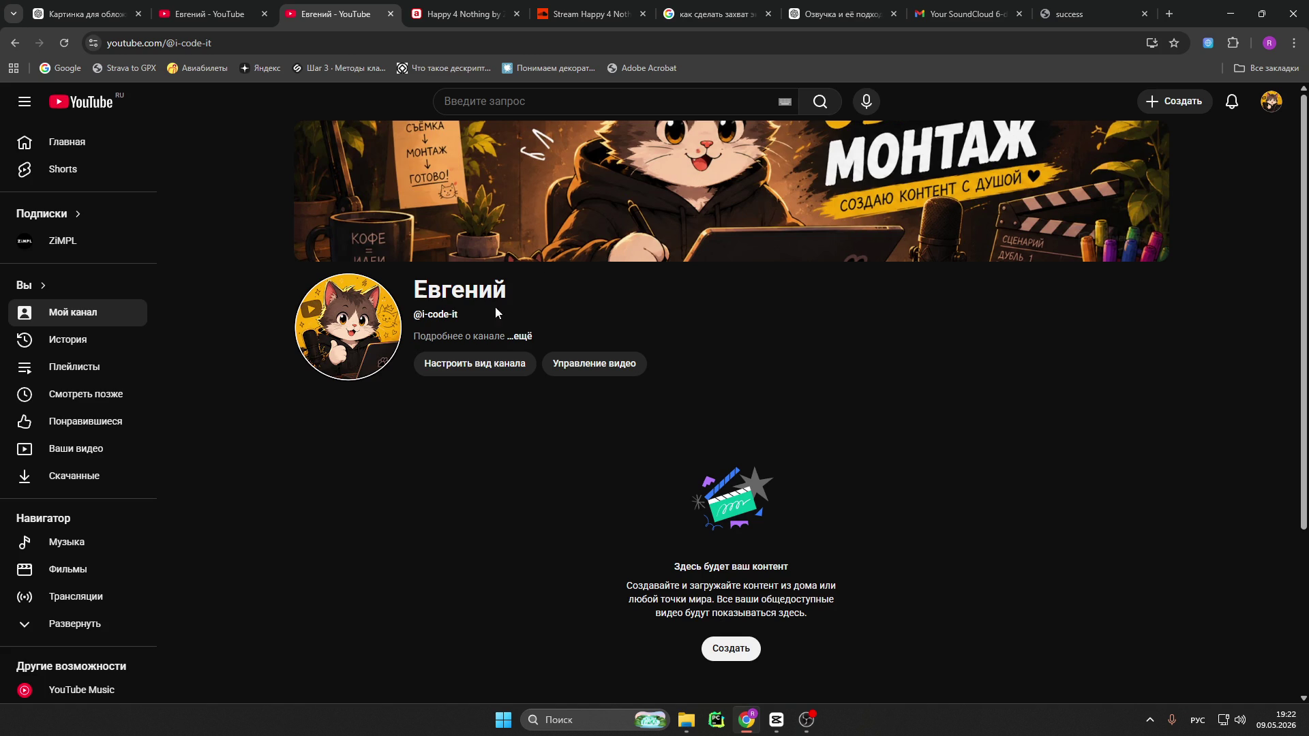
{"action": "left_click", "coordinate": [519, 340]}
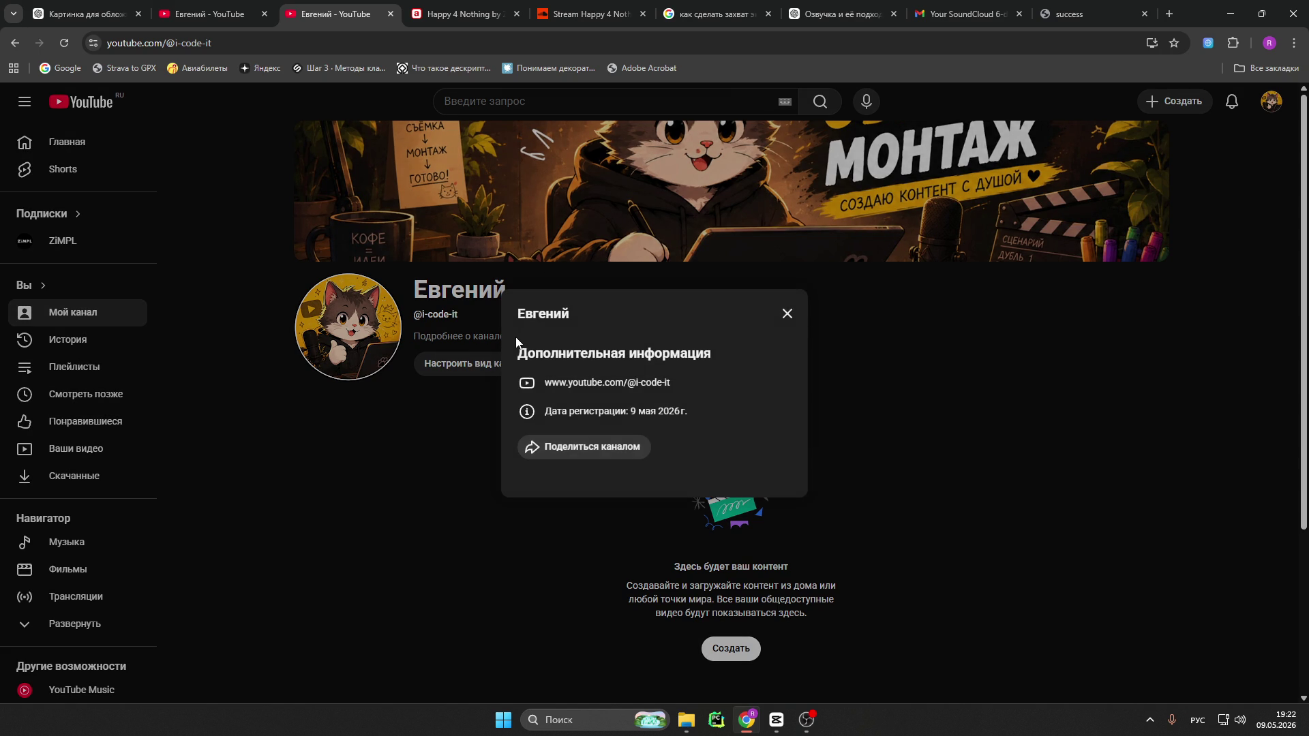
{"action": "left_click", "coordinate": [407, 406]}
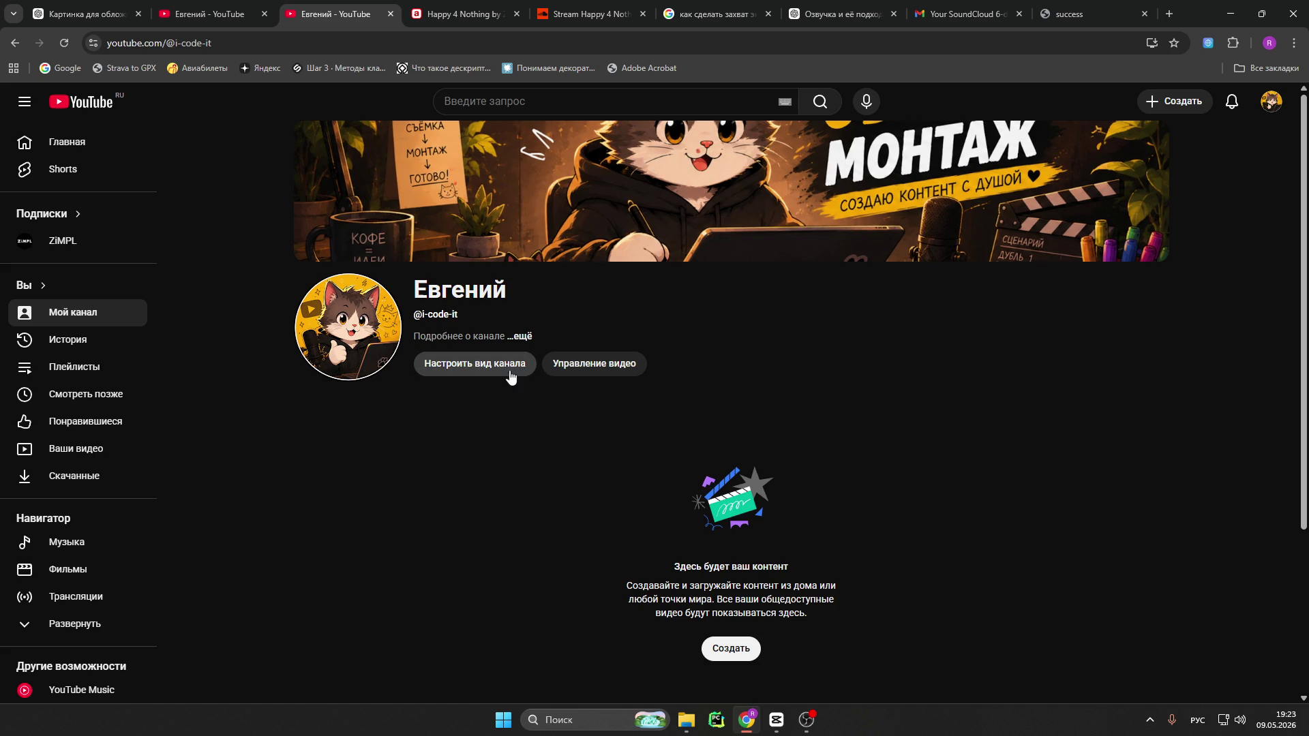
{"action": "left_click", "coordinate": [576, 368]}
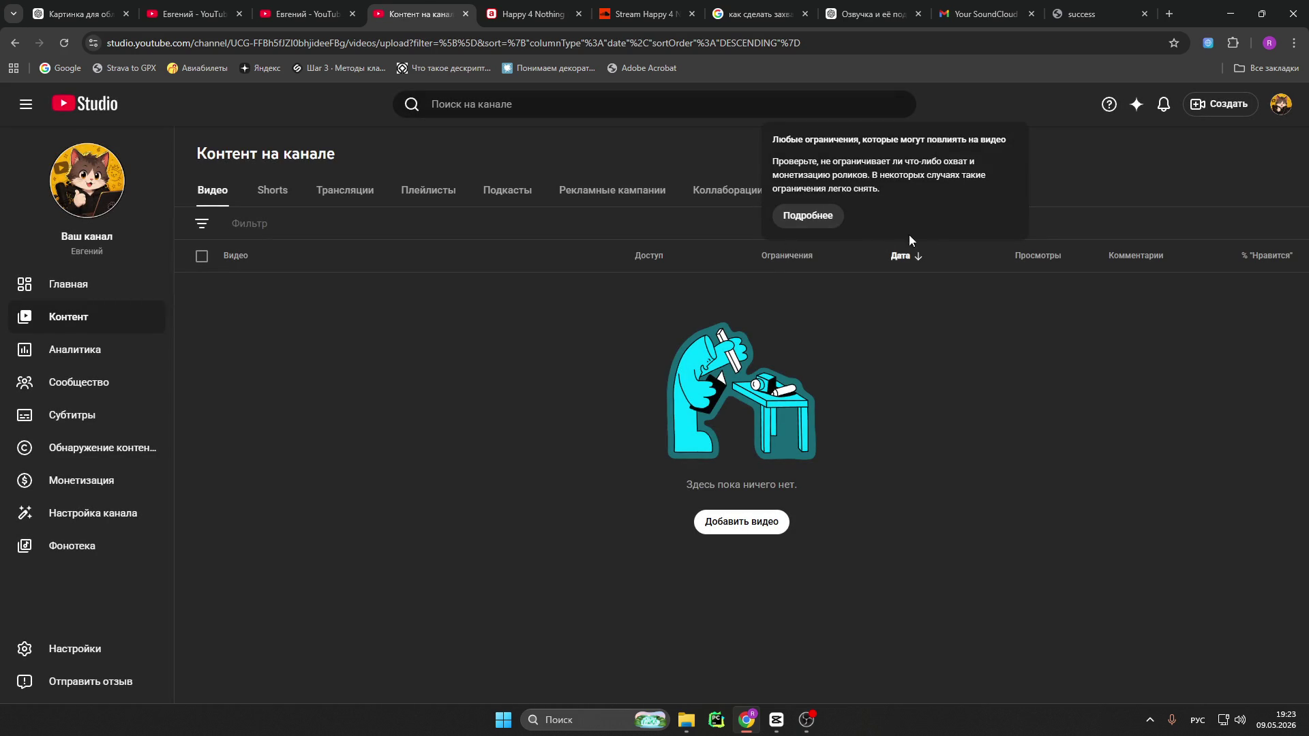
- Upload 0509(1).mp4 by dragging it from File Explorer into the 'Добавить видео' dialog
{"action": "left_click", "coordinate": [747, 520]}
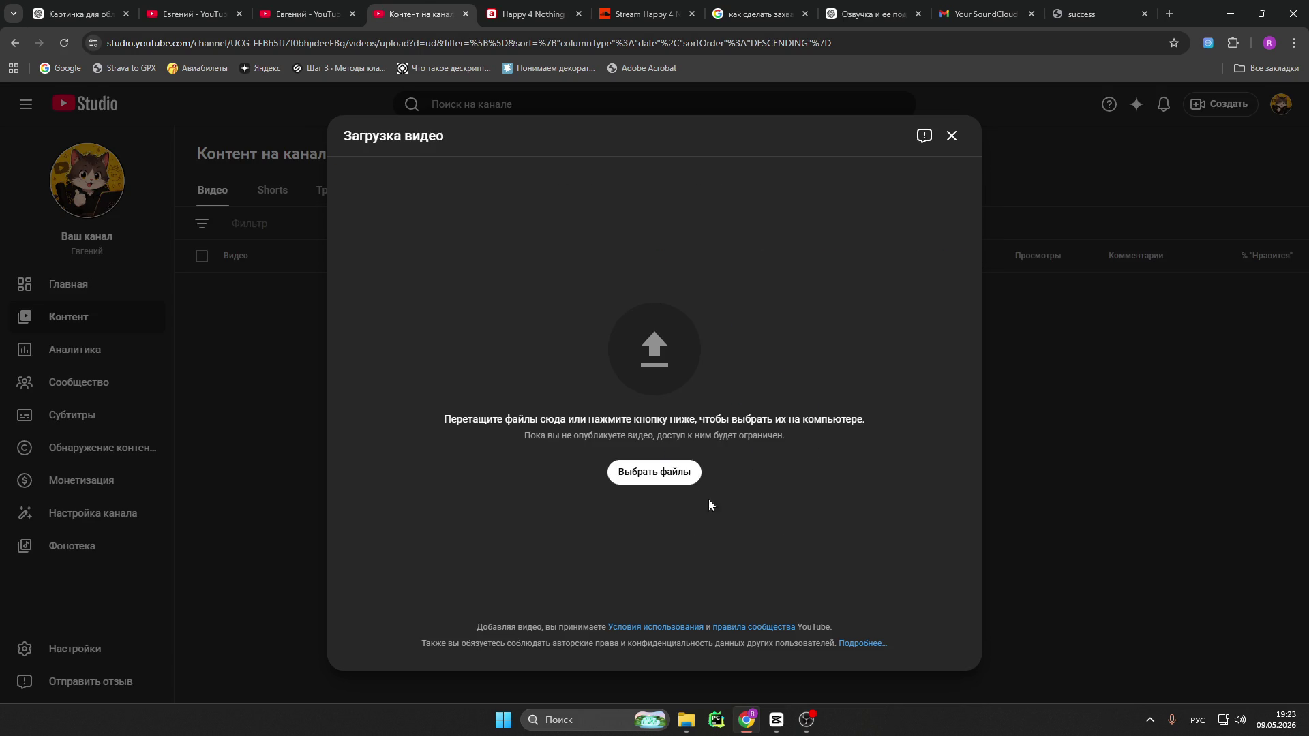
{"action": "mouse_move", "coordinate": [679, 721]}
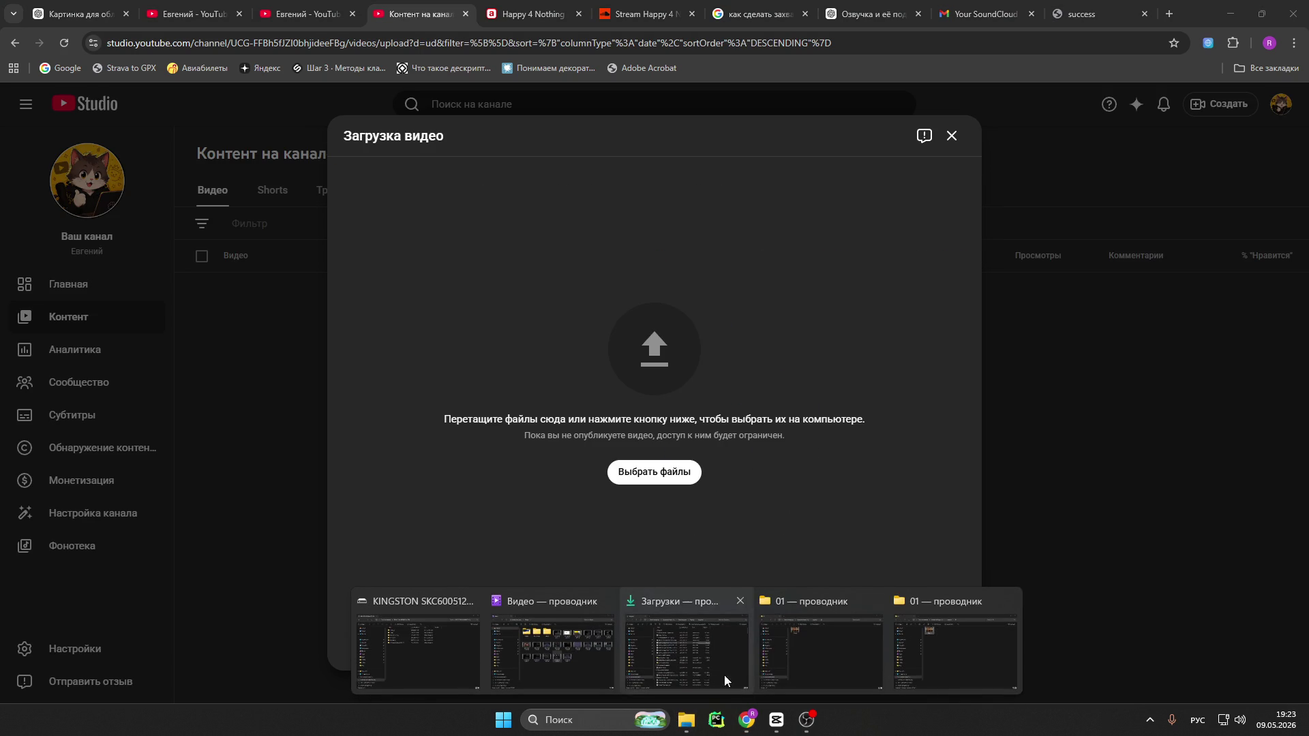
{"action": "left_click", "coordinate": [922, 656]}
{"action": "left_click_drag", "start_coordinate": [486, 100], "coordinate": [1217, 229]}
{"action": "mouse_move", "coordinate": [1059, 332]}
{"action": "left_mouse_down"}
{"action": "mouse_move", "coordinate": [721, 311]}
{"action": "mouse_move", "coordinate": [681, 321]}
{"action": "left_mouse_up"}
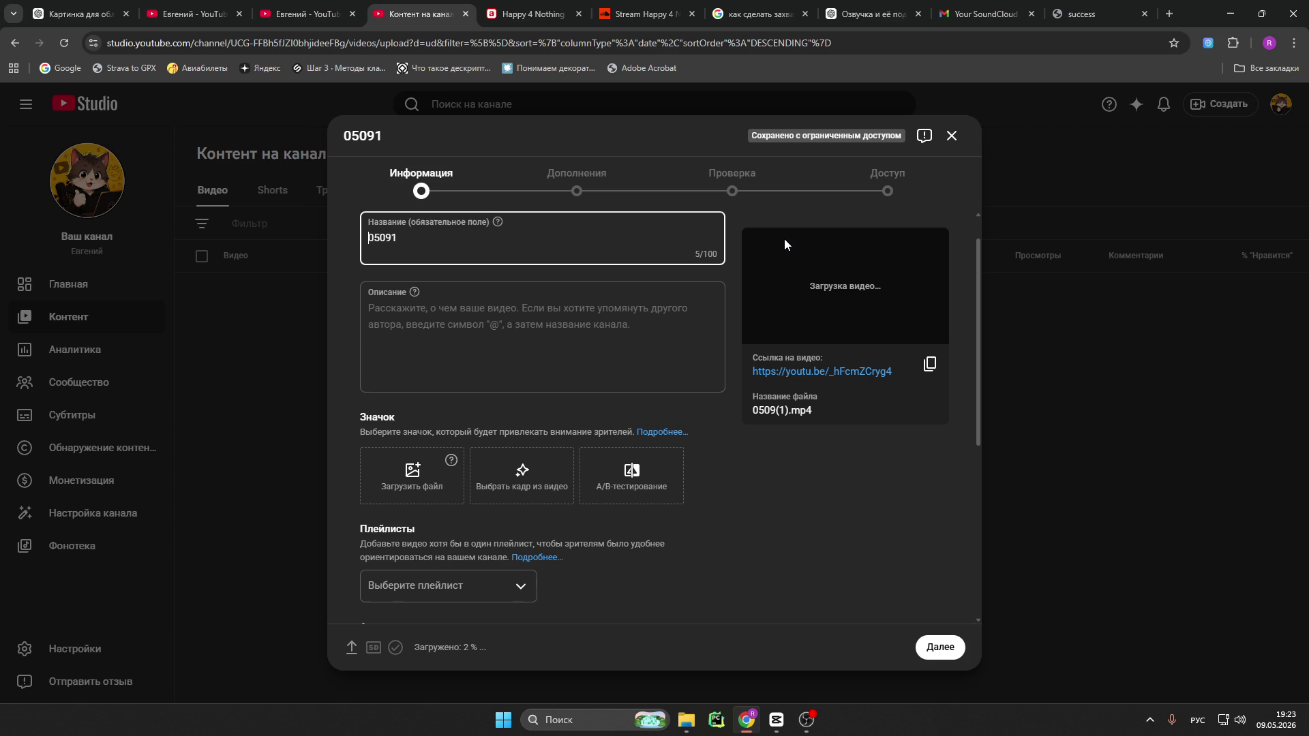
{"action": "left_click", "coordinate": [752, 723]}
{"action": "left_click", "coordinate": [750, 723]}
{"action": "left_click", "coordinate": [749, 725]}
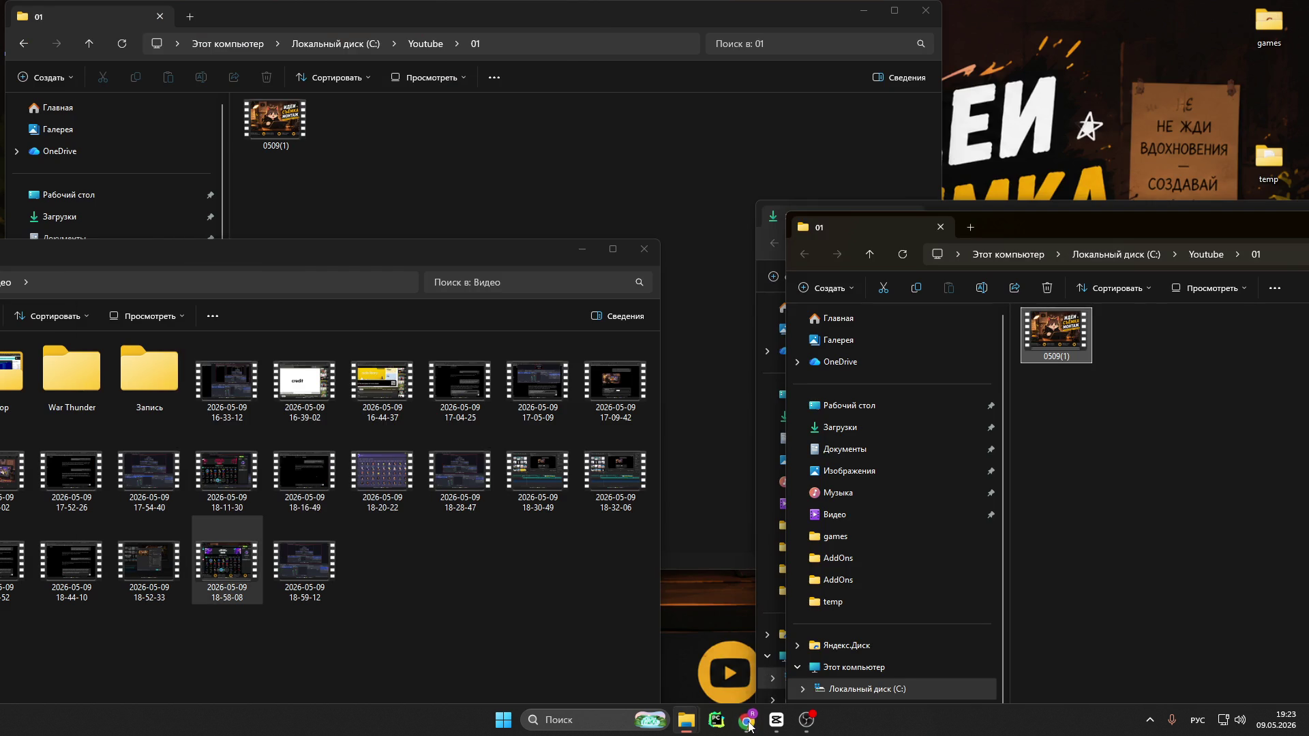
{"action": "left_click", "coordinate": [748, 721]}
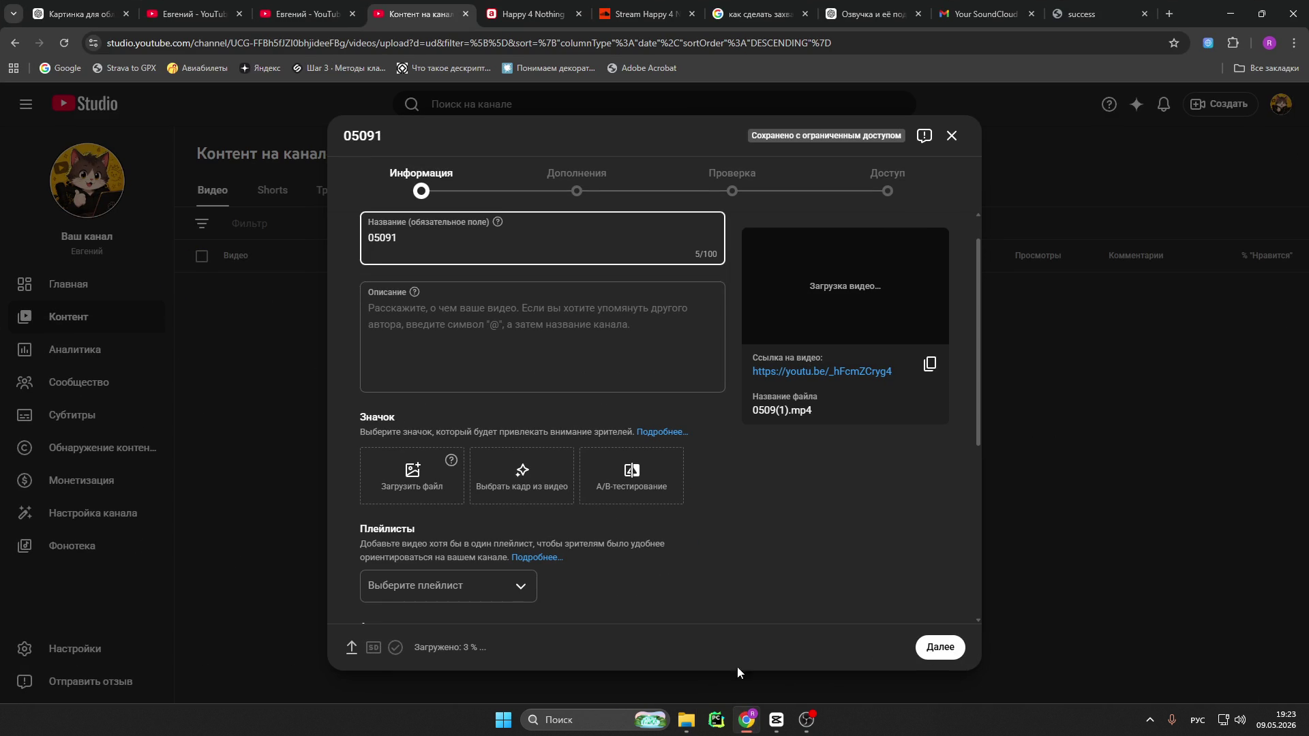
{"action": "left_click", "coordinate": [856, 15]}
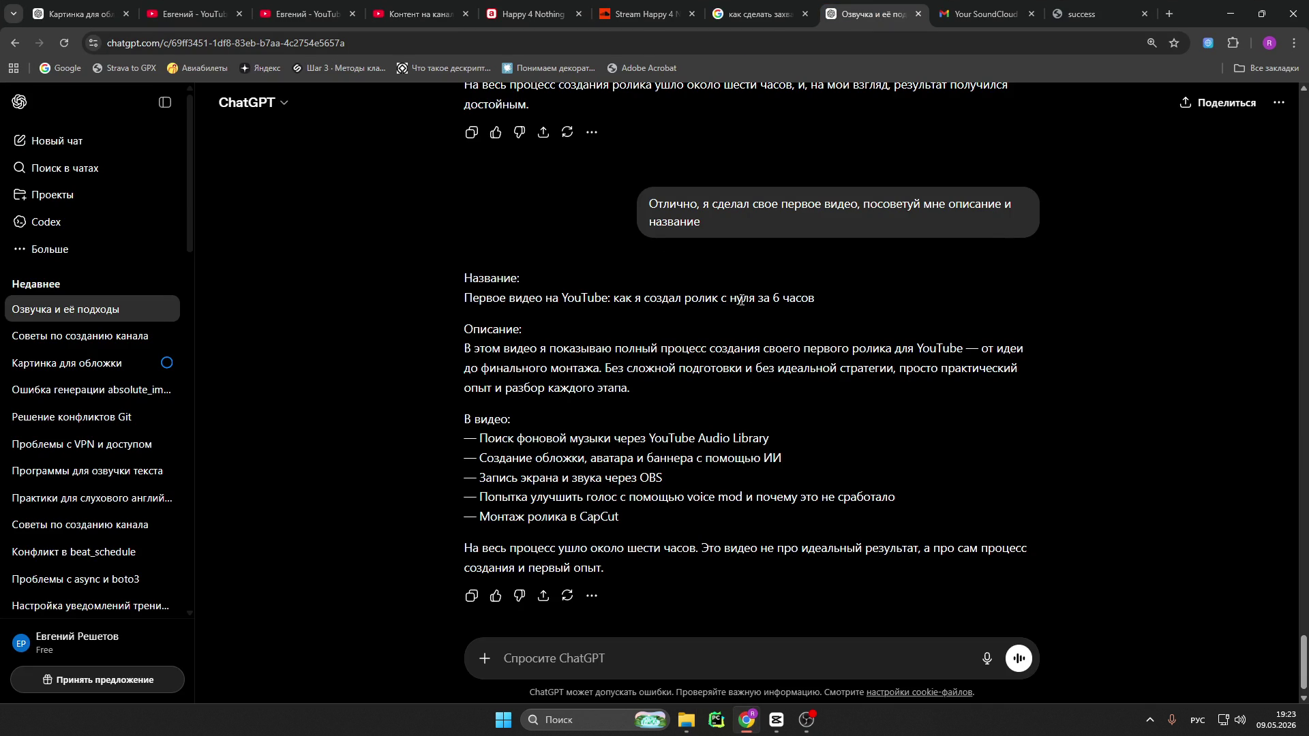
- Replace the placeholder title 05091 with ChatGPT's suggested title 'Первое видео на YouTube: как я создал ролик с нуля за 6 часов'
{"action": "left_click_drag", "start_coordinate": [820, 300], "coordinate": [414, 290]}
{"action": "key", "text": "ctrl+c"}
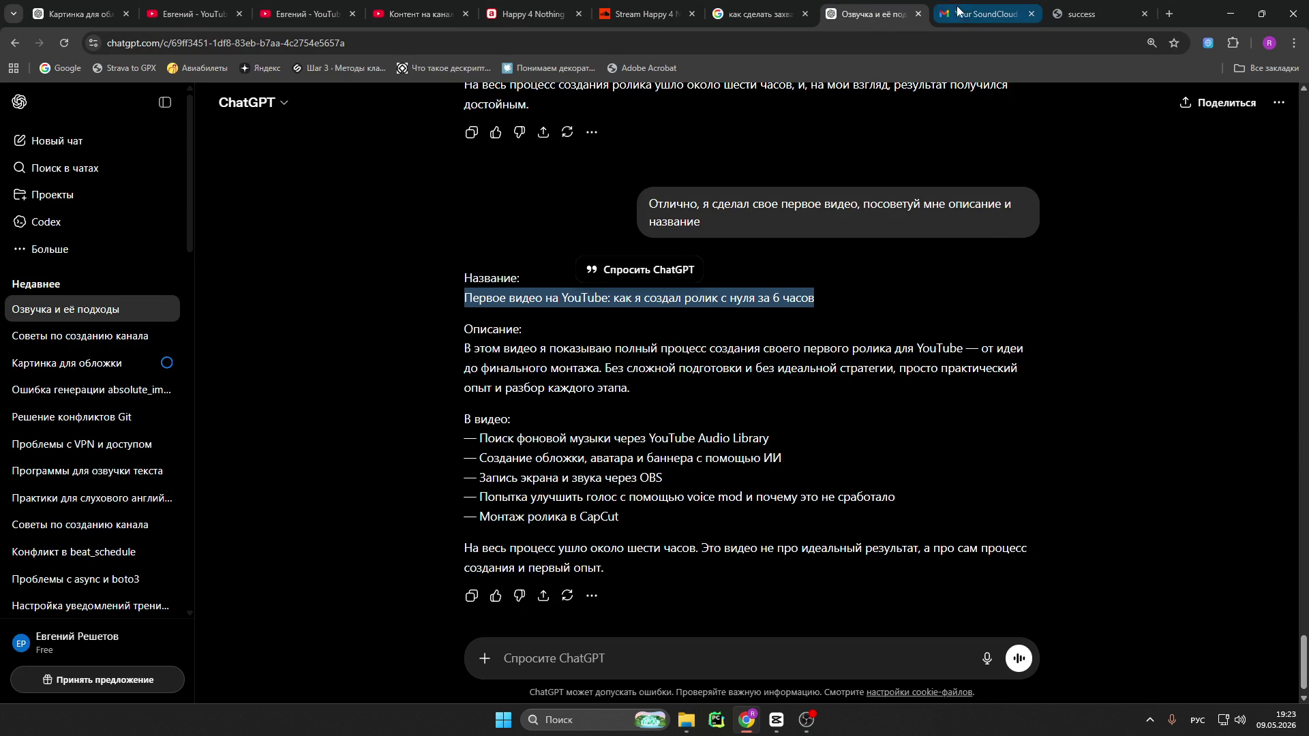
{"action": "left_click", "coordinate": [378, 15]}
{"action": "double_click", "coordinate": [395, 236]}
{"action": "key", "text": "ctrl+v"}
{"action": "left_click", "coordinate": [400, 239]}
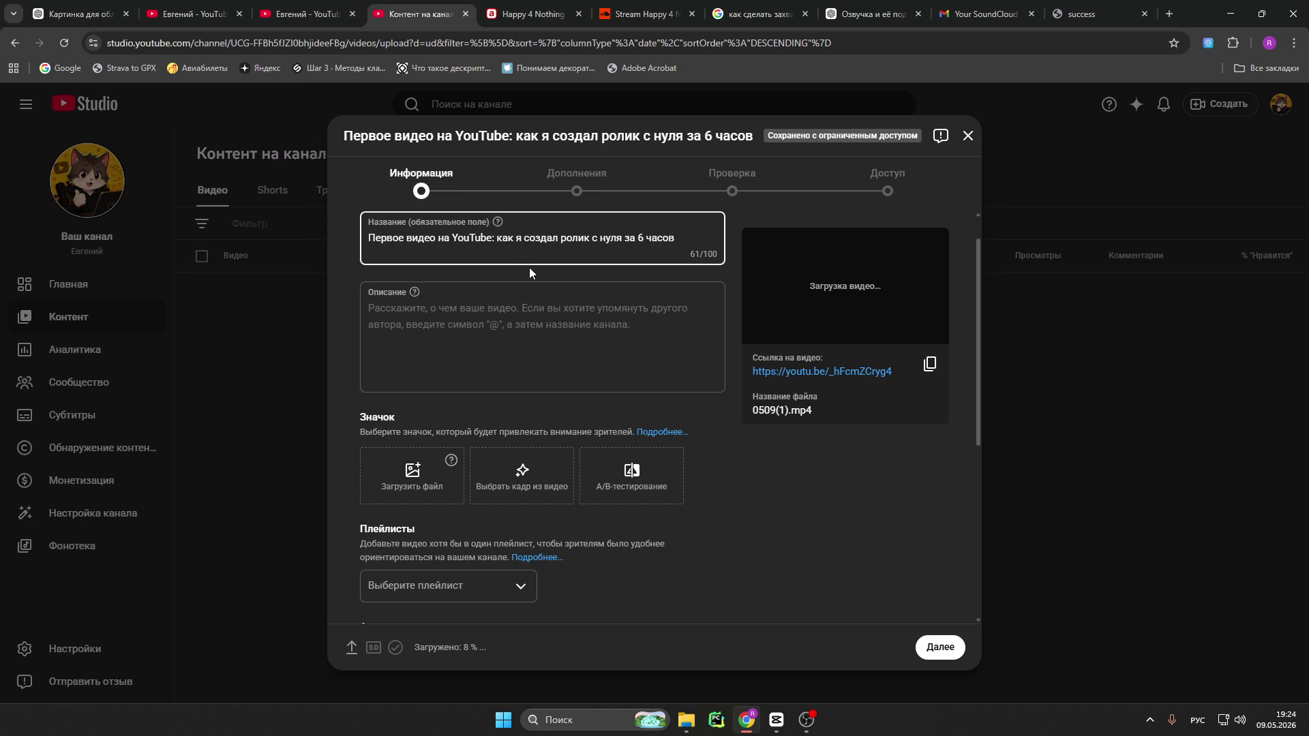
- Paste ChatGPT's suggested description body, without its heading, into the Описание field
{"action": "left_click", "coordinate": [529, 314]}
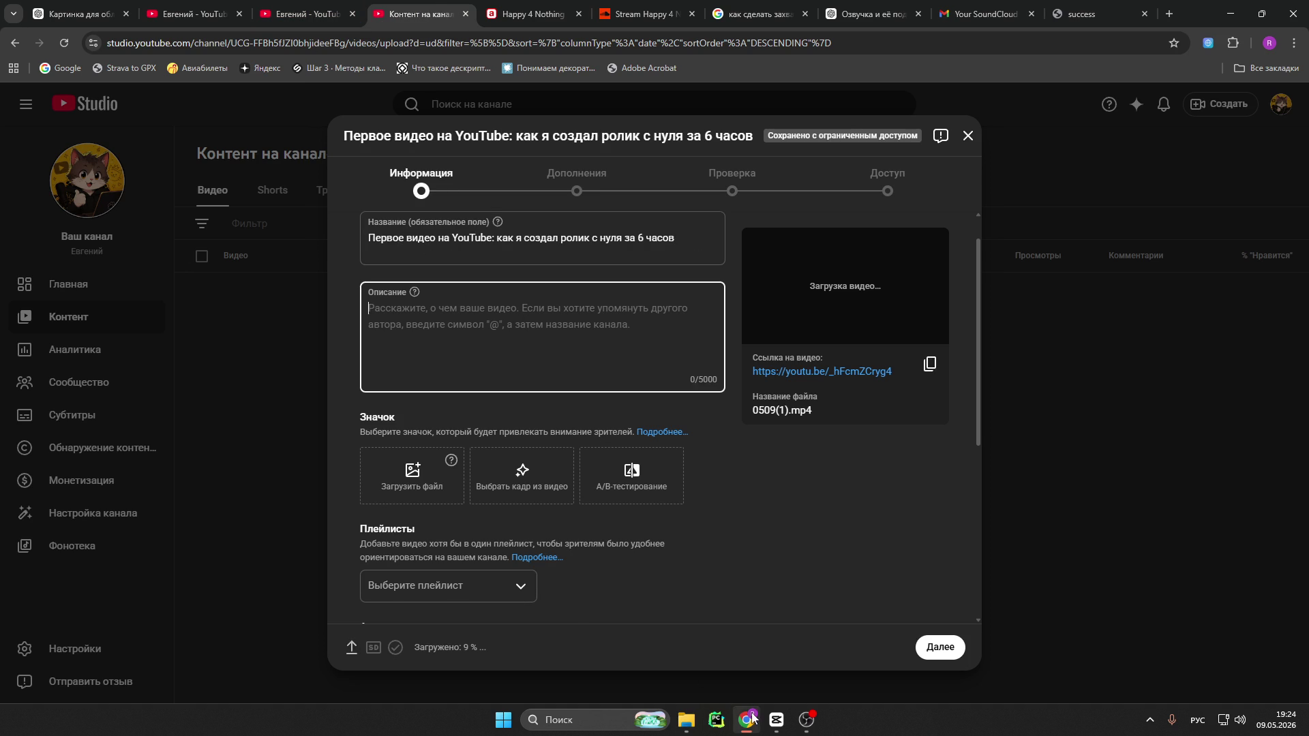
{"action": "left_click", "coordinate": [746, 719]}
{"action": "left_click", "coordinate": [747, 720]}
{"action": "left_click", "coordinate": [844, 14]}
{"action": "mouse_move", "coordinate": [652, 561]}
{"action": "left_mouse_down"}
{"action": "mouse_move", "coordinate": [640, 570]}
{"action": "mouse_move", "coordinate": [330, 304]}
{"action": "mouse_move", "coordinate": [328, 324]}
{"action": "left_mouse_up"}
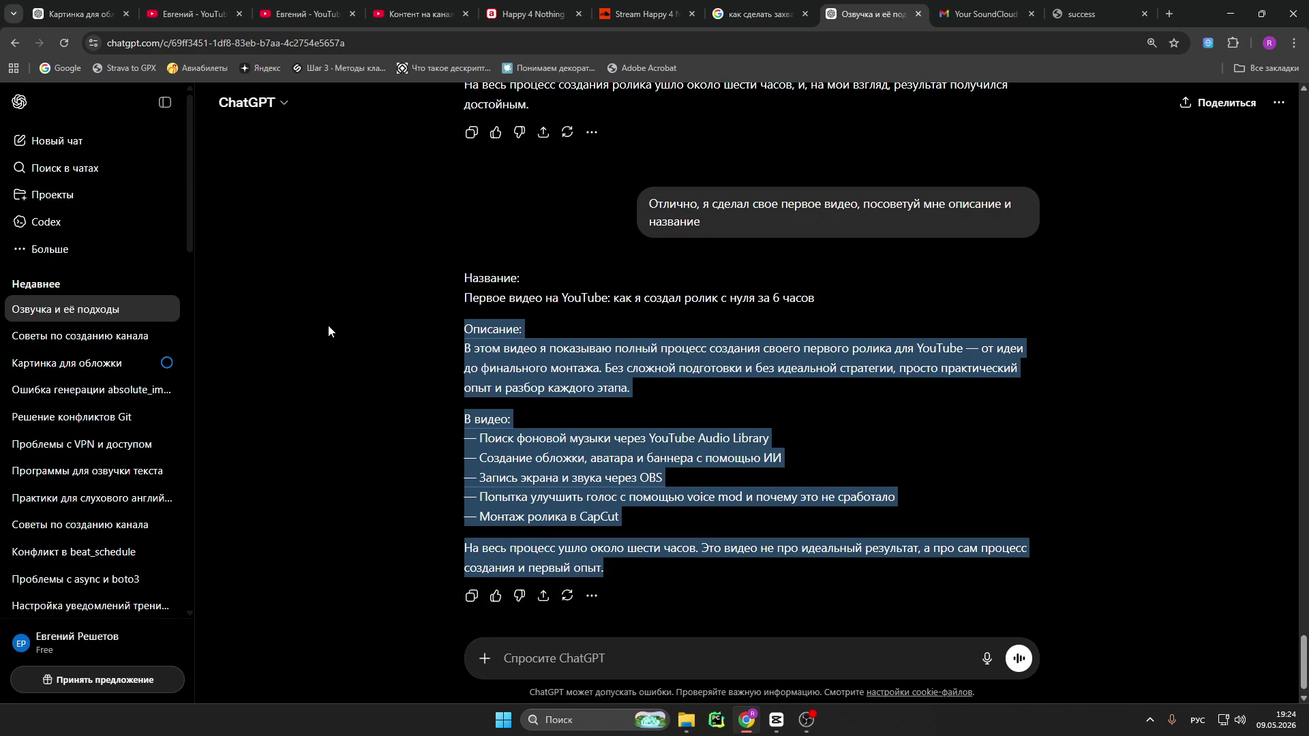
{"action": "mouse_move", "coordinate": [616, 570]}
{"action": "left_mouse_down"}
{"action": "mouse_move", "coordinate": [370, 370]}
{"action": "mouse_move", "coordinate": [375, 353]}
{"action": "left_mouse_up"}
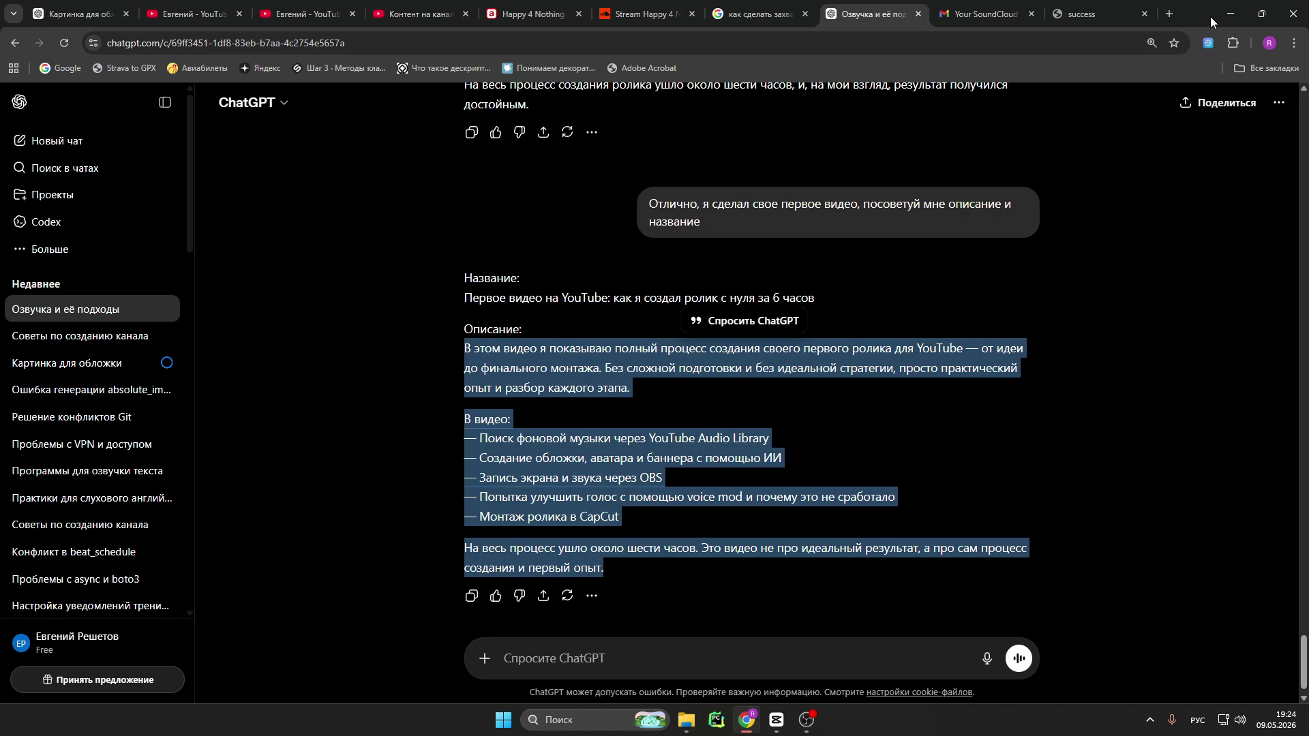
{"action": "left_click", "coordinate": [1230, 13]}
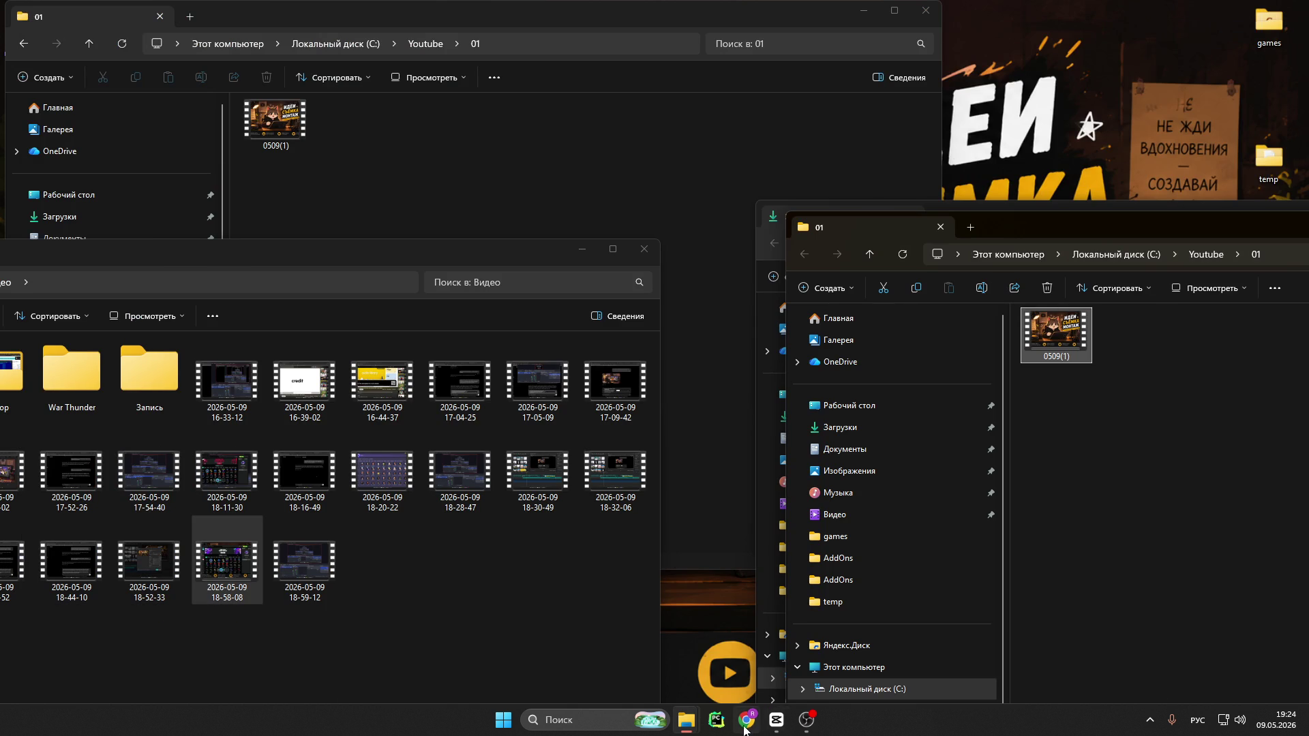
{"action": "left_click", "coordinate": [747, 719]}
{"action": "left_click", "coordinate": [301, 14]}
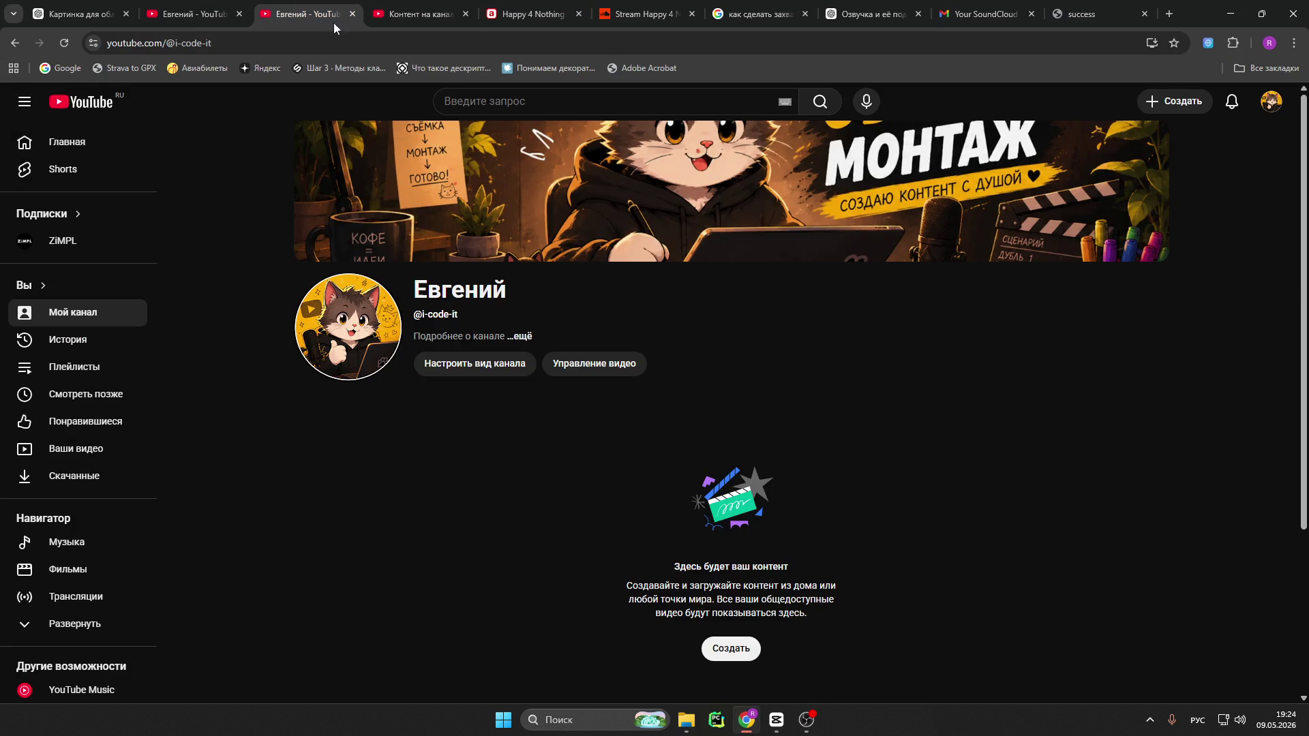
{"action": "left_click", "coordinate": [391, 14]}
{"action": "type", "text": "В этом видео я показываю полный процесс создания своего первого ролика для YouTube — от идеи до финального монтажа. Без сложной подготовки и без идеальной стратегии, просто практический опыт и разбор каждого этапа.  В видео: — Поиск фоновой музыки через YouTube Audio Library — Создание обложки, аватара и баннера с помощью ИИ — Запись экрана и звука через OBS — Попытка улучшить голос с помощью voice mod и почему это не сработало — Монтаж ролика в CapCut  На весь процесс ушло около шести часов. Это видео не про идеальный результат, а про сам процесс создания и первый опыт."}
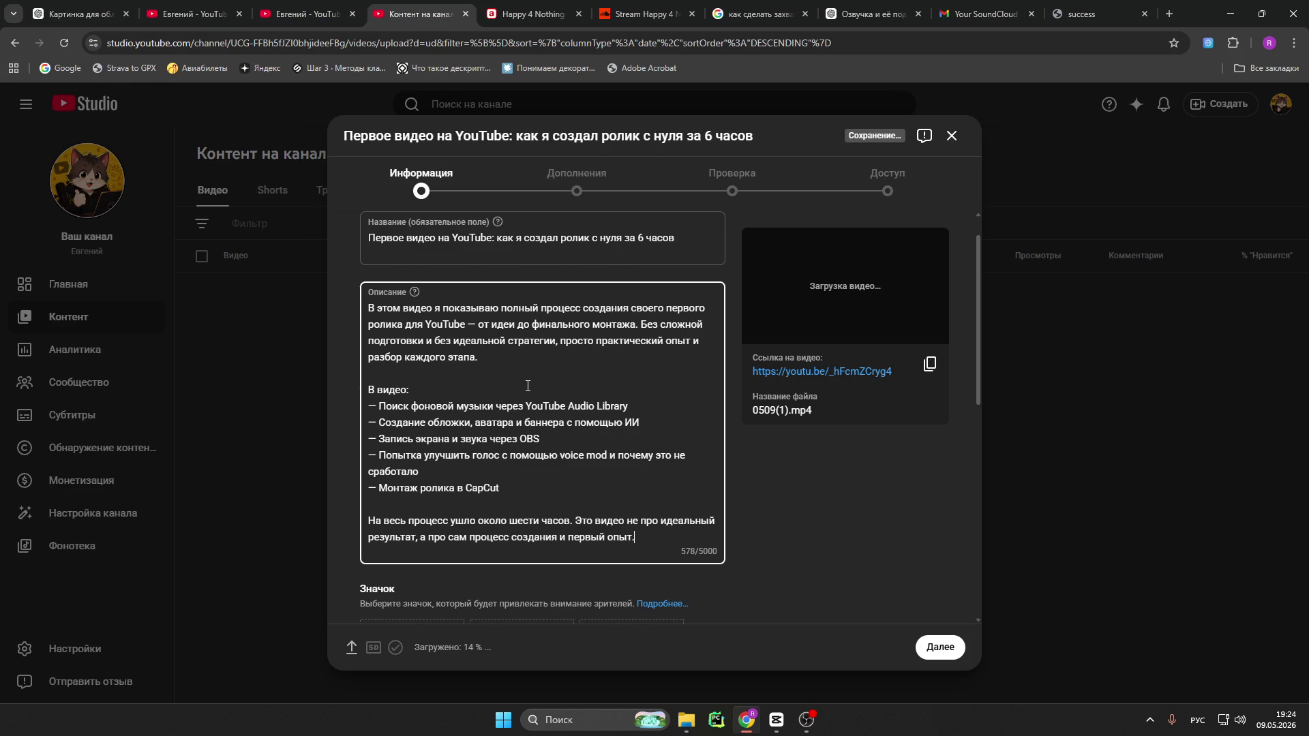
{"action": "scroll", "coordinate": [528, 385], "scroll_direction": "down", "scroll_amount": 2}
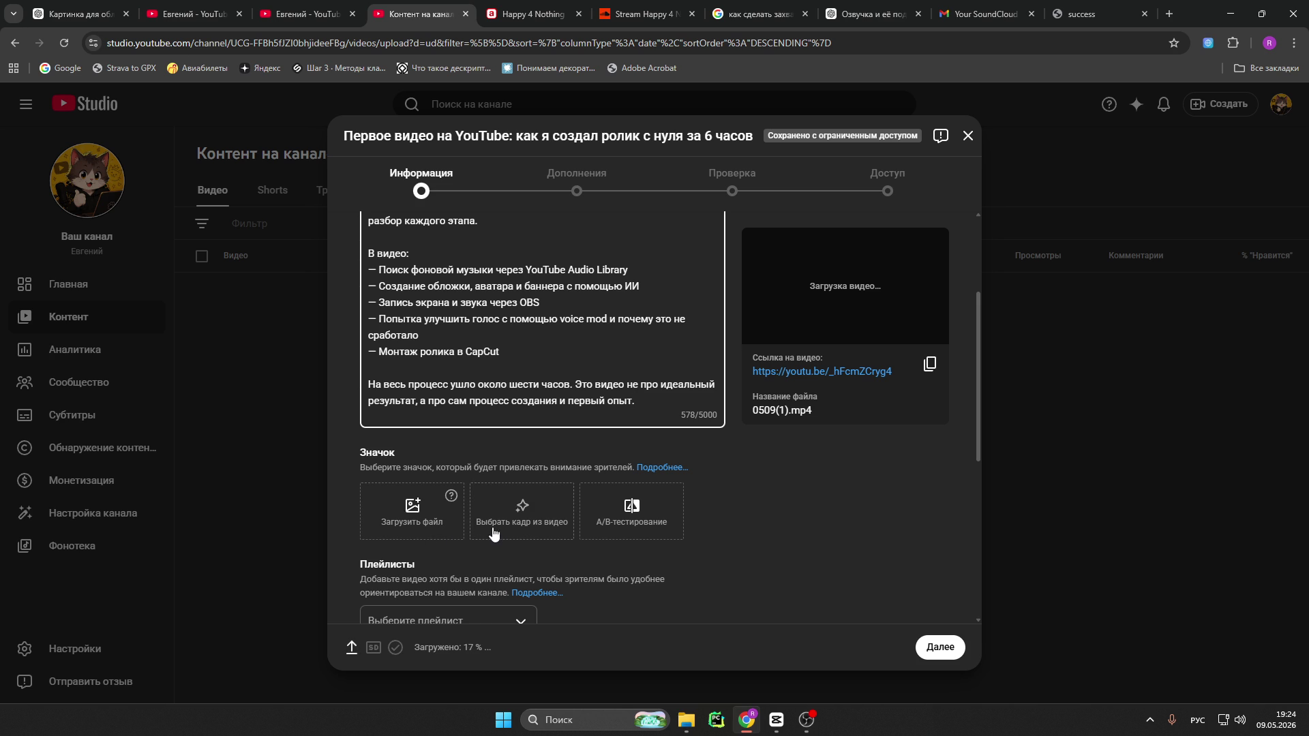
- Start phone verification for a custom thumbnail and submit the channel's phone number
{"action": "left_click", "coordinate": [420, 531]}
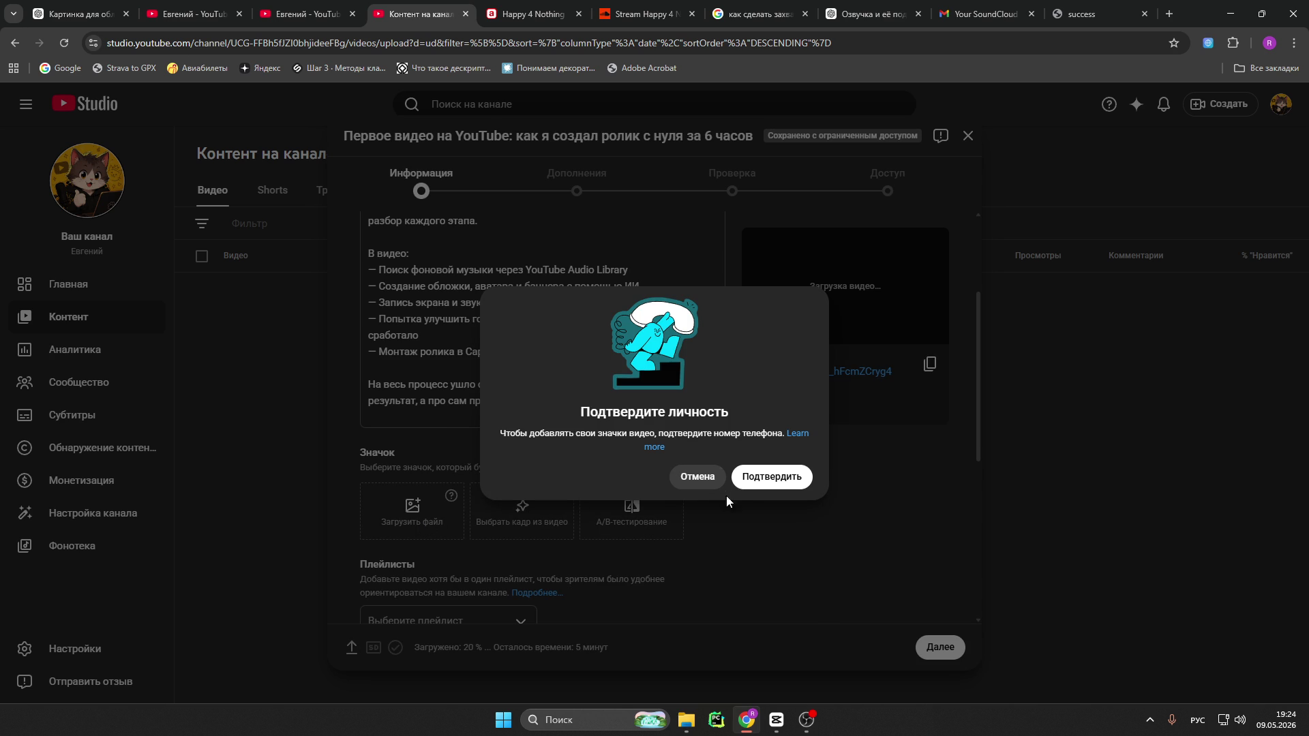
{"action": "left_click", "coordinate": [773, 480]}
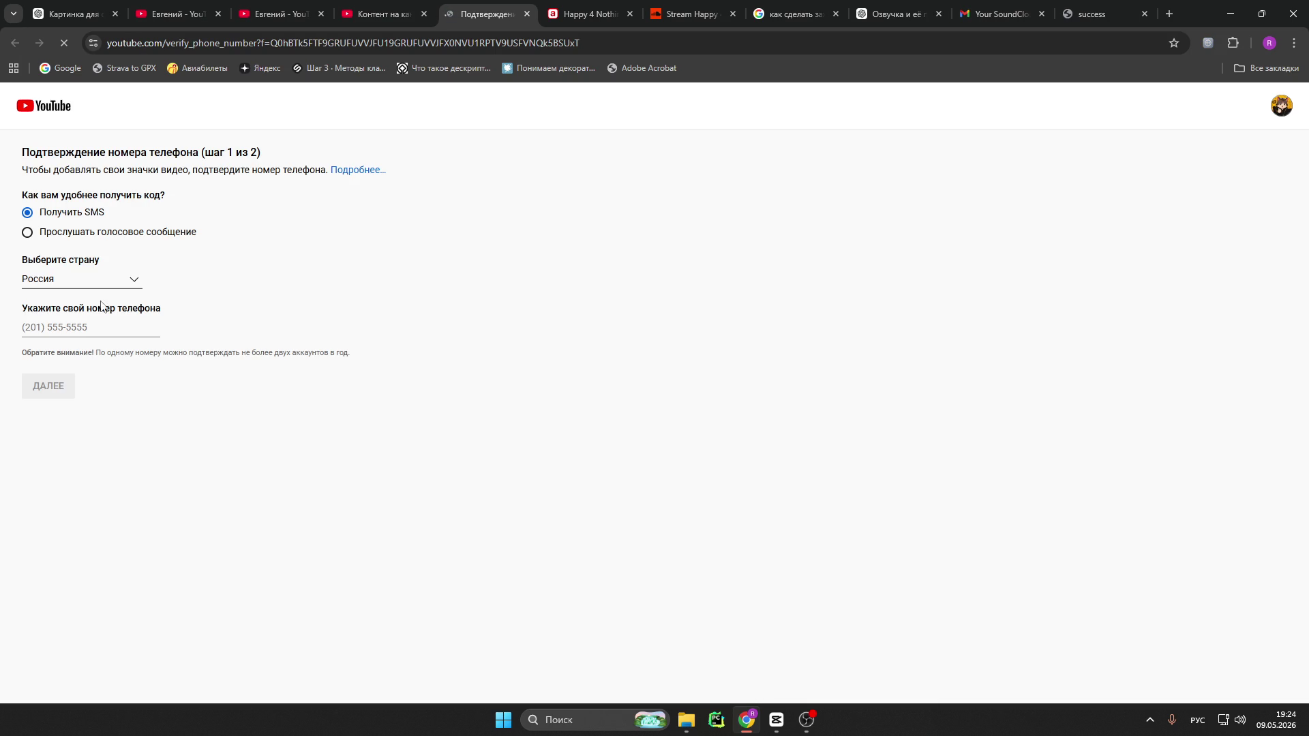
{"action": "left_click", "coordinate": [77, 324]}
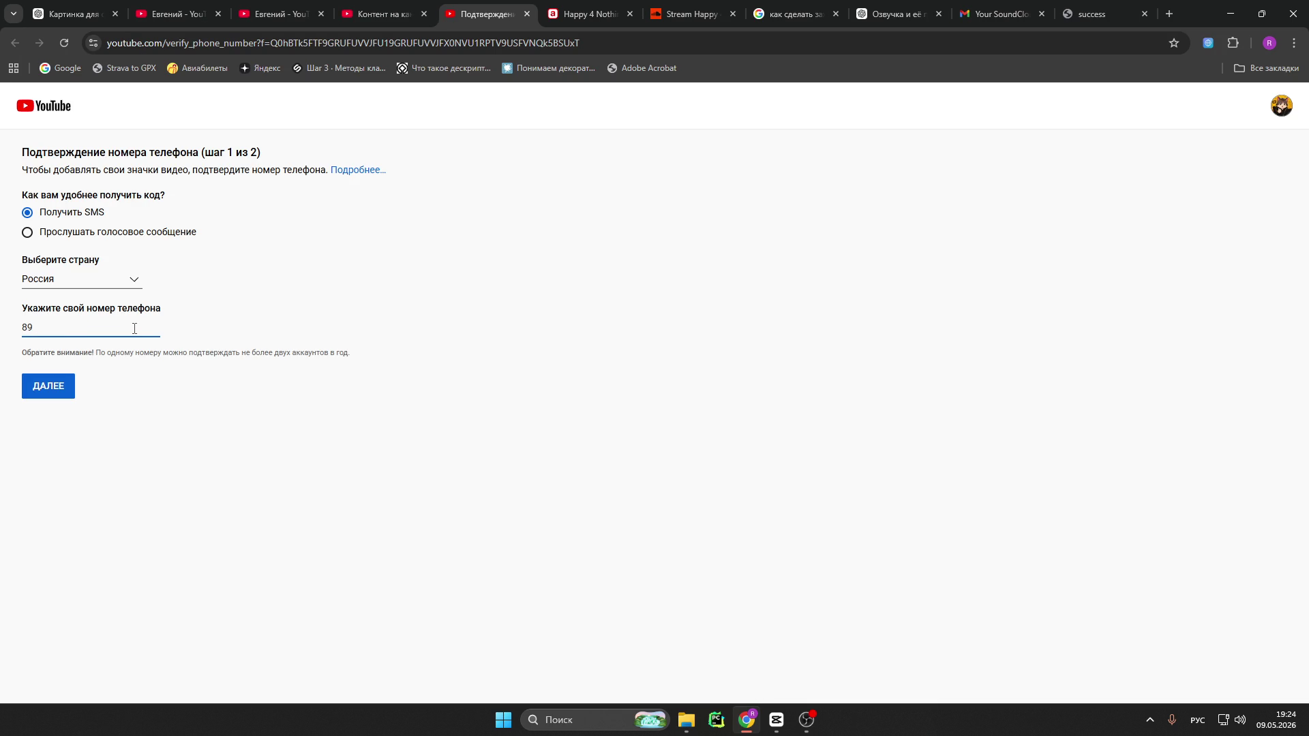
{"action": "left_click", "coordinate": [57, 387]}
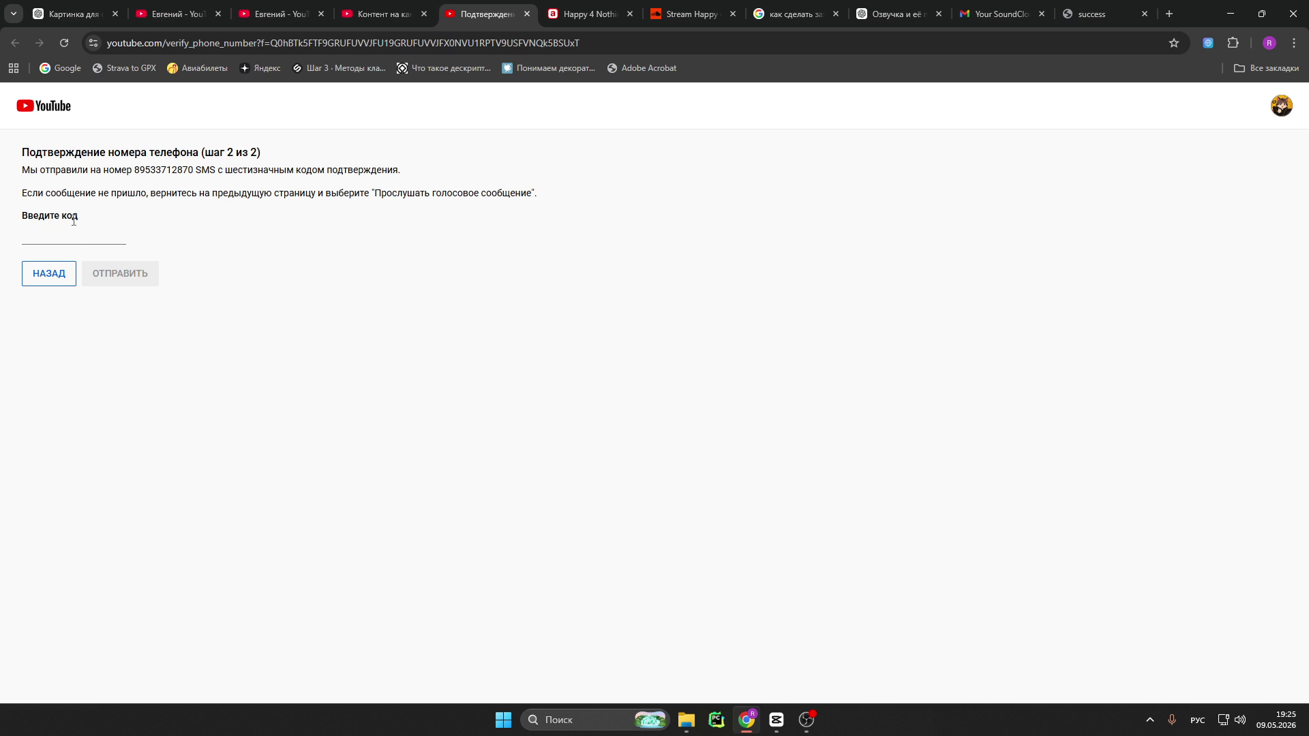
- Enter the SMS verification code, submit it, and close the verification page
{"action": "left_click", "coordinate": [31, 231]}
{"action": "left_click", "coordinate": [121, 286]}
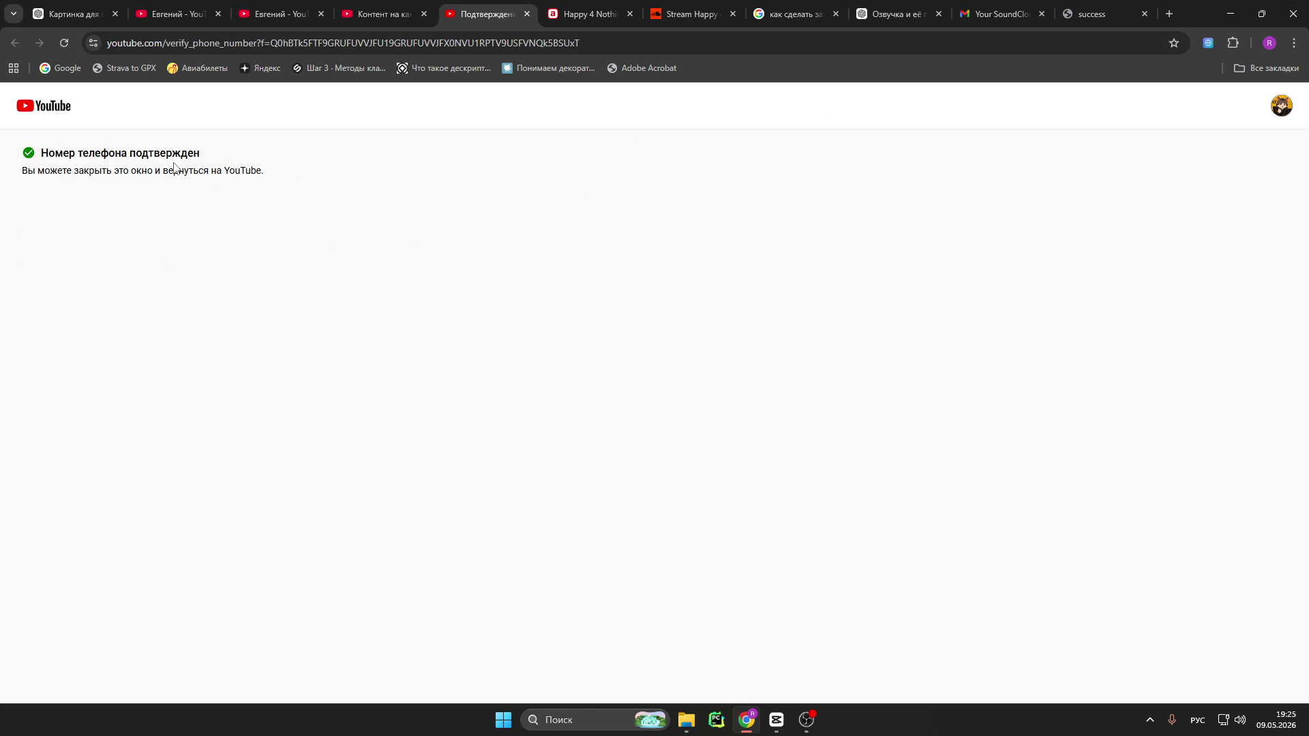
{"action": "left_click", "coordinate": [527, 14]}
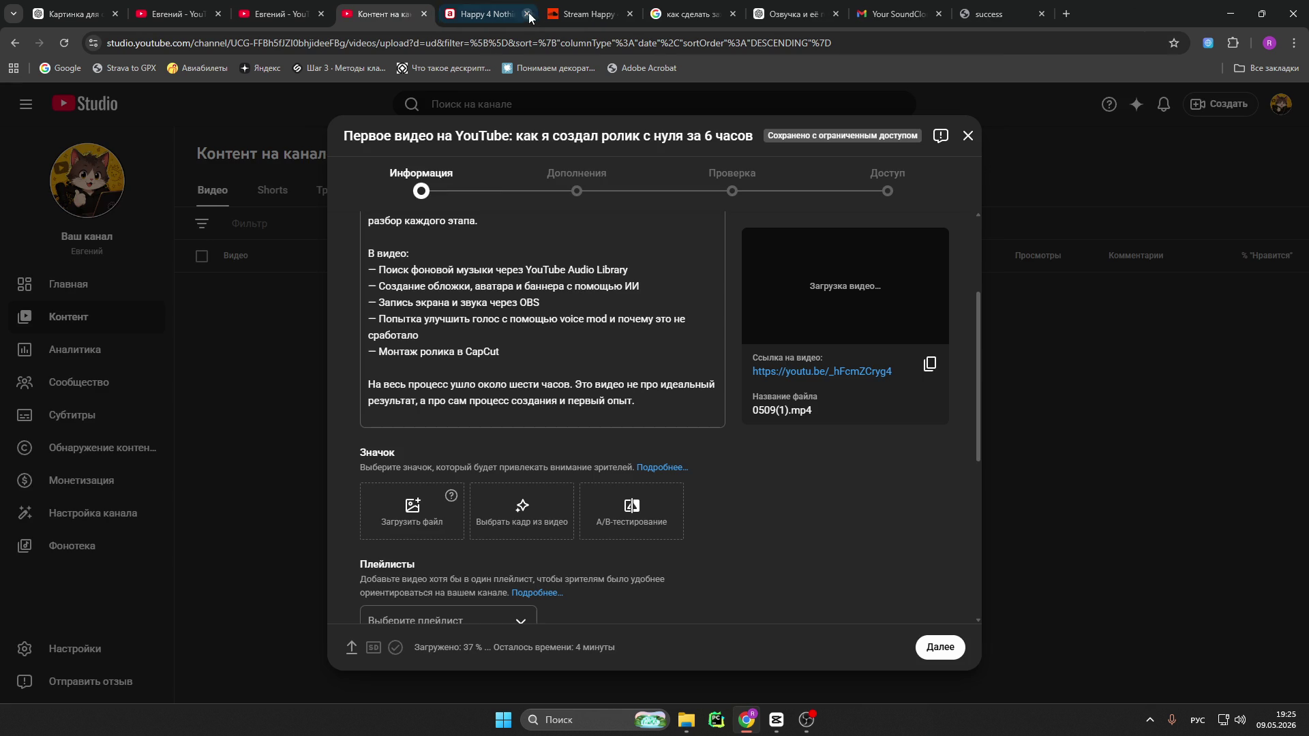
{"action": "left_click", "coordinate": [410, 494]}
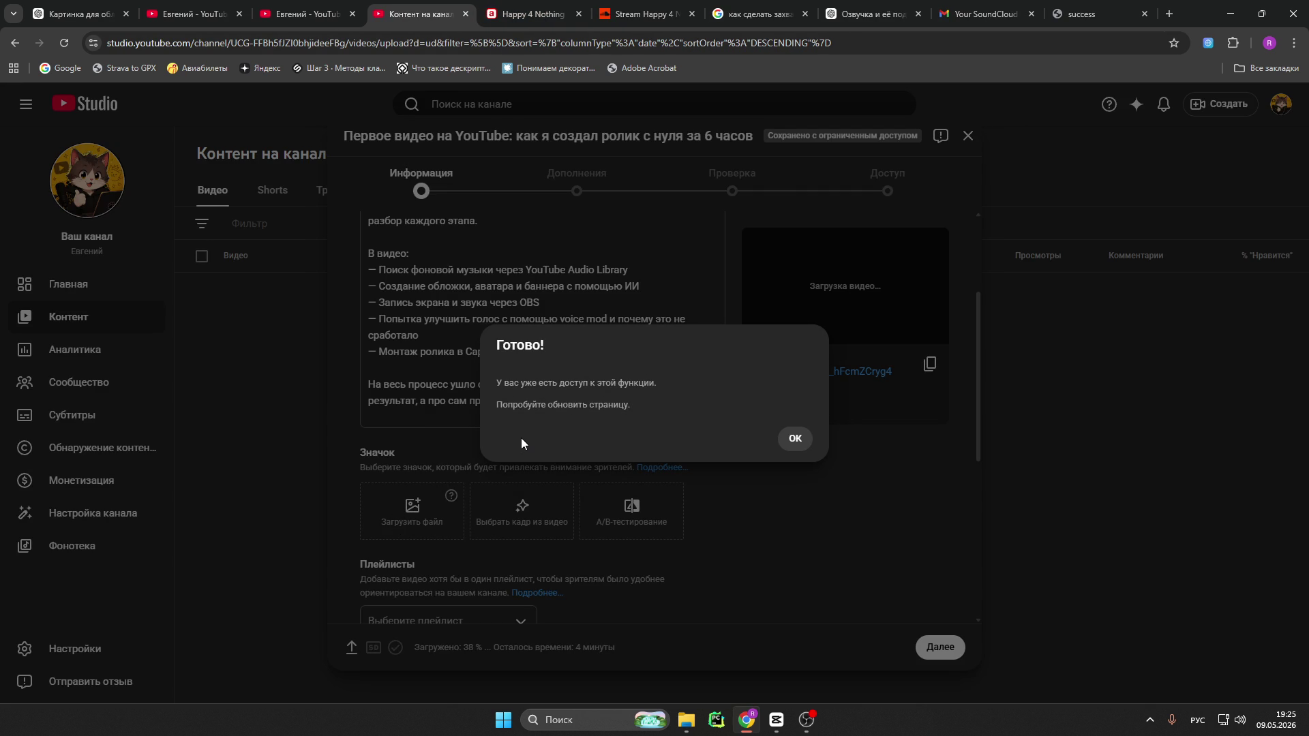
{"action": "left_click", "coordinate": [795, 438]}
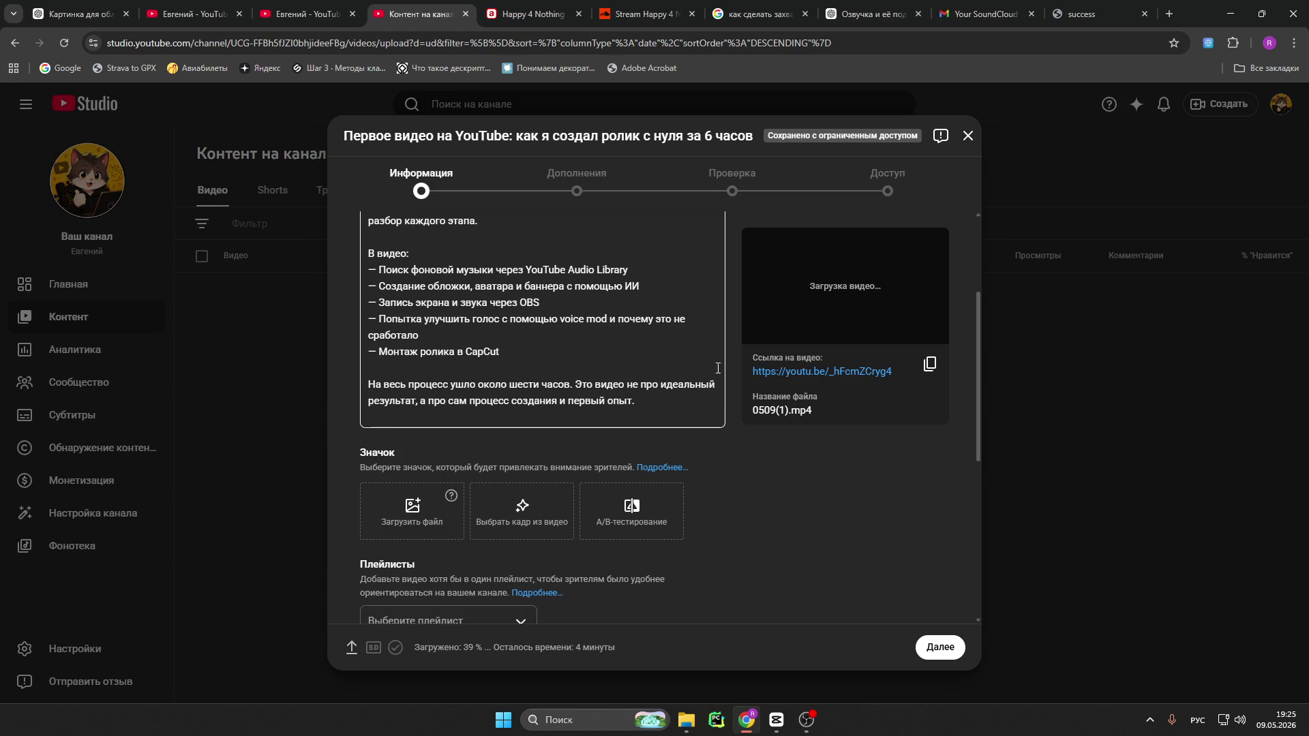
{"action": "scroll", "coordinate": [610, 306], "scroll_direction": "up", "scroll_amount": 3}
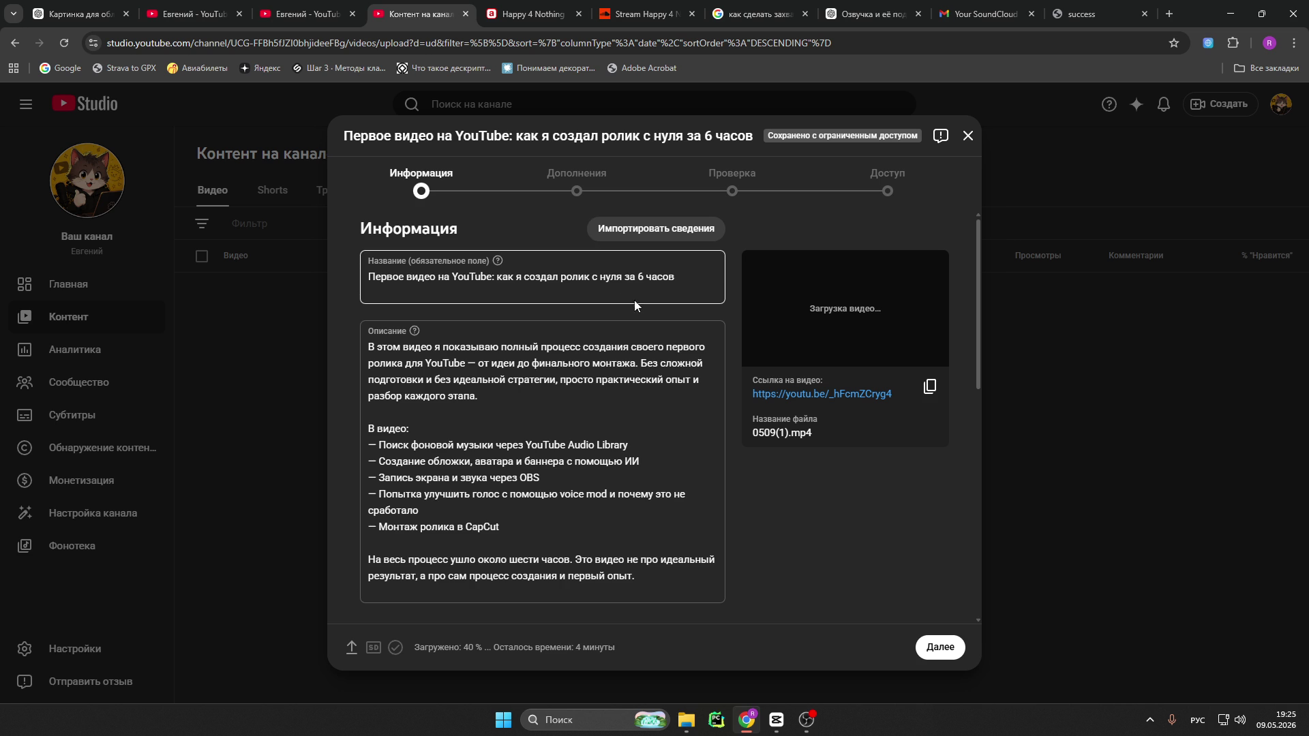
{"action": "scroll", "coordinate": [648, 320], "scroll_direction": "down", "scroll_amount": 1}
{"action": "scroll", "coordinate": [648, 328], "scroll_direction": "down", "scroll_amount": 4}
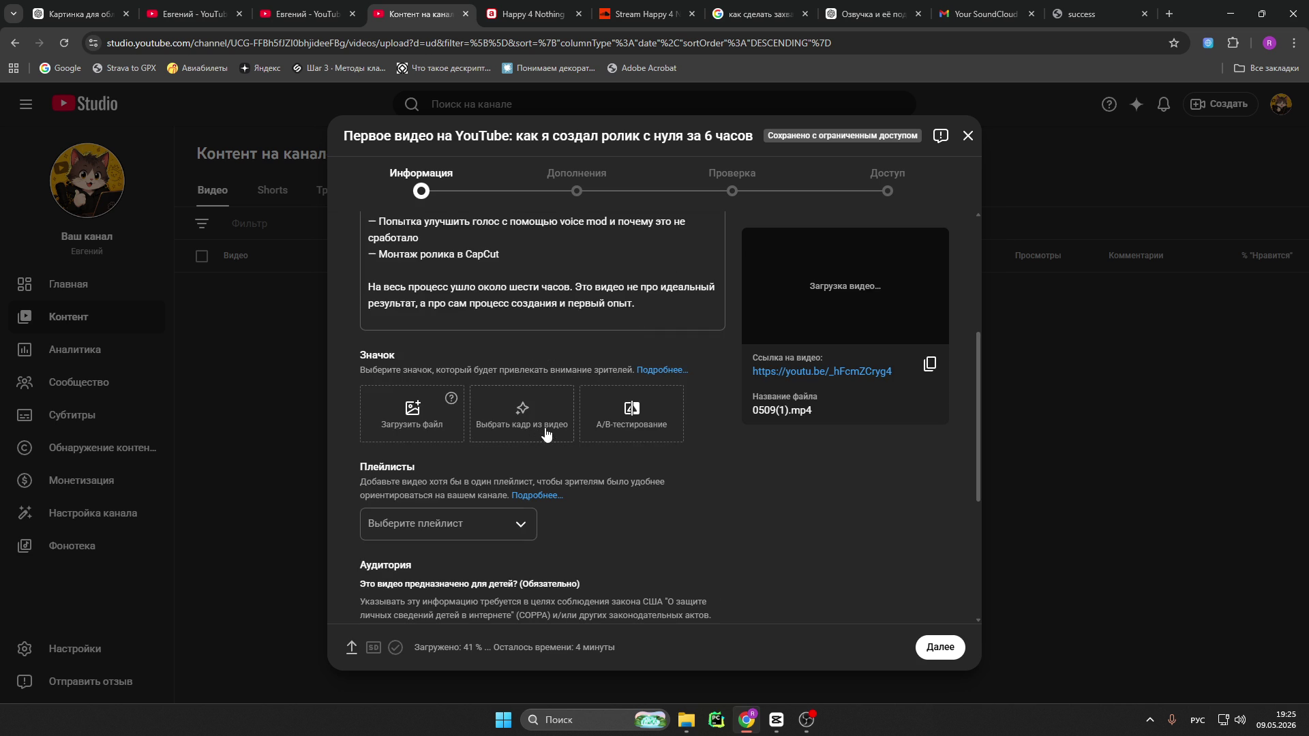
{"action": "left_click", "coordinate": [543, 428]}
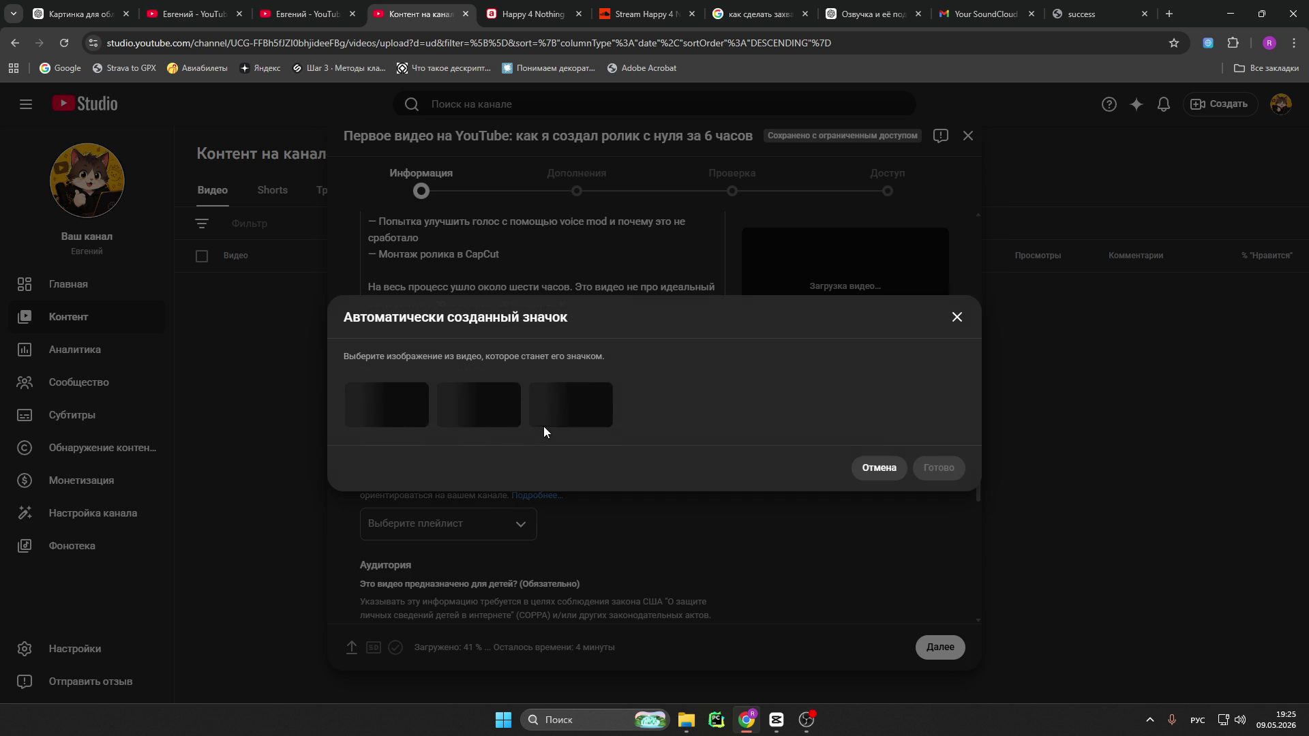
{"action": "left_click", "coordinate": [884, 472]}
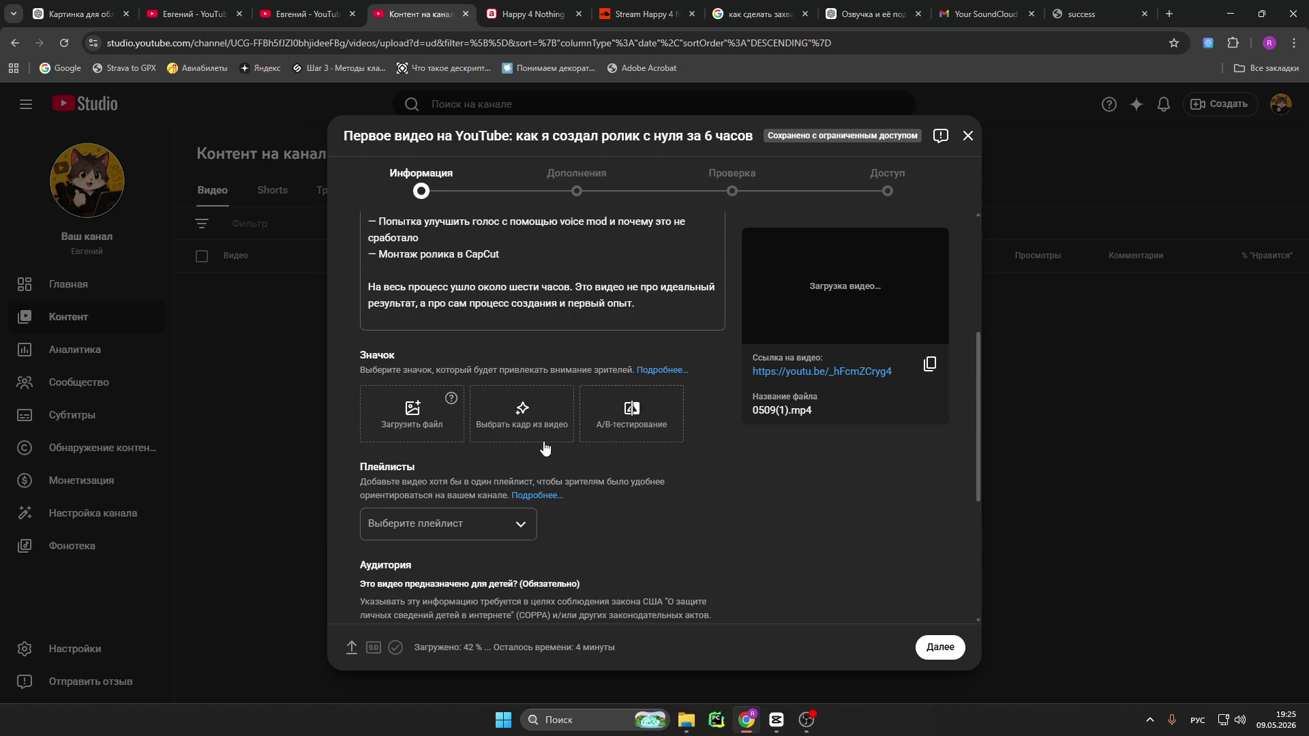
{"action": "scroll", "coordinate": [547, 443], "scroll_direction": "up", "scroll_amount": 4}
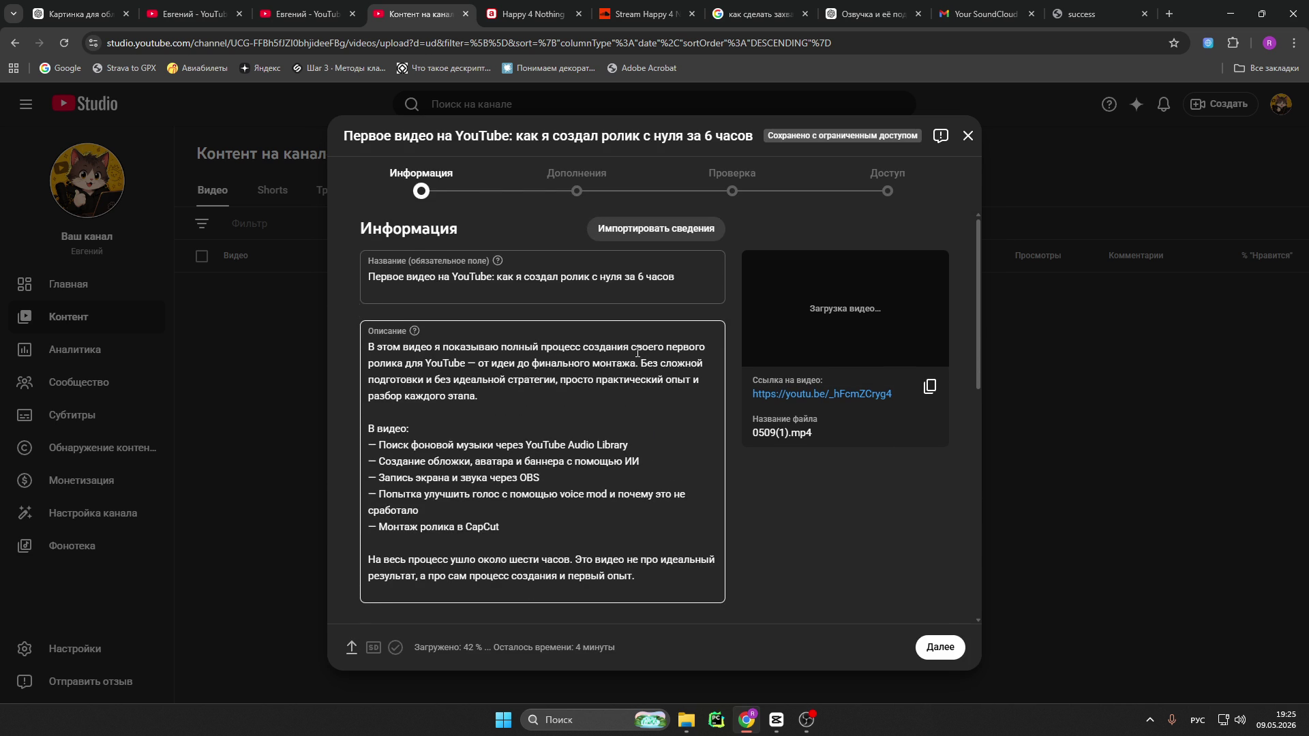
{"action": "scroll", "coordinate": [615, 330], "scroll_direction": "down", "scroll_amount": 4}
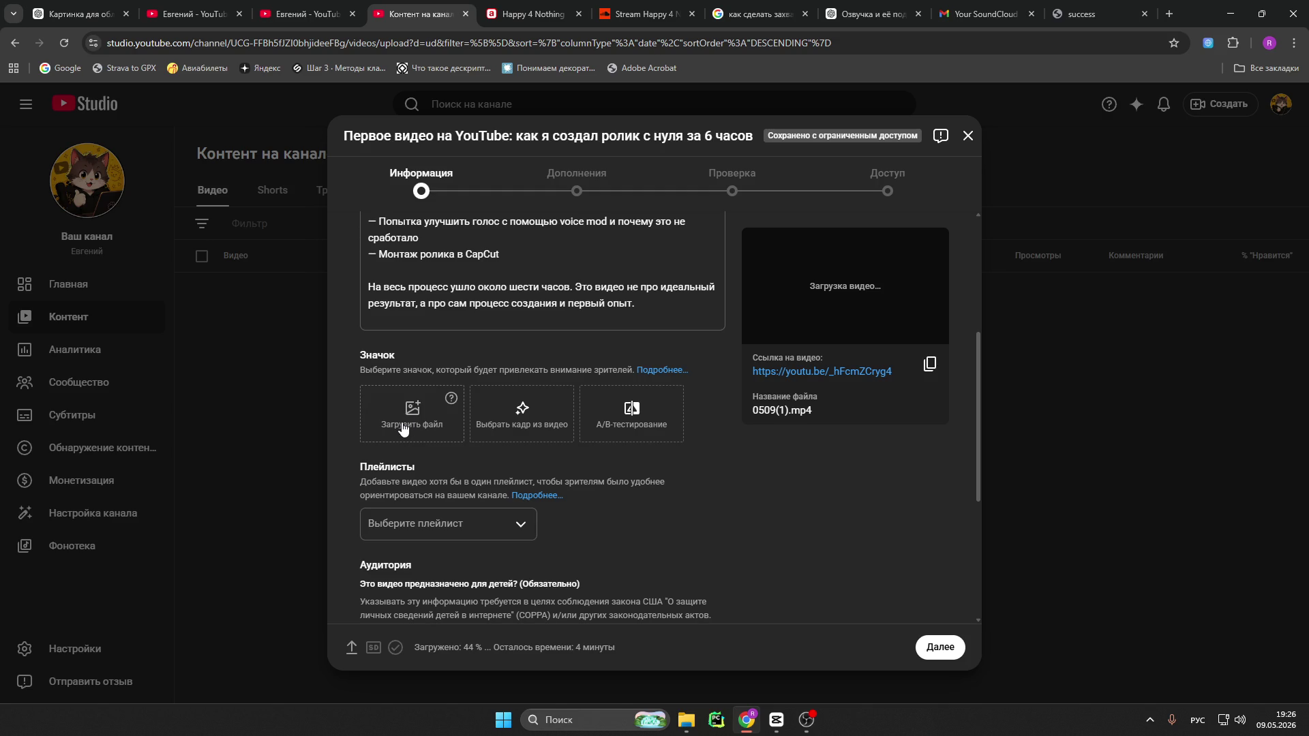
{"action": "left_click", "coordinate": [673, 370]}
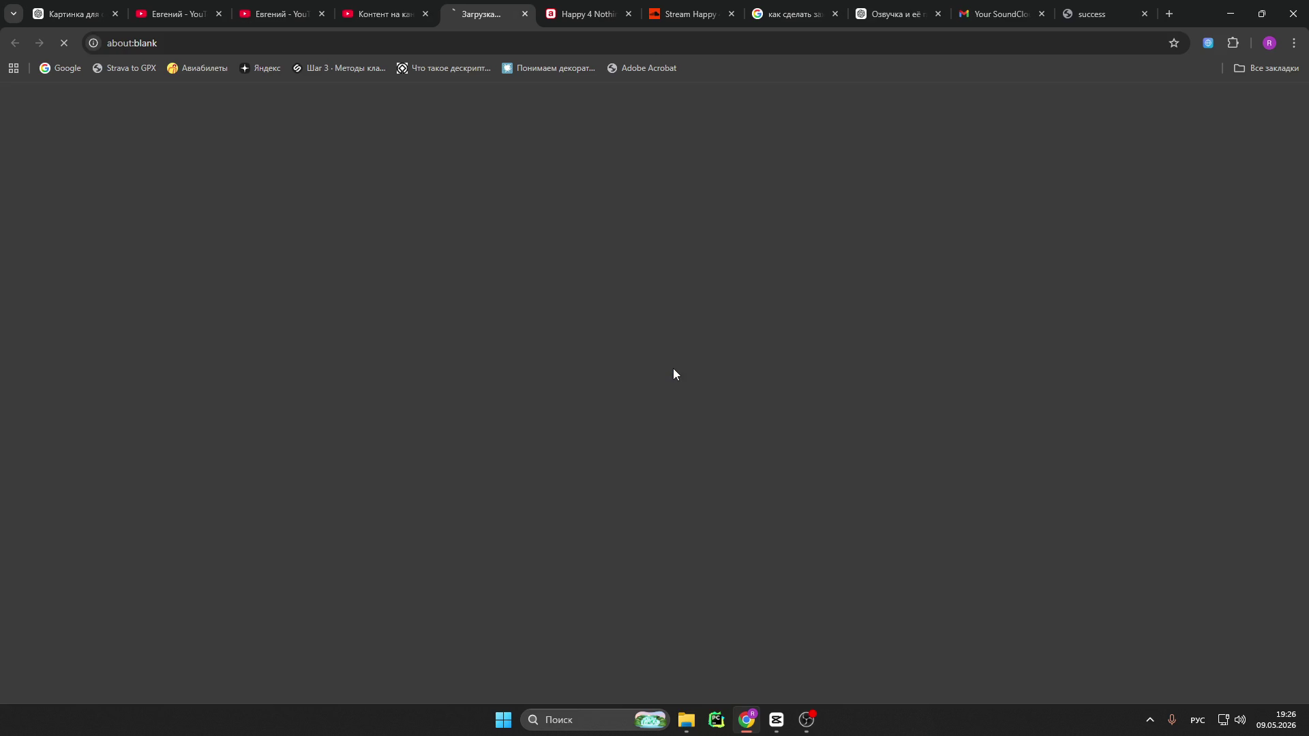
{"action": "left_click", "coordinate": [528, 13]}
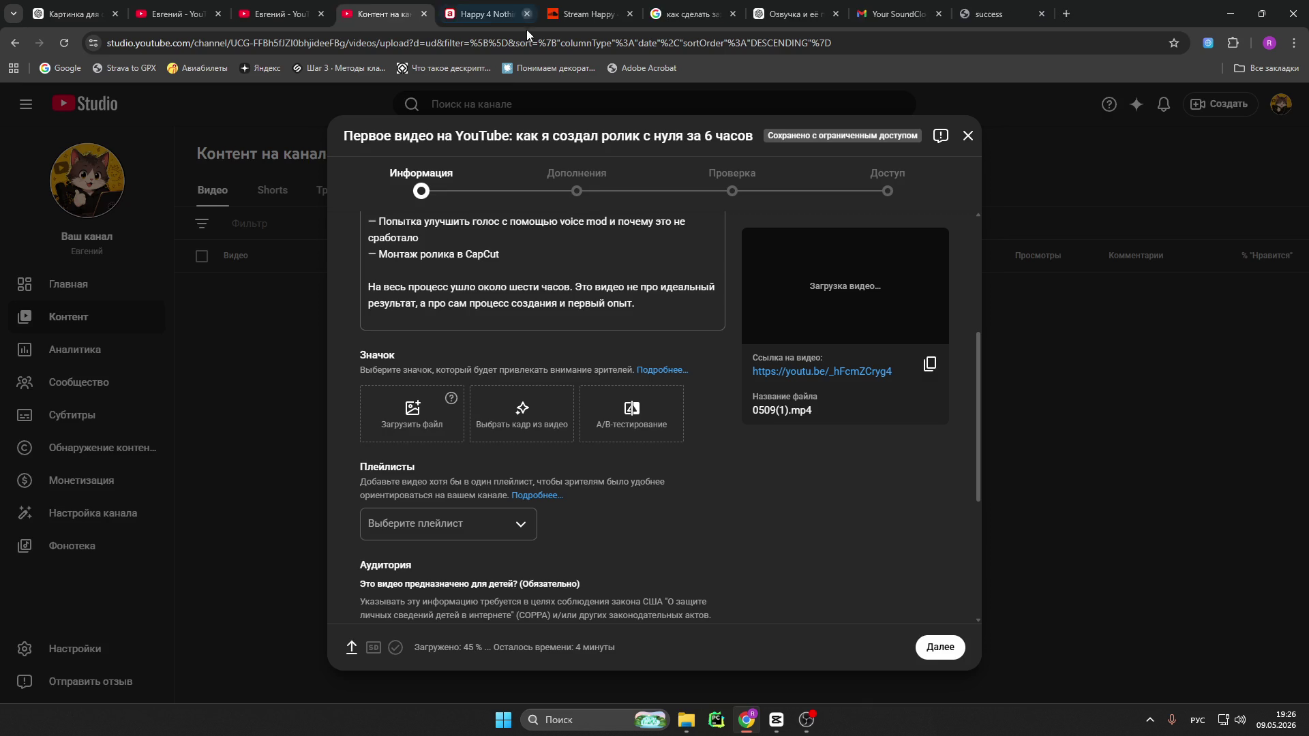
{"action": "scroll", "coordinate": [623, 355], "scroll_direction": "up", "scroll_amount": 4}
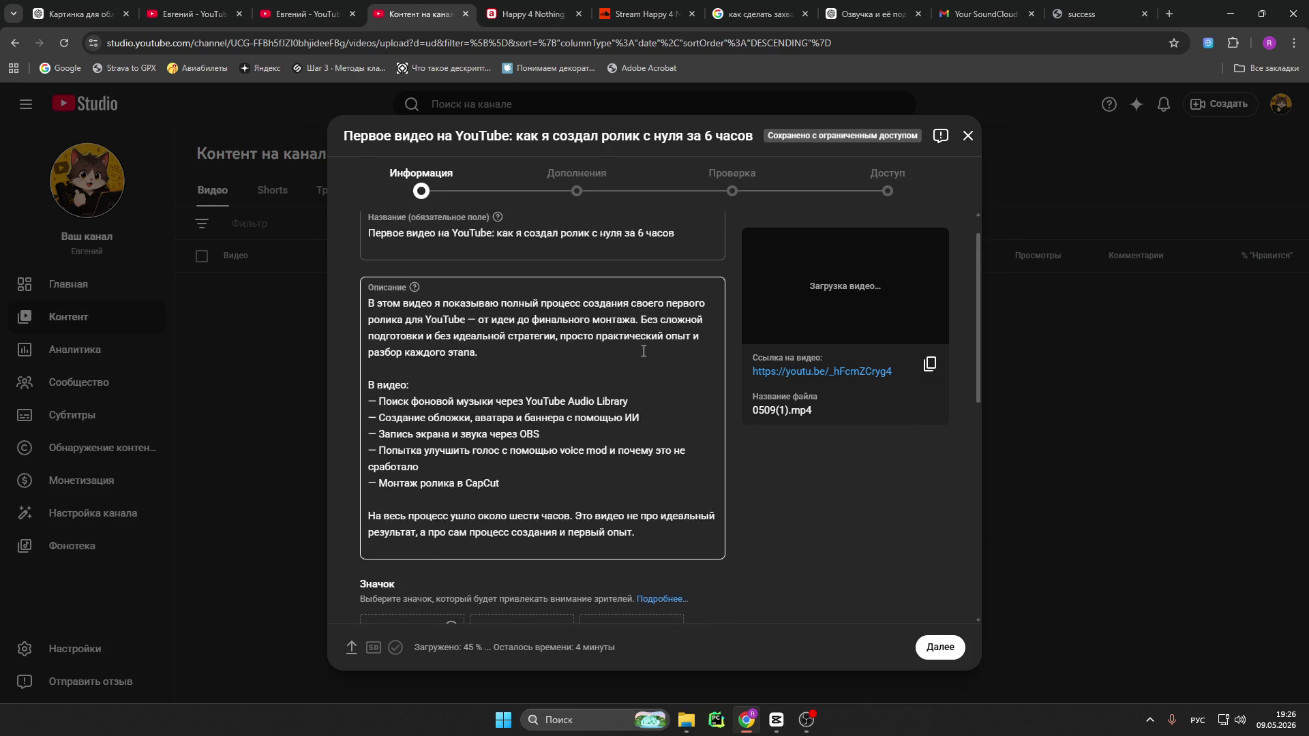
{"action": "scroll", "coordinate": [465, 456], "scroll_direction": "down", "scroll_amount": 3}
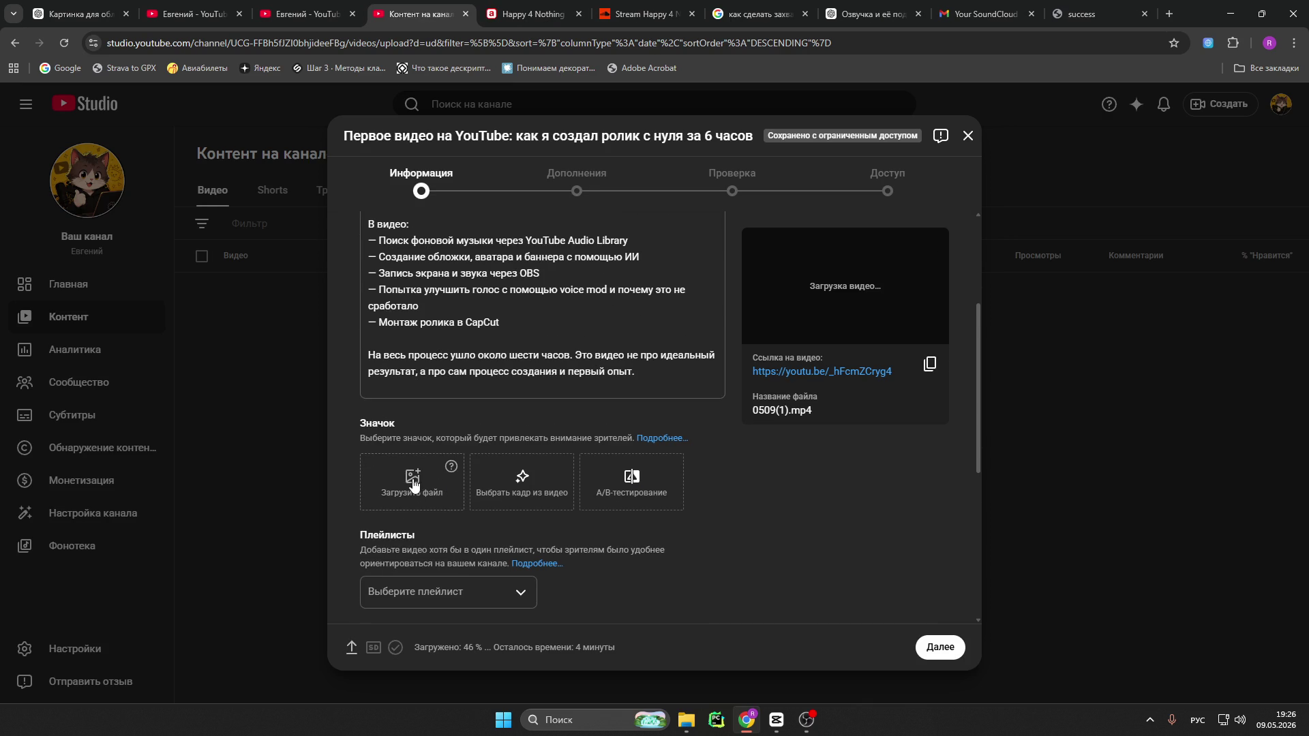
{"action": "left_click", "coordinate": [414, 482]}
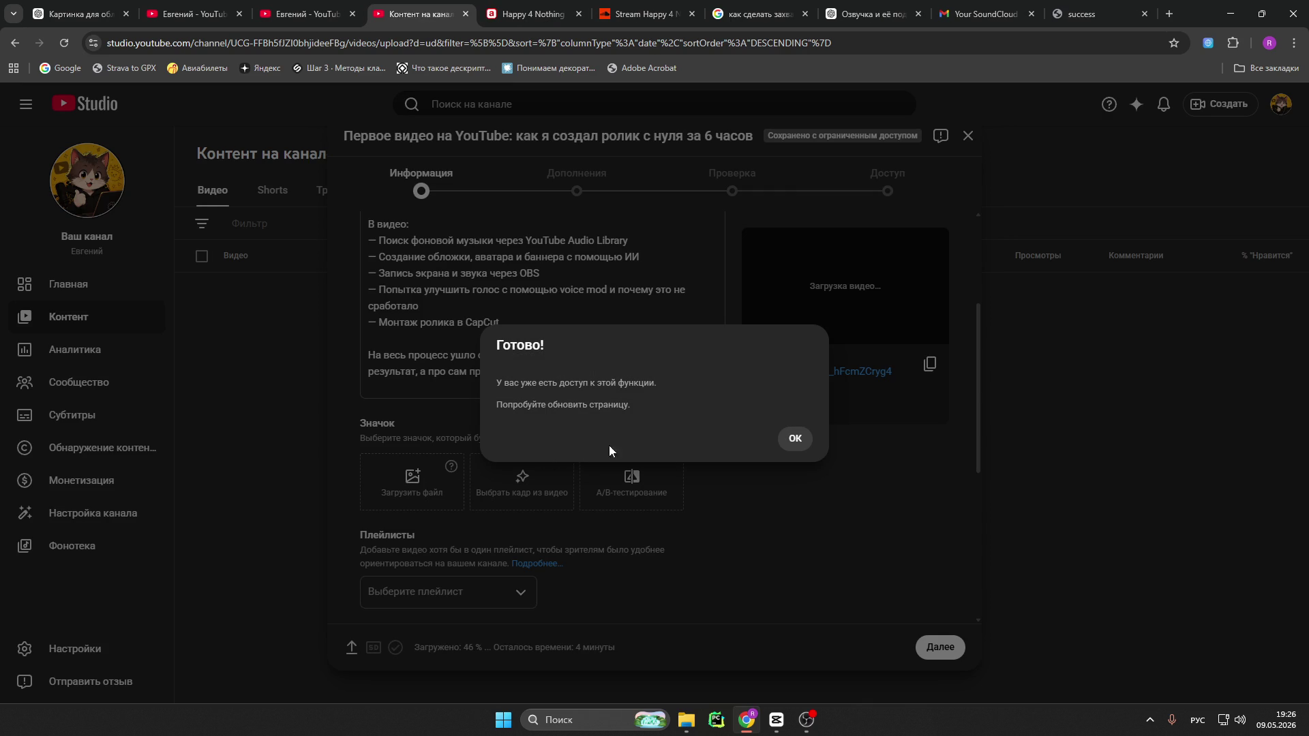
{"action": "left_click", "coordinate": [792, 438]}
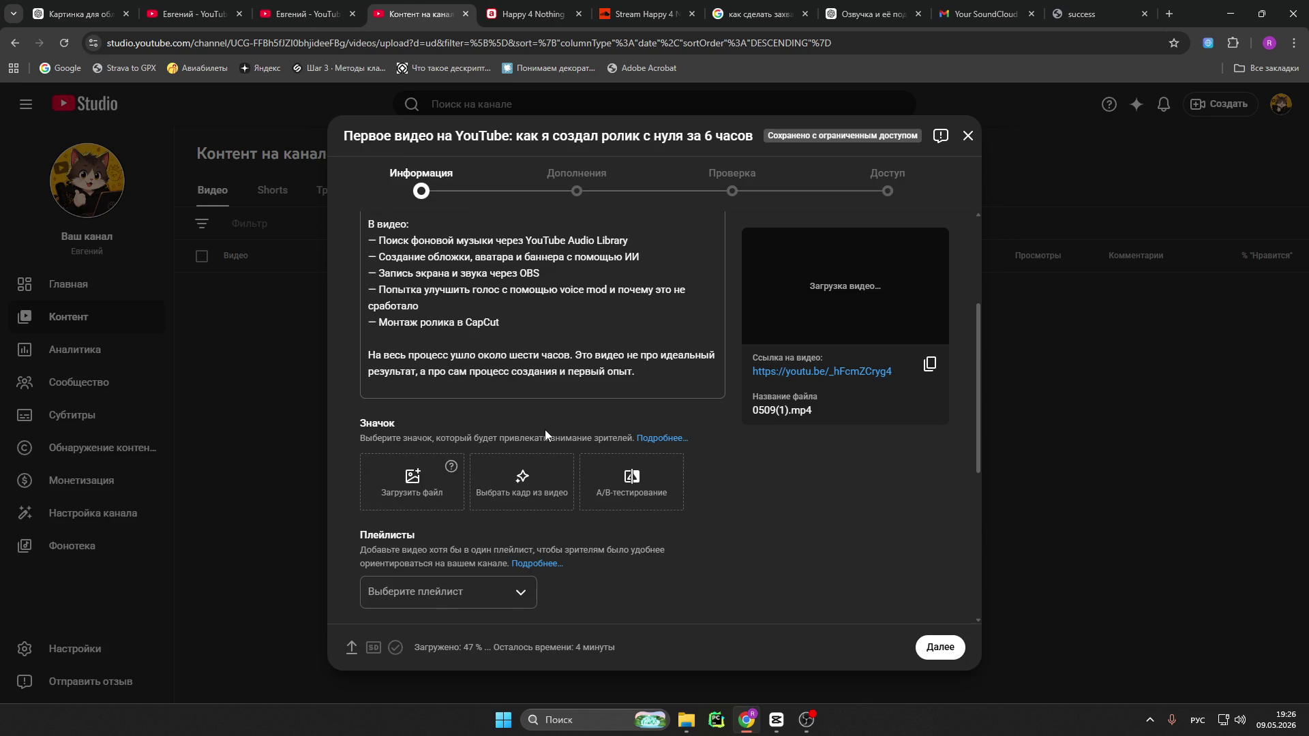
{"action": "scroll", "coordinate": [543, 426], "scroll_direction": "down", "scroll_amount": 2}
{"action": "left_click", "coordinate": [525, 465]}
{"action": "left_click", "coordinate": [718, 464]}
- Mark the video 'Нет, это видео не для детей' and expand the age restriction options
{"action": "scroll", "coordinate": [662, 414], "scroll_direction": "down", "scroll_amount": 2}
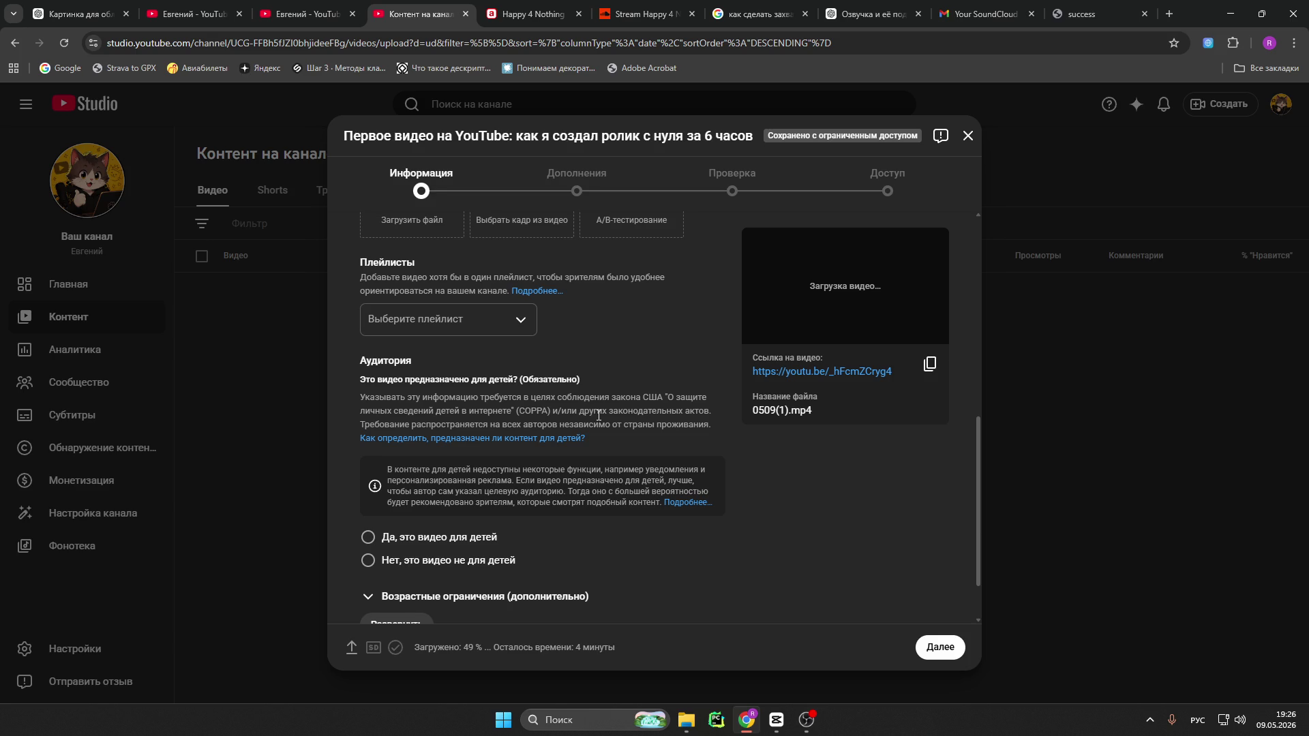
{"action": "left_click", "coordinate": [393, 562]}
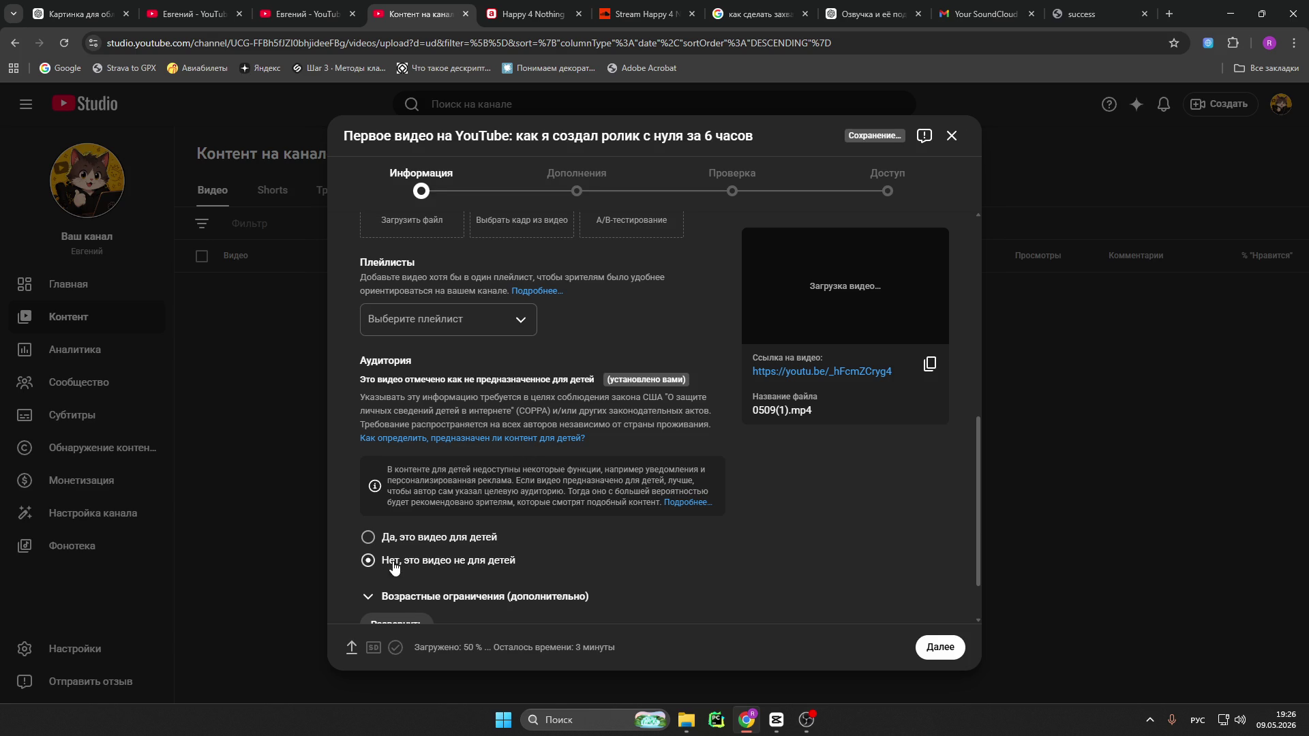
{"action": "scroll", "coordinate": [549, 535], "scroll_direction": "down", "scroll_amount": 1}
{"action": "scroll", "coordinate": [532, 478], "scroll_direction": "up", "scroll_amount": 1}
{"action": "scroll", "coordinate": [478, 518], "scroll_direction": "down", "scroll_amount": 1}
{"action": "left_click", "coordinate": [418, 568]}
- Answer Нет to the Измененный контент question about altered or synthetic content
{"action": "scroll", "coordinate": [419, 570], "scroll_direction": "down", "scroll_amount": 2}
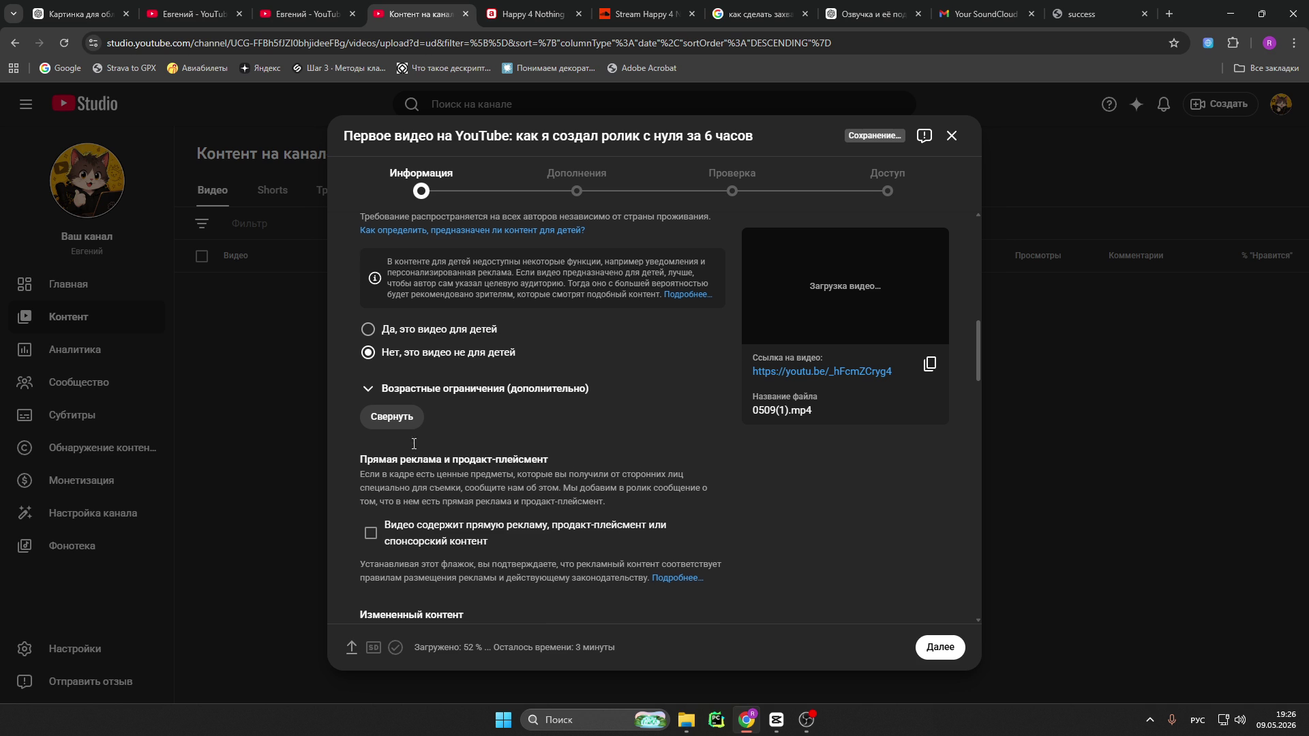
{"action": "scroll", "coordinate": [414, 443], "scroll_direction": "down", "scroll_amount": 3}
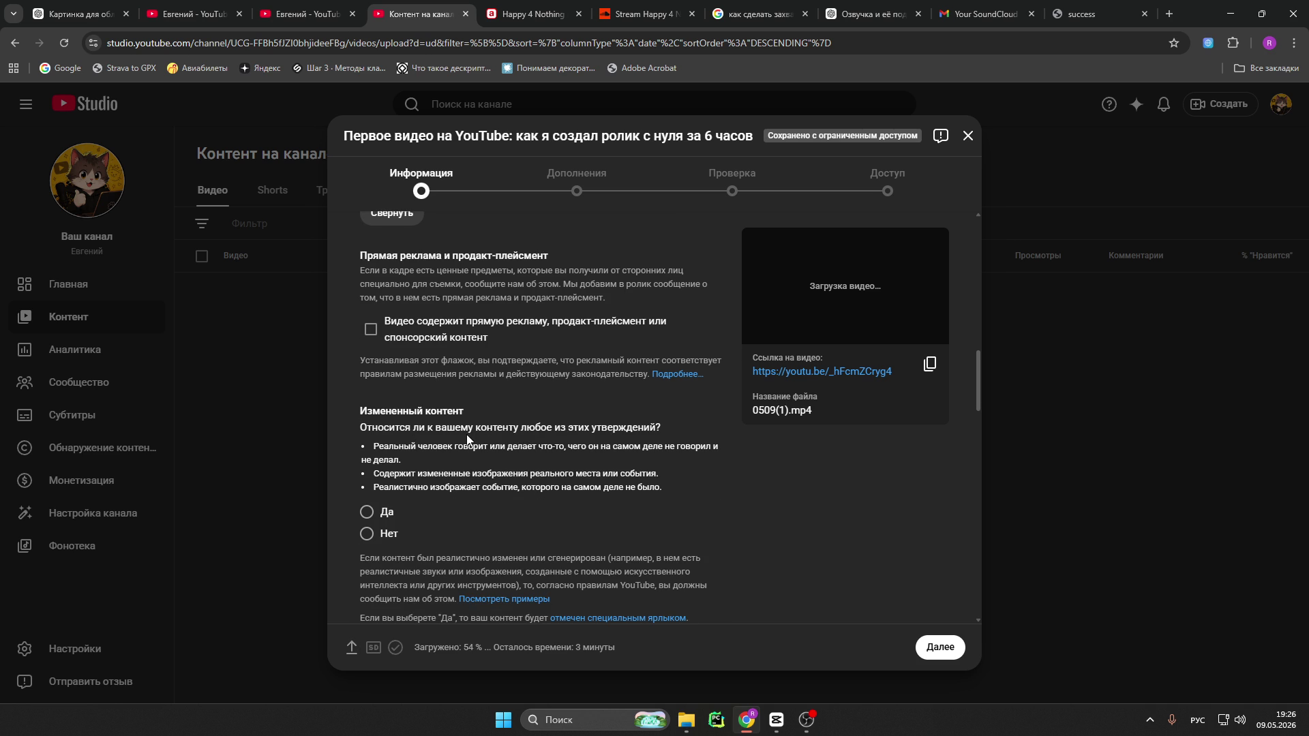
{"action": "scroll", "coordinate": [467, 440], "scroll_direction": "up", "scroll_amount": 5}
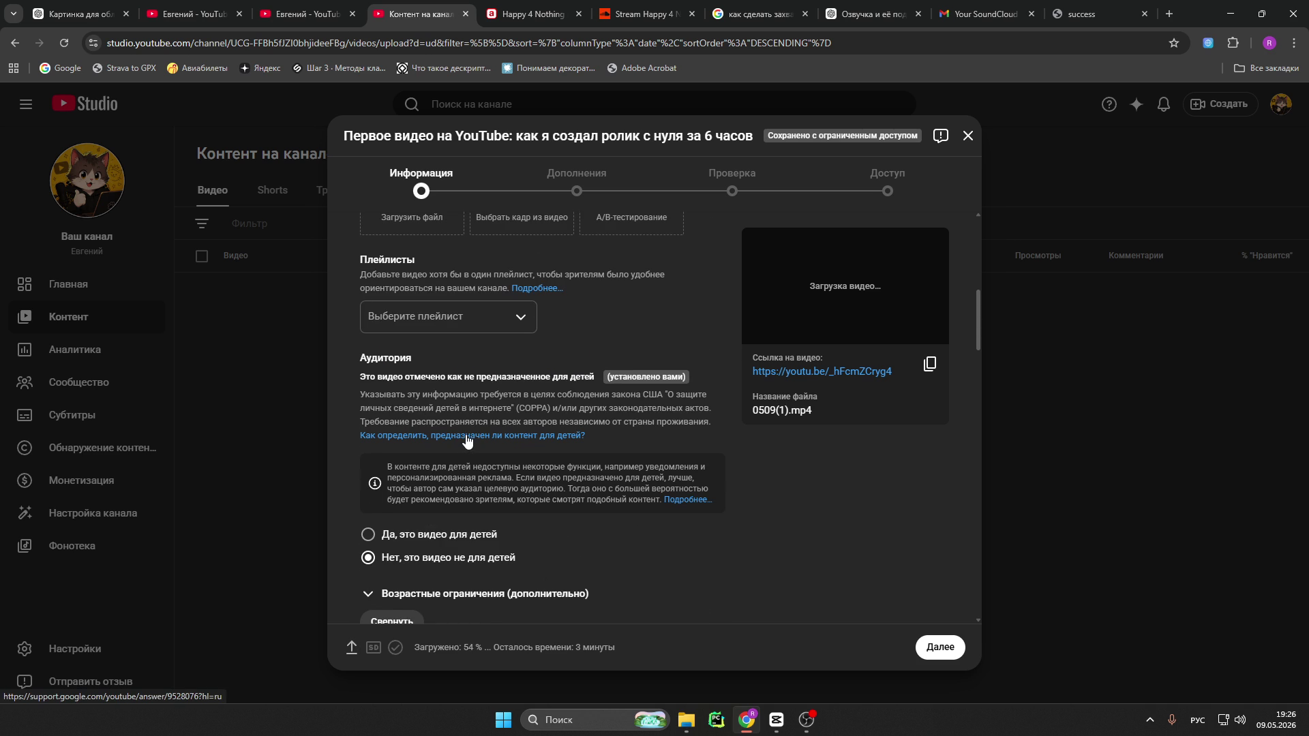
{"action": "scroll", "coordinate": [466, 440], "scroll_direction": "down", "scroll_amount": 2}
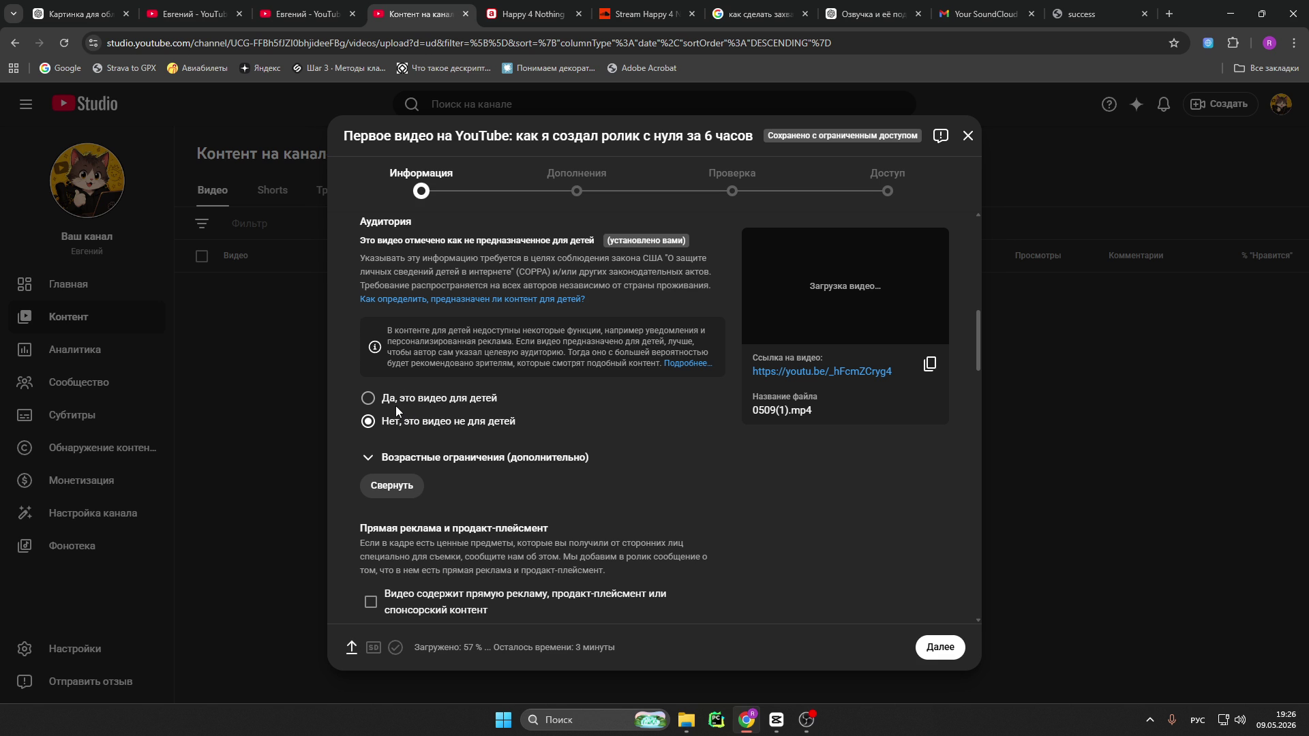
{"action": "scroll", "coordinate": [396, 407], "scroll_direction": "down", "scroll_amount": 2}
{"action": "scroll", "coordinate": [405, 411], "scroll_direction": "up", "scroll_amount": 2}
{"action": "scroll", "coordinate": [415, 435], "scroll_direction": "down", "scroll_amount": 5}
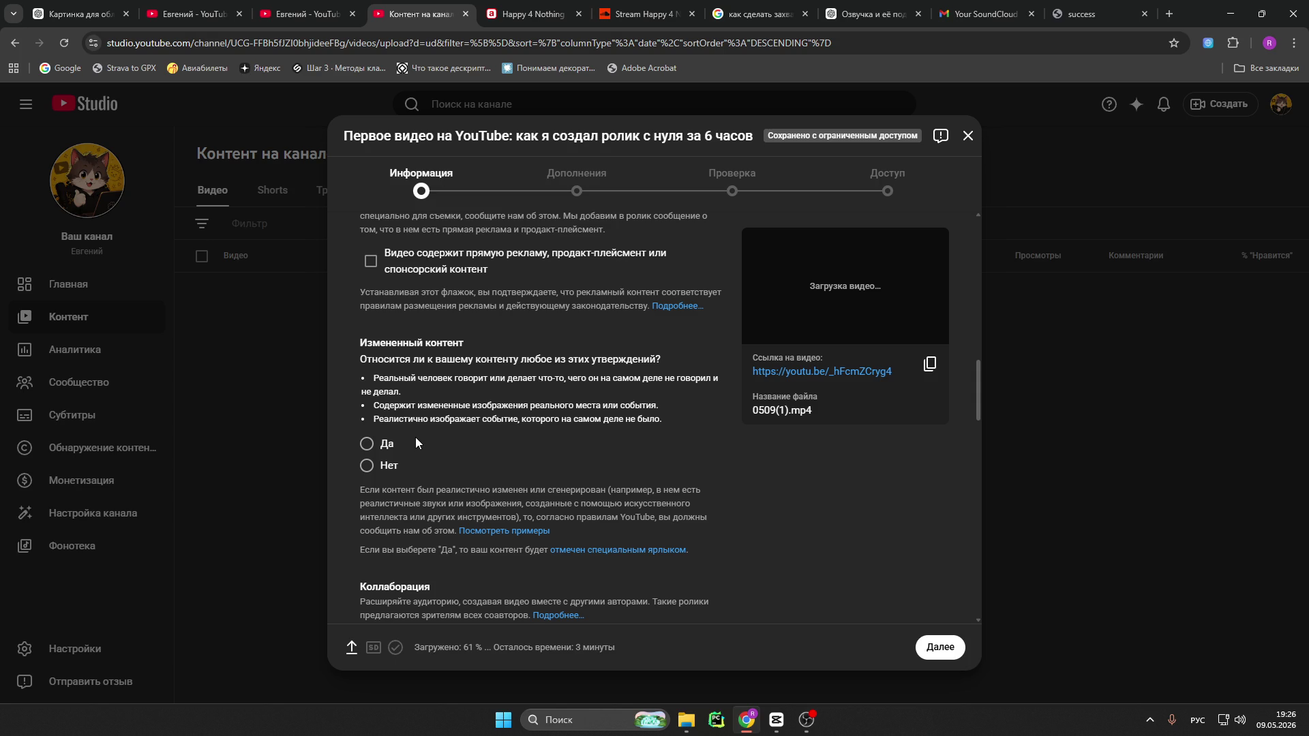
{"action": "left_click", "coordinate": [379, 444]}
{"action": "left_click", "coordinate": [368, 465]}
{"action": "scroll", "coordinate": [490, 429], "scroll_direction": "down", "scroll_amount": 2}
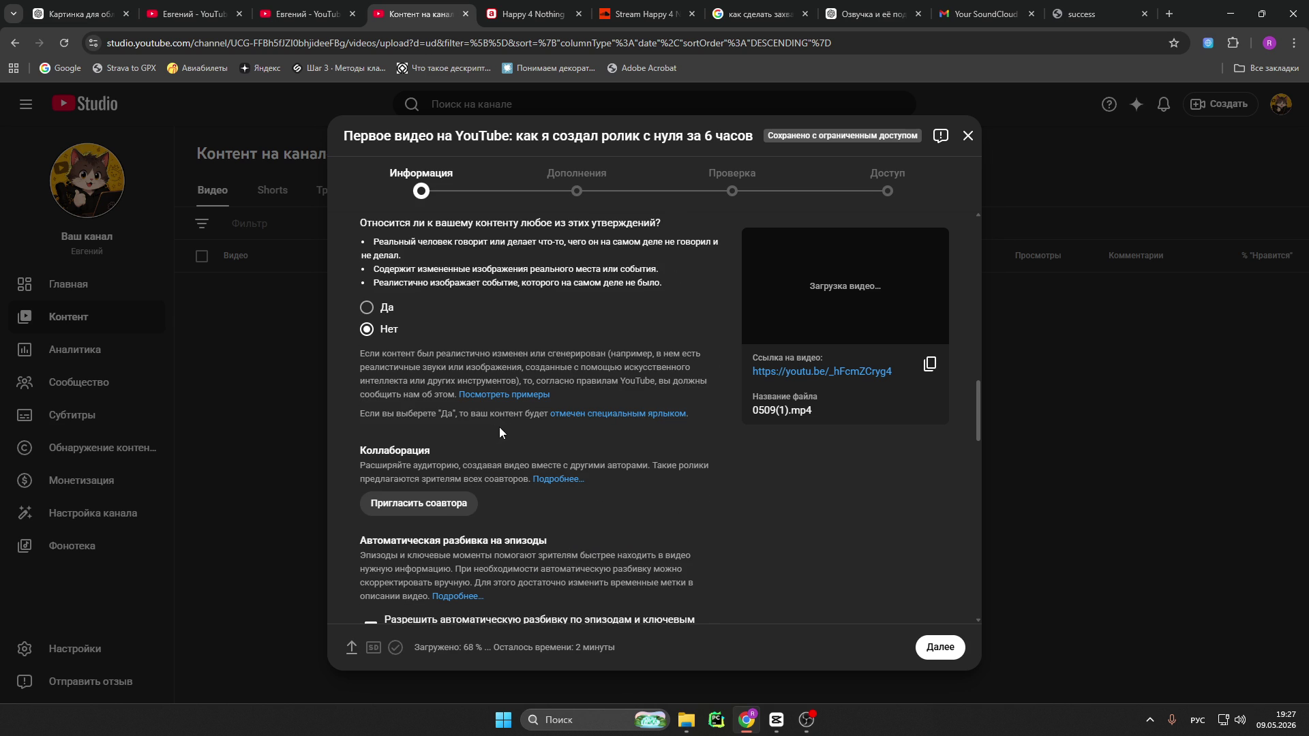
{"action": "scroll", "coordinate": [501, 426], "scroll_direction": "down", "scroll_amount": 2}
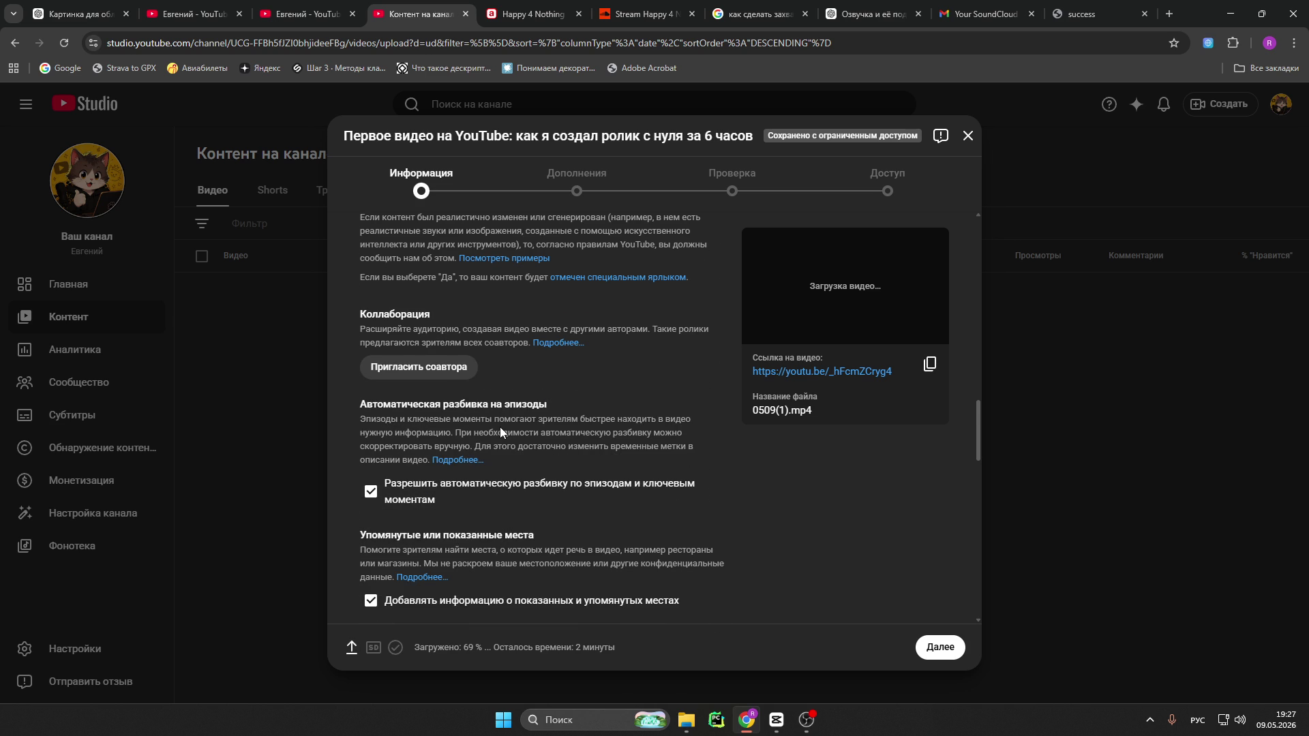
{"action": "scroll", "coordinate": [500, 427], "scroll_direction": "down", "scroll_amount": 6}
{"action": "scroll", "coordinate": [503, 433], "scroll_direction": "down", "scroll_amount": 5}
{"action": "scroll", "coordinate": [505, 429], "scroll_direction": "up", "scroll_amount": 3}
{"action": "scroll", "coordinate": [506, 431], "scroll_direction": "down", "scroll_amount": 1}
- Set the Язык видео dropdown to Русский, replacing the briefly chosen Арабский and Английский
{"action": "scroll", "coordinate": [509, 433], "scroll_direction": "down", "scroll_amount": 2}
{"action": "scroll", "coordinate": [508, 432], "scroll_direction": "up", "scroll_amount": 3}
{"action": "scroll", "coordinate": [538, 429], "scroll_direction": "up", "scroll_amount": 1}
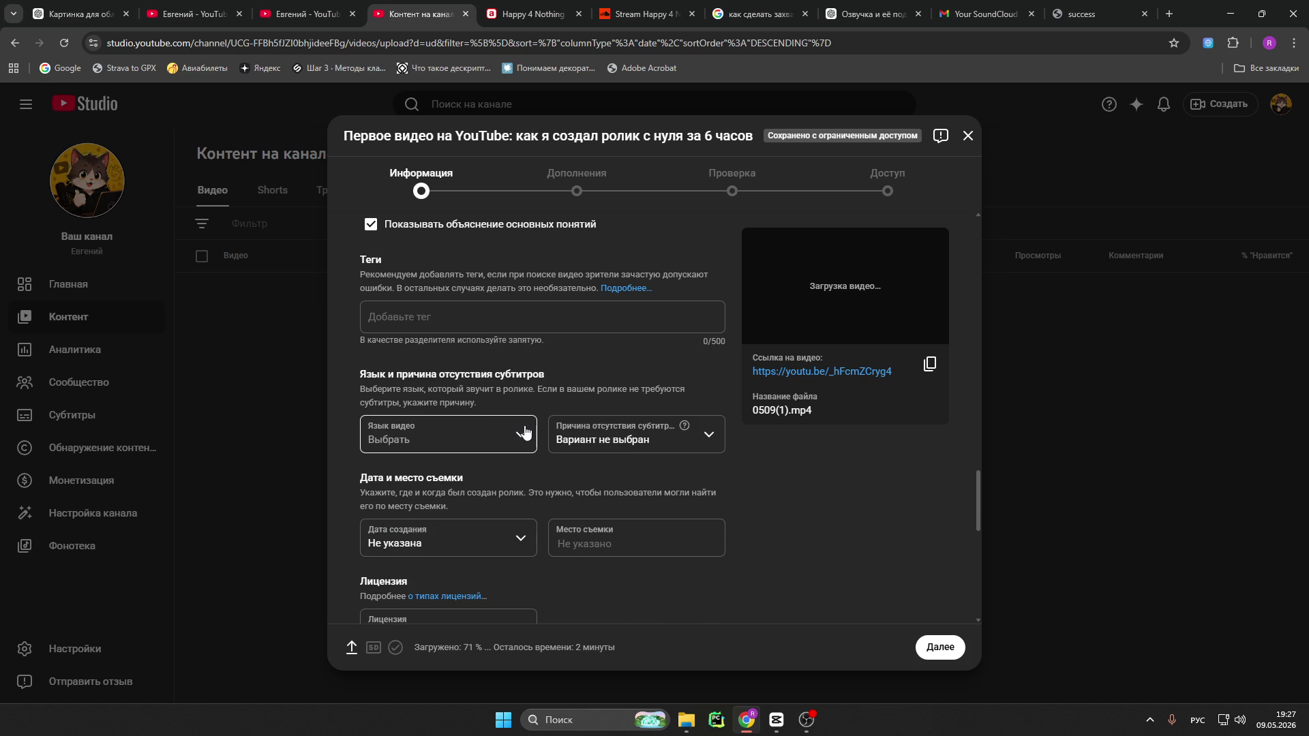
{"action": "left_click", "coordinate": [525, 437]}
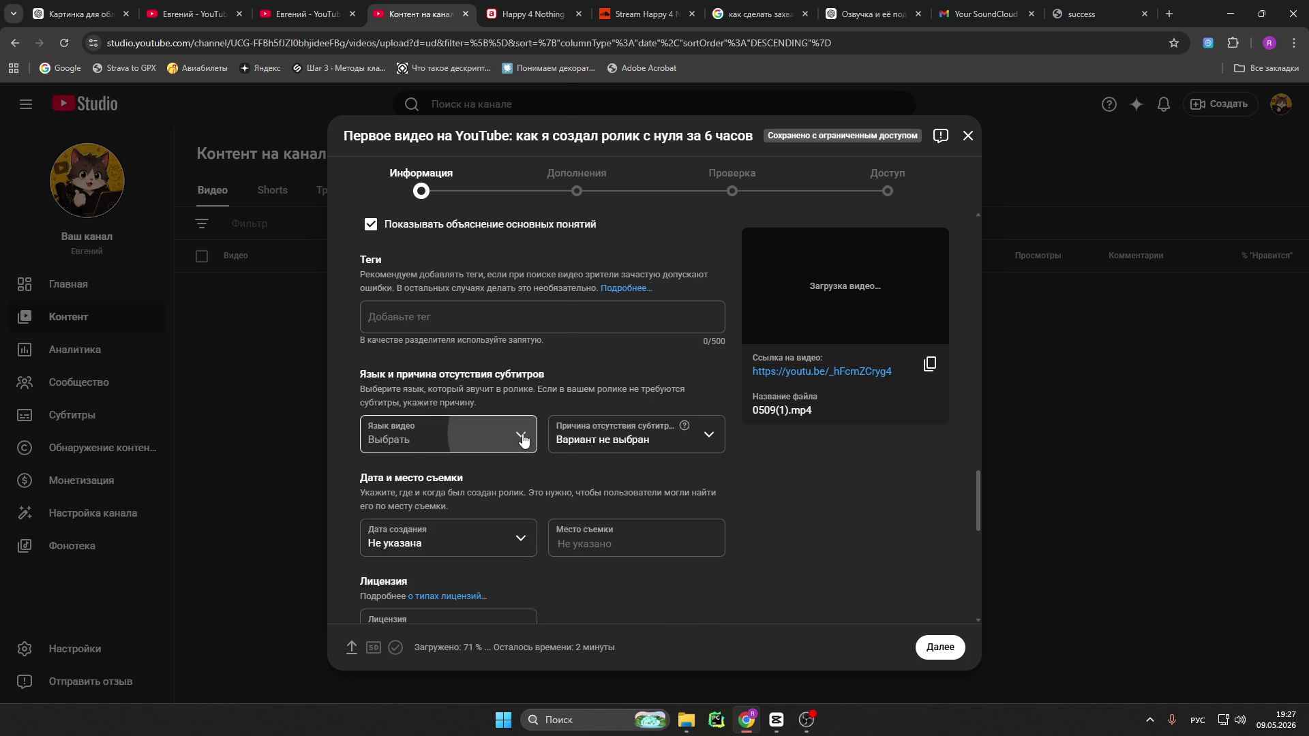
{"action": "left_click", "coordinate": [522, 431]}
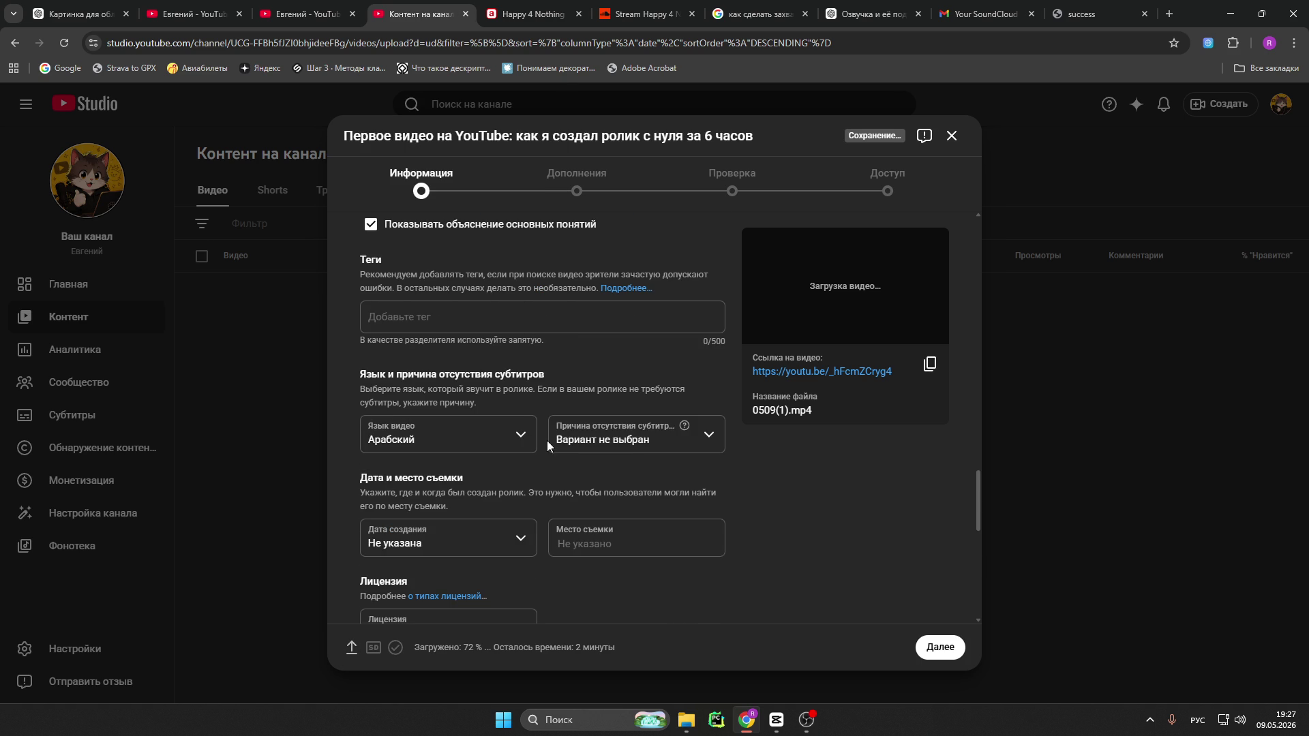
{"action": "left_click", "coordinate": [510, 439]}
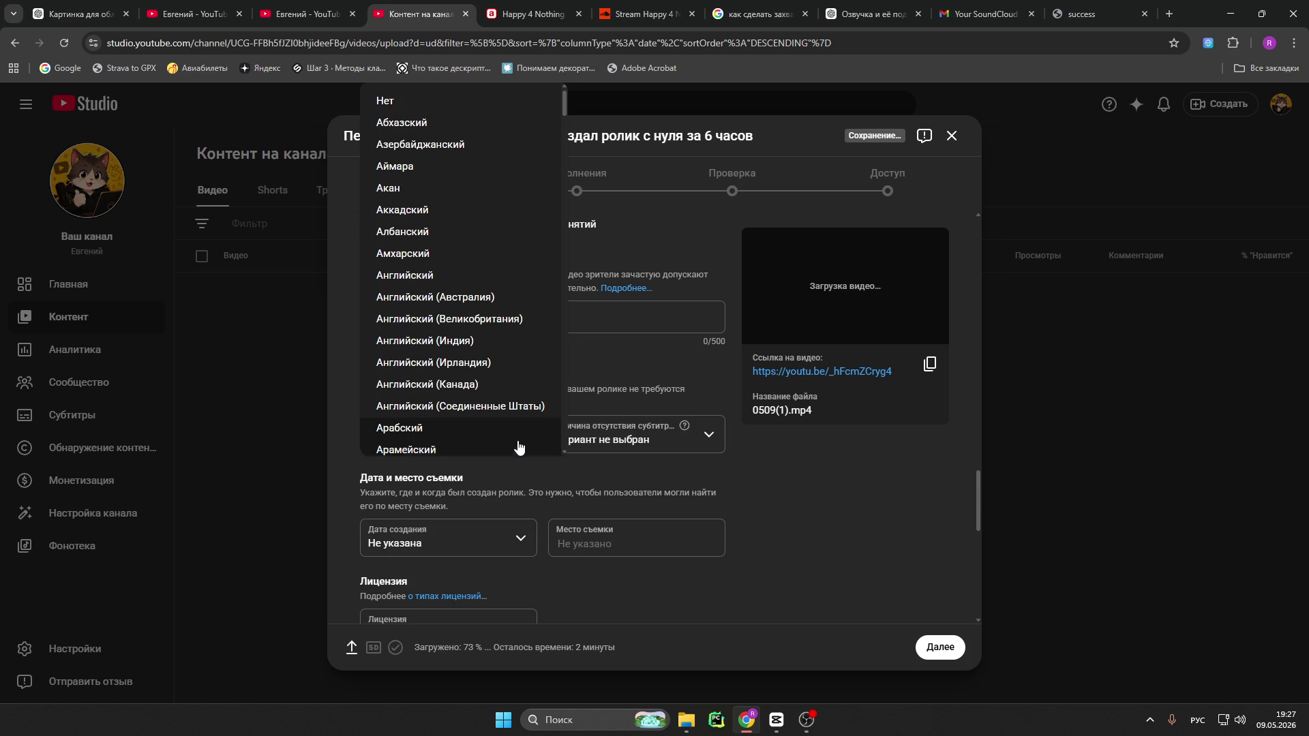
{"action": "left_click", "coordinate": [455, 275]}
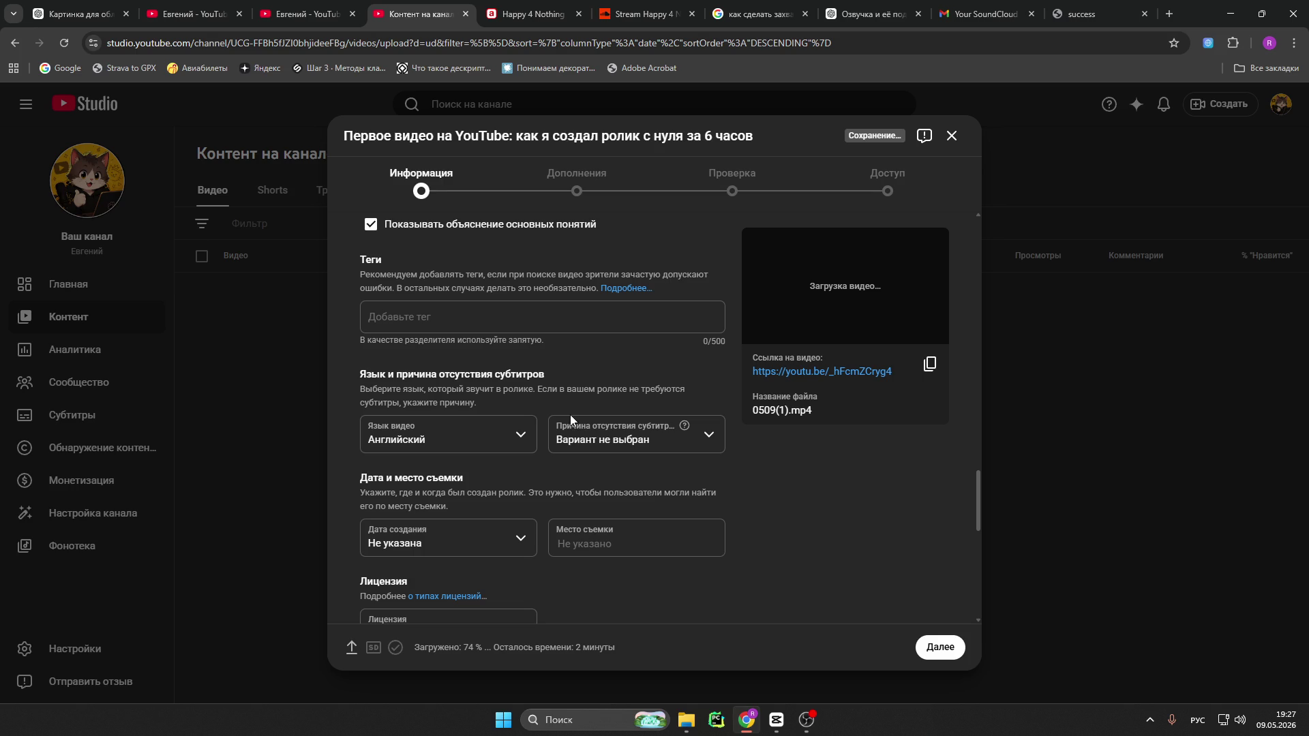
{"action": "left_click", "coordinate": [522, 434]}
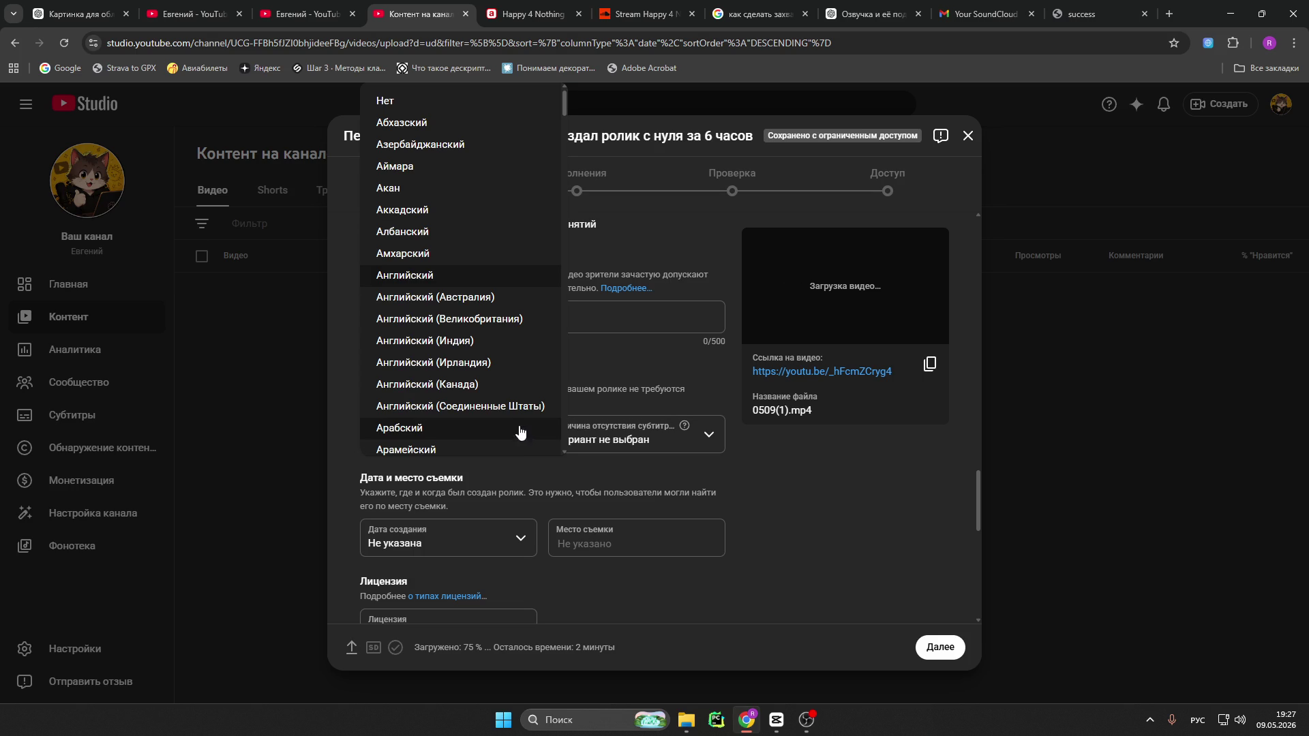
{"action": "scroll", "coordinate": [456, 311], "scroll_direction": "down", "scroll_amount": 4}
{"action": "scroll", "coordinate": [456, 311], "scroll_direction": "down", "scroll_amount": 20}
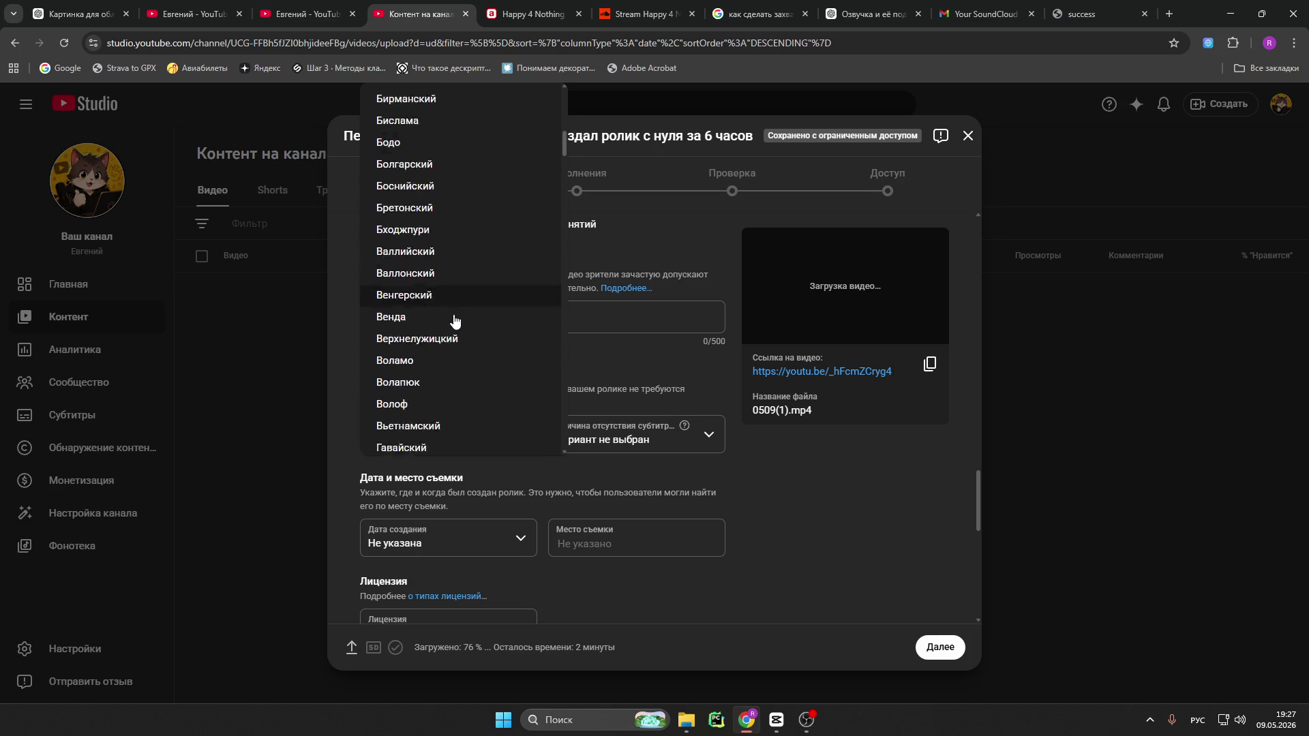
{"action": "scroll", "coordinate": [450, 337], "scroll_direction": "down", "scroll_amount": 20}
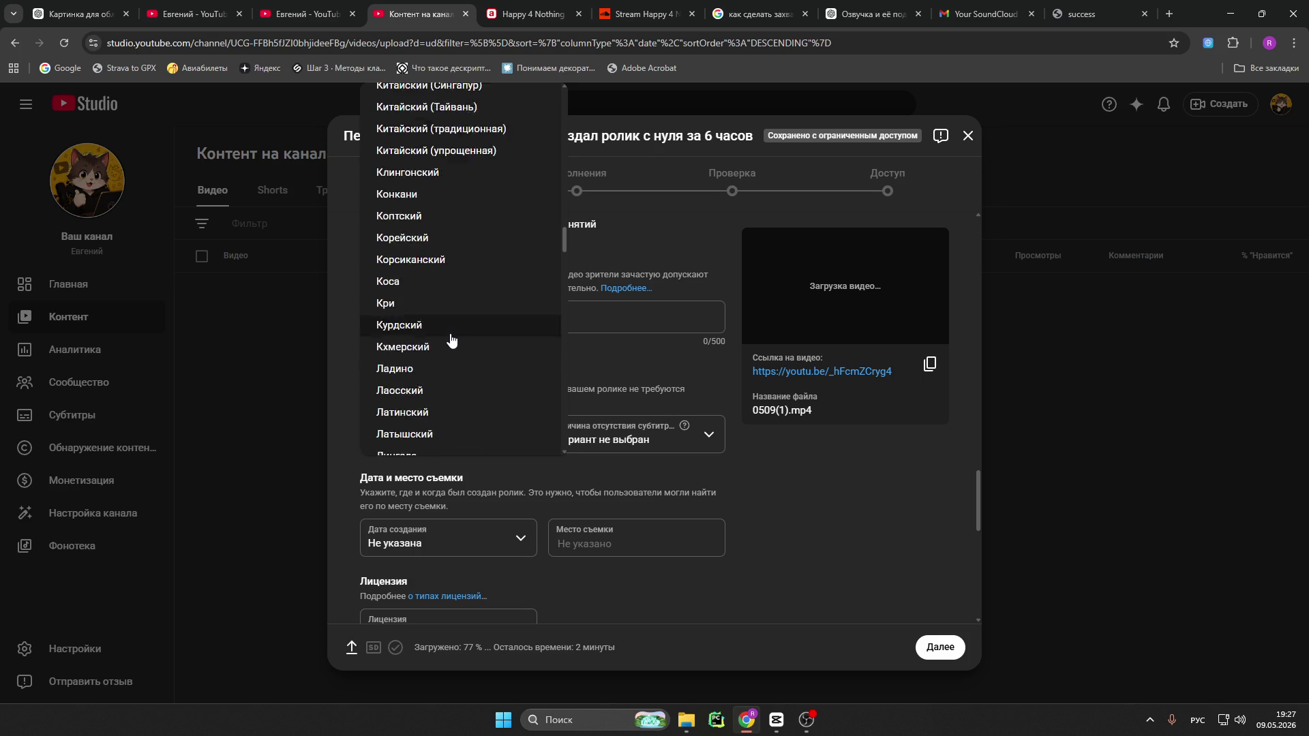
{"action": "scroll", "coordinate": [452, 341], "scroll_direction": "down", "scroll_amount": 15}
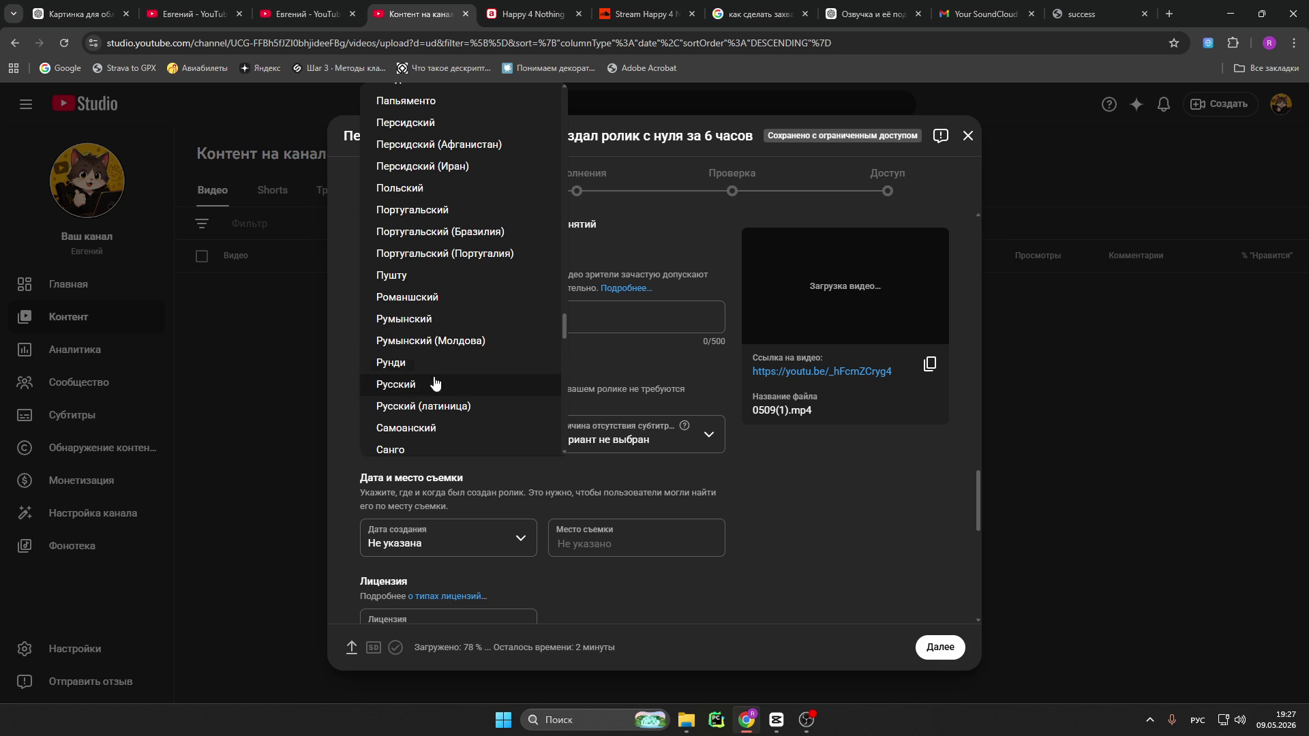
{"action": "left_click", "coordinate": [432, 384]}
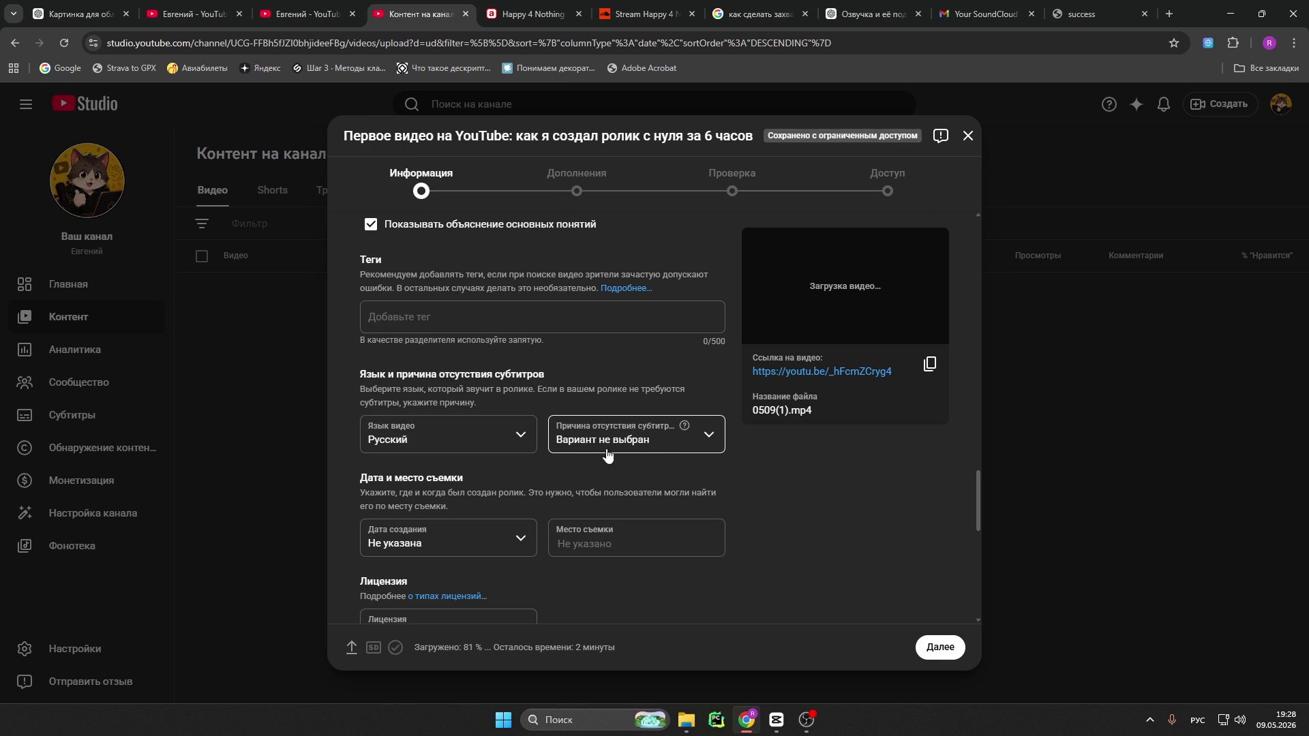
{"action": "scroll", "coordinate": [590, 455], "scroll_direction": "down", "scroll_amount": 1}
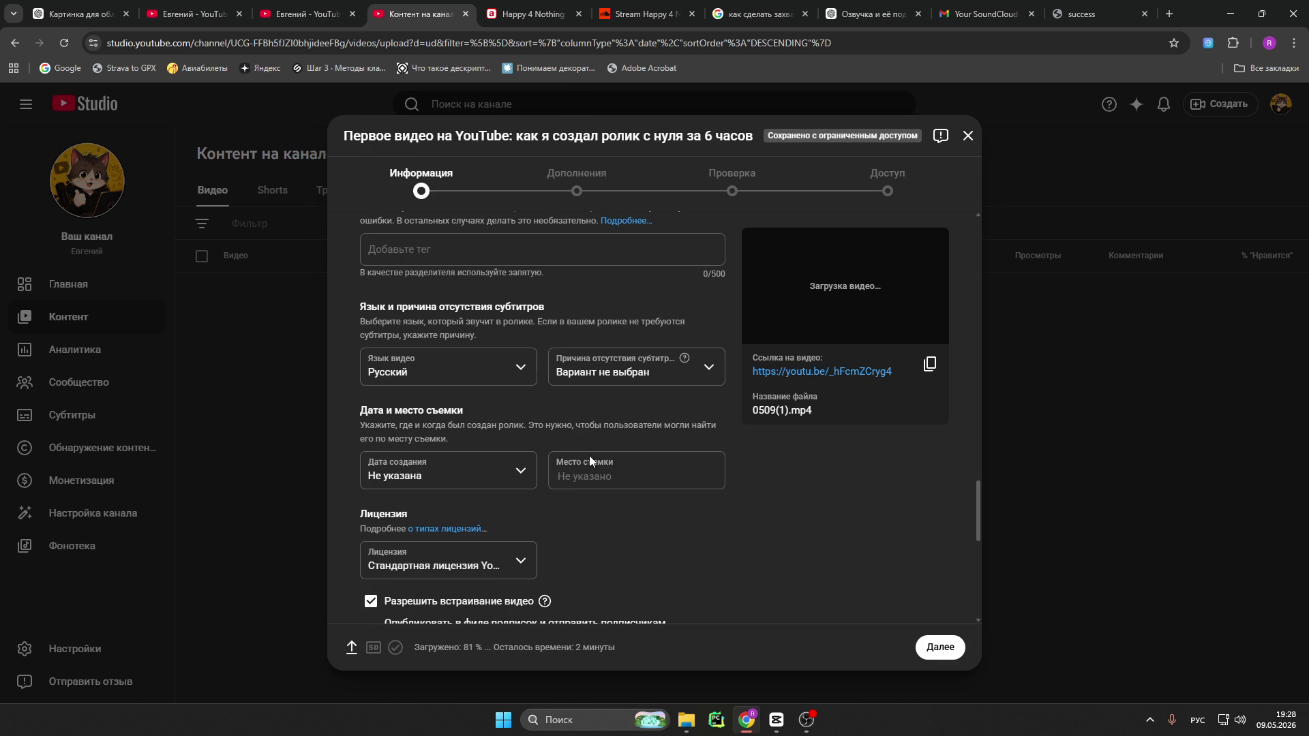
- Set the Дата создания recording date to 9 May 2026
{"action": "left_click", "coordinate": [510, 473]}
{"action": "left_click", "coordinate": [510, 473]}
{"action": "left_click", "coordinate": [635, 472]}
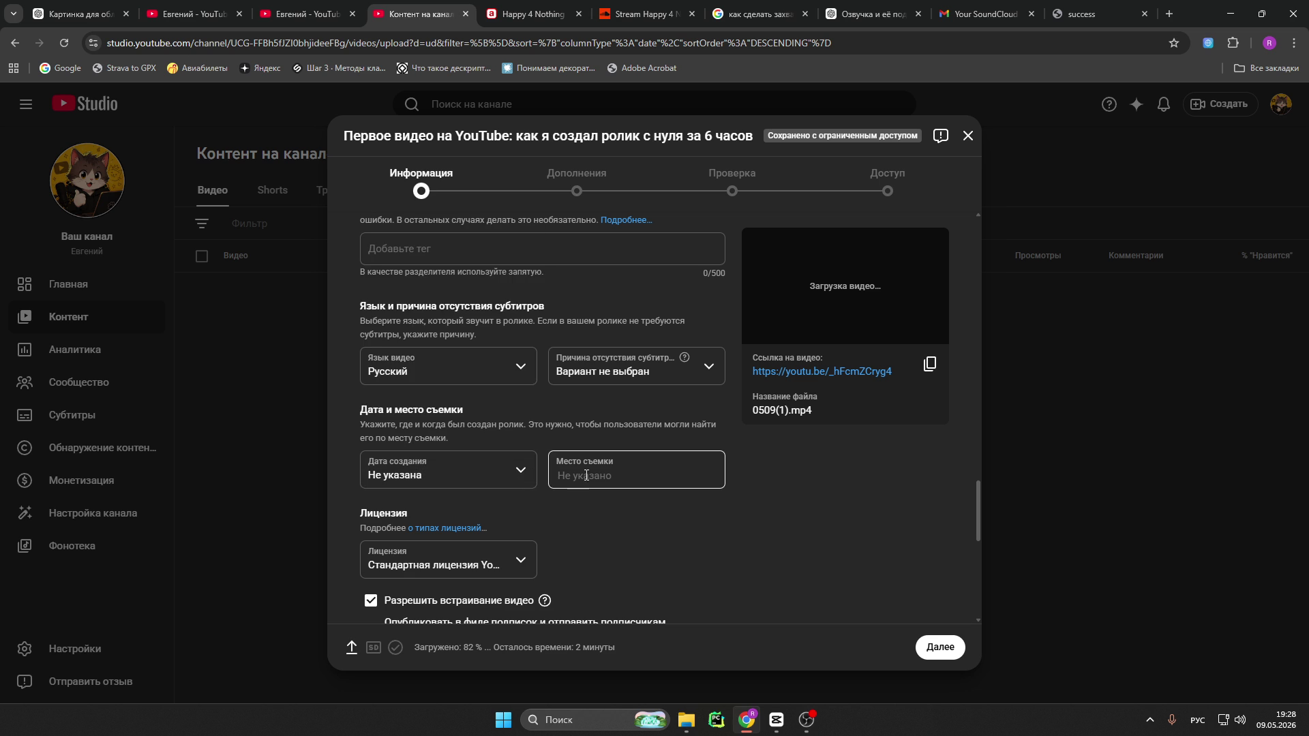
{"action": "left_click", "coordinate": [518, 470]}
{"action": "left_click", "coordinate": [502, 371]}
{"action": "left_click", "coordinate": [614, 469]}
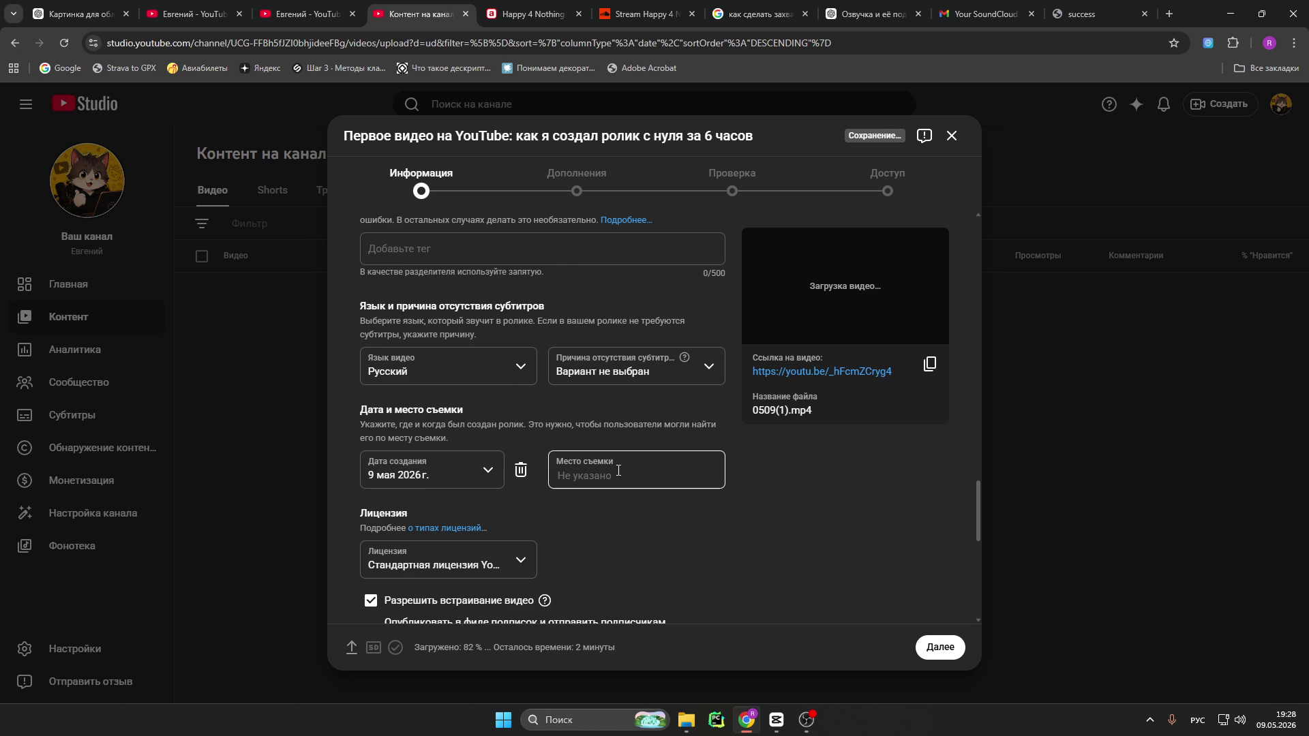
{"action": "left_click", "coordinate": [628, 474]}
- Keep Люди и блоги as the video's Категория
{"action": "scroll", "coordinate": [629, 496], "scroll_direction": "down", "scroll_amount": 1}
{"action": "scroll", "coordinate": [629, 496], "scroll_direction": "down", "scroll_amount": 2}
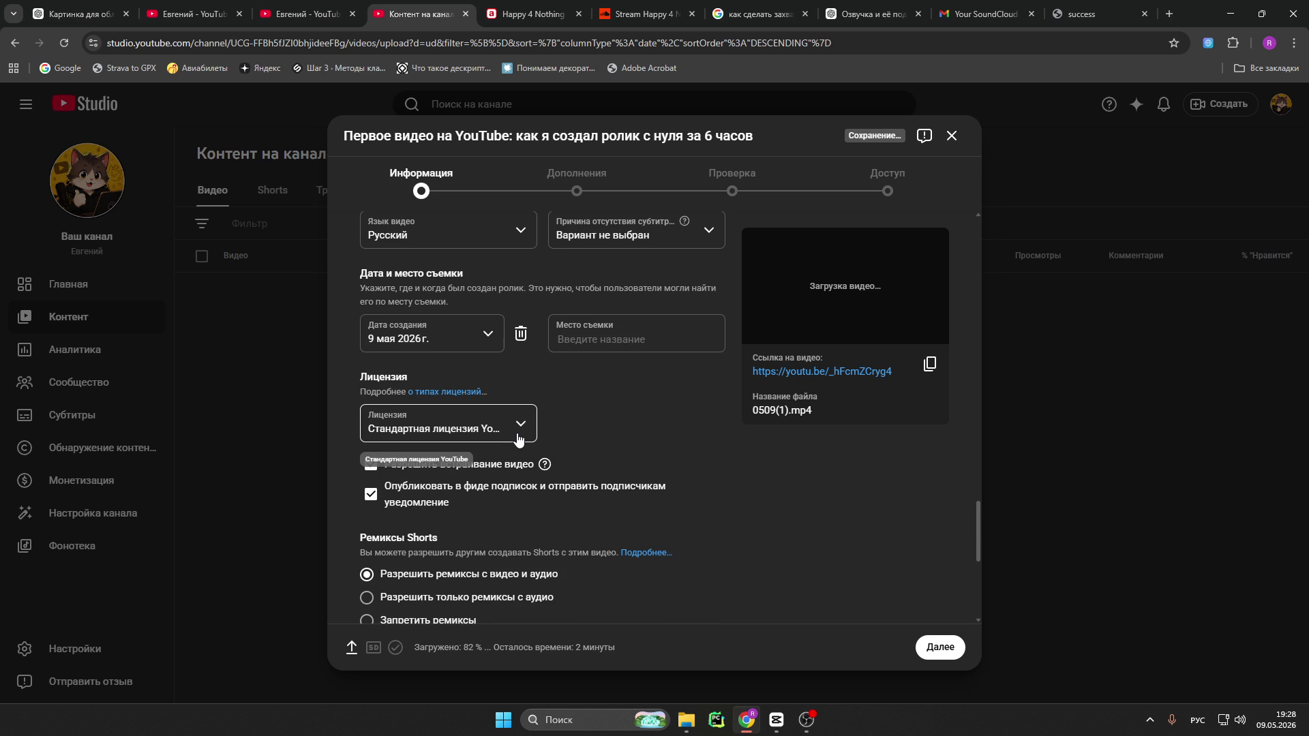
{"action": "scroll", "coordinate": [566, 407], "scroll_direction": "down", "scroll_amount": 3}
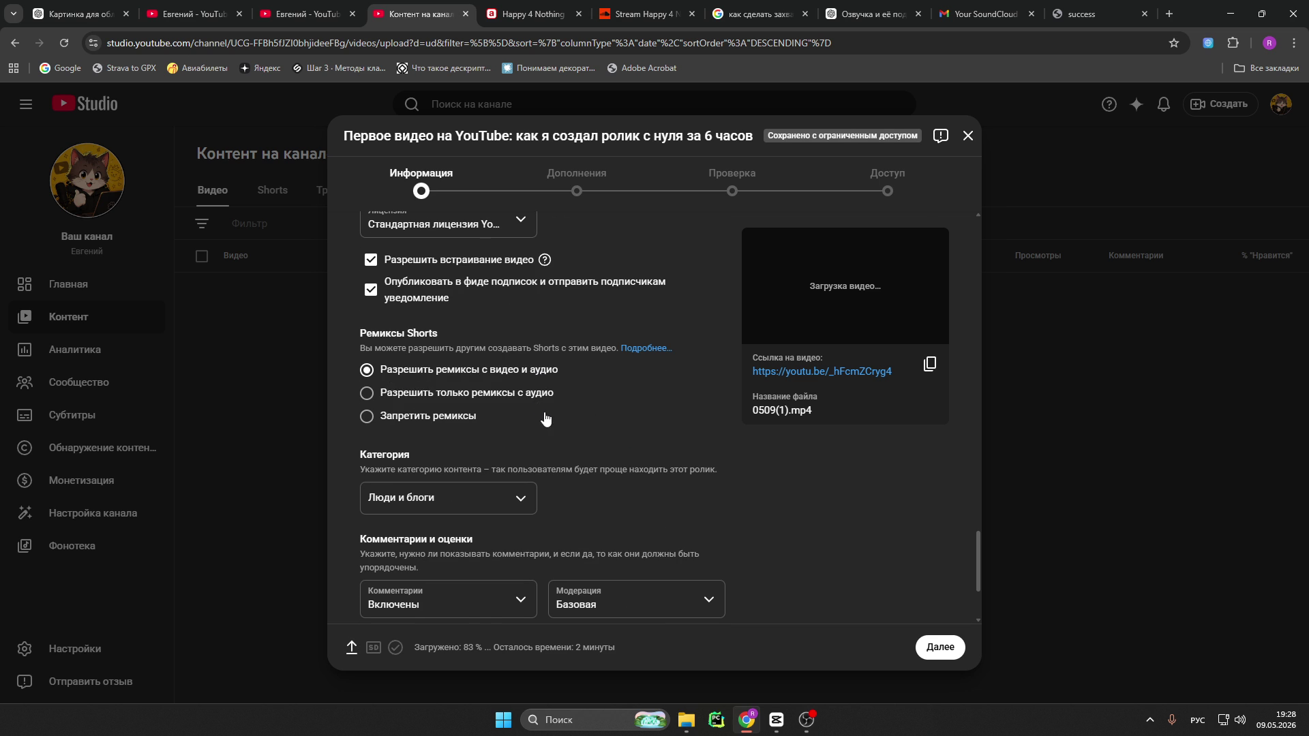
{"action": "scroll", "coordinate": [569, 429], "scroll_direction": "up", "scroll_amount": 1}
{"action": "scroll", "coordinate": [568, 430], "scroll_direction": "down", "scroll_amount": 2}
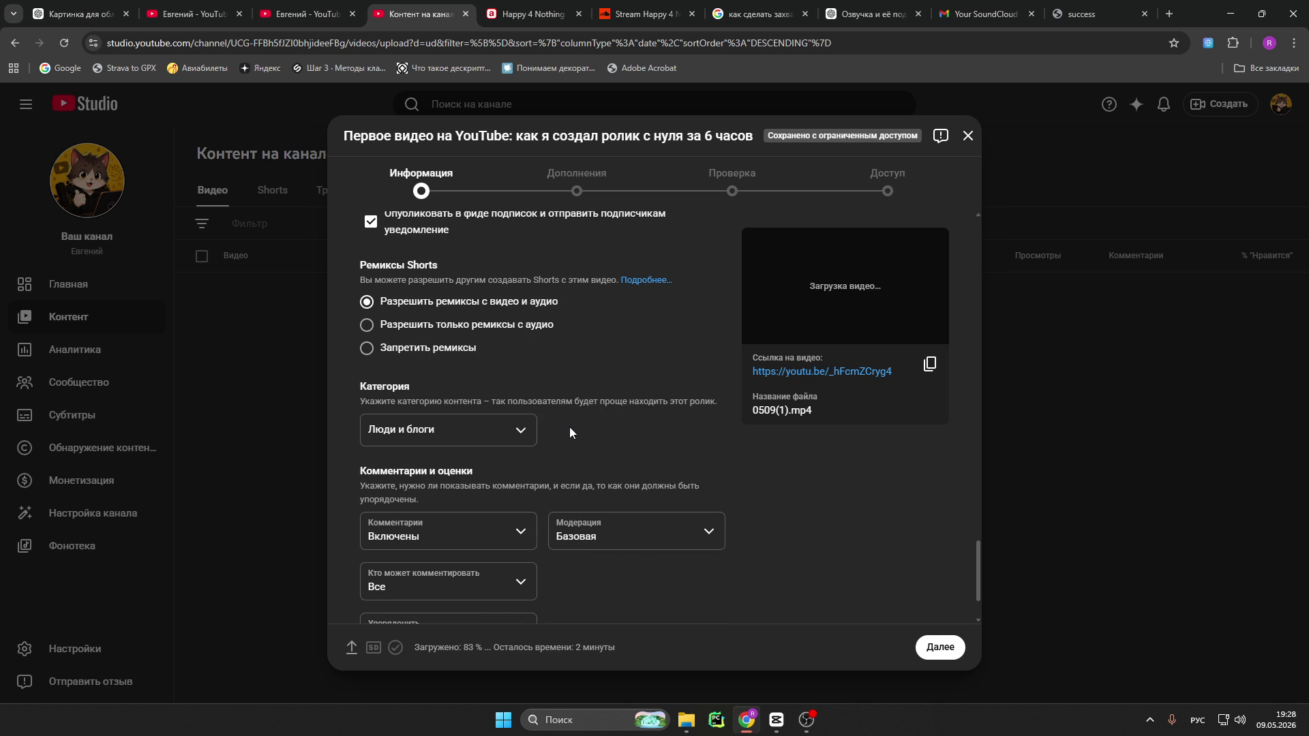
{"action": "left_click", "coordinate": [505, 430]}
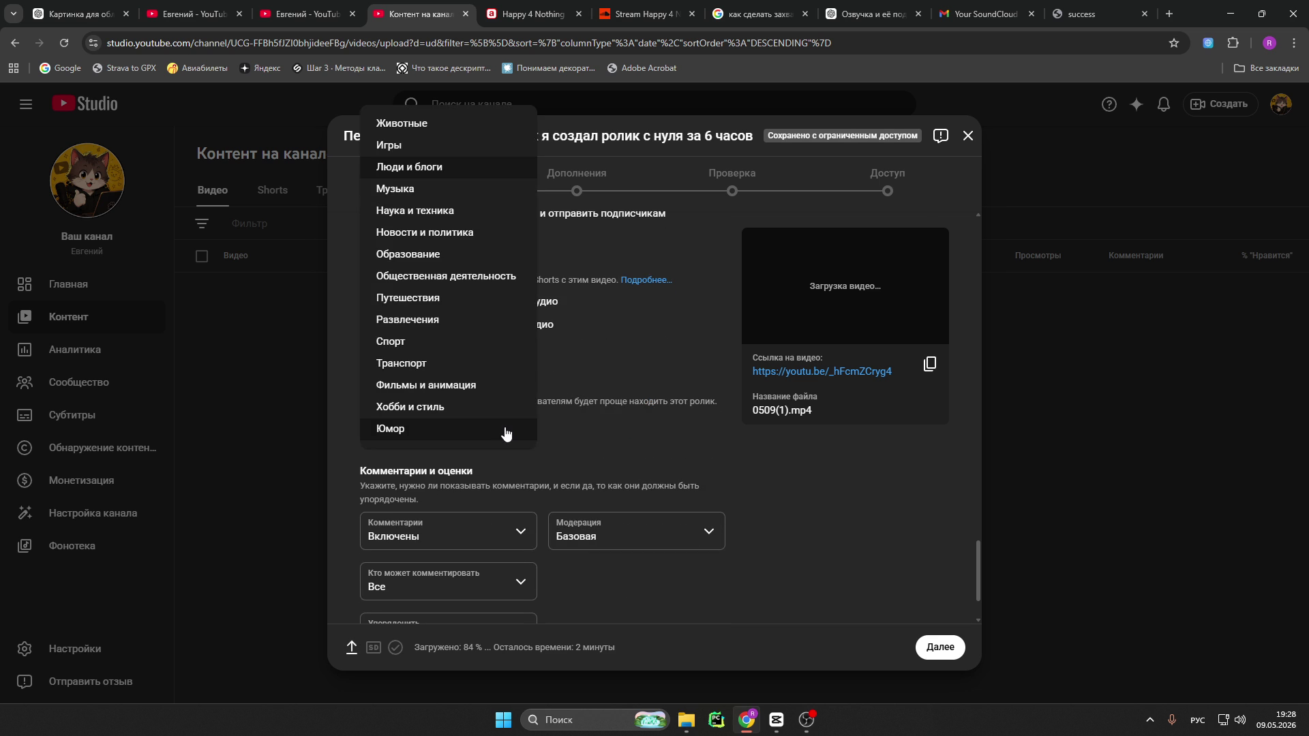
{"action": "left_click", "coordinate": [598, 423]}
{"action": "scroll", "coordinate": [629, 452], "scroll_direction": "down", "scroll_amount": 1}
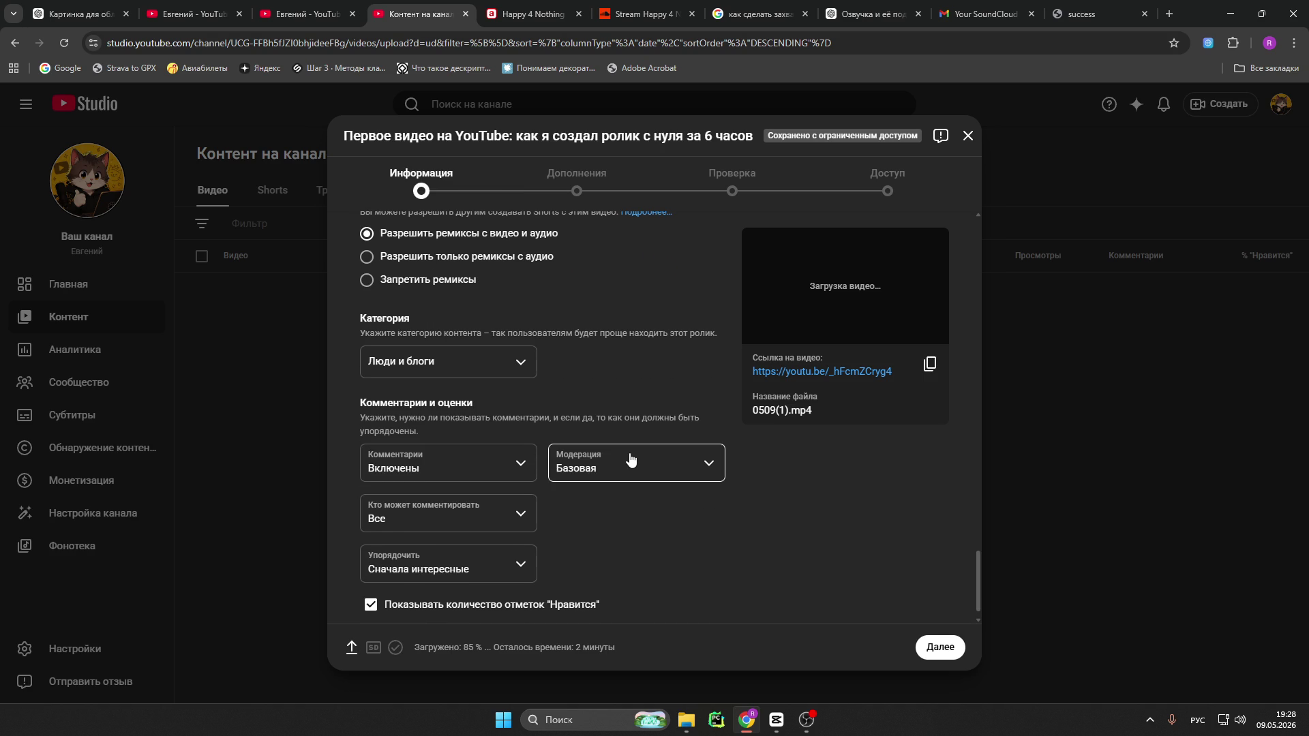
{"action": "scroll", "coordinate": [593, 477], "scroll_direction": "up", "scroll_amount": 2}
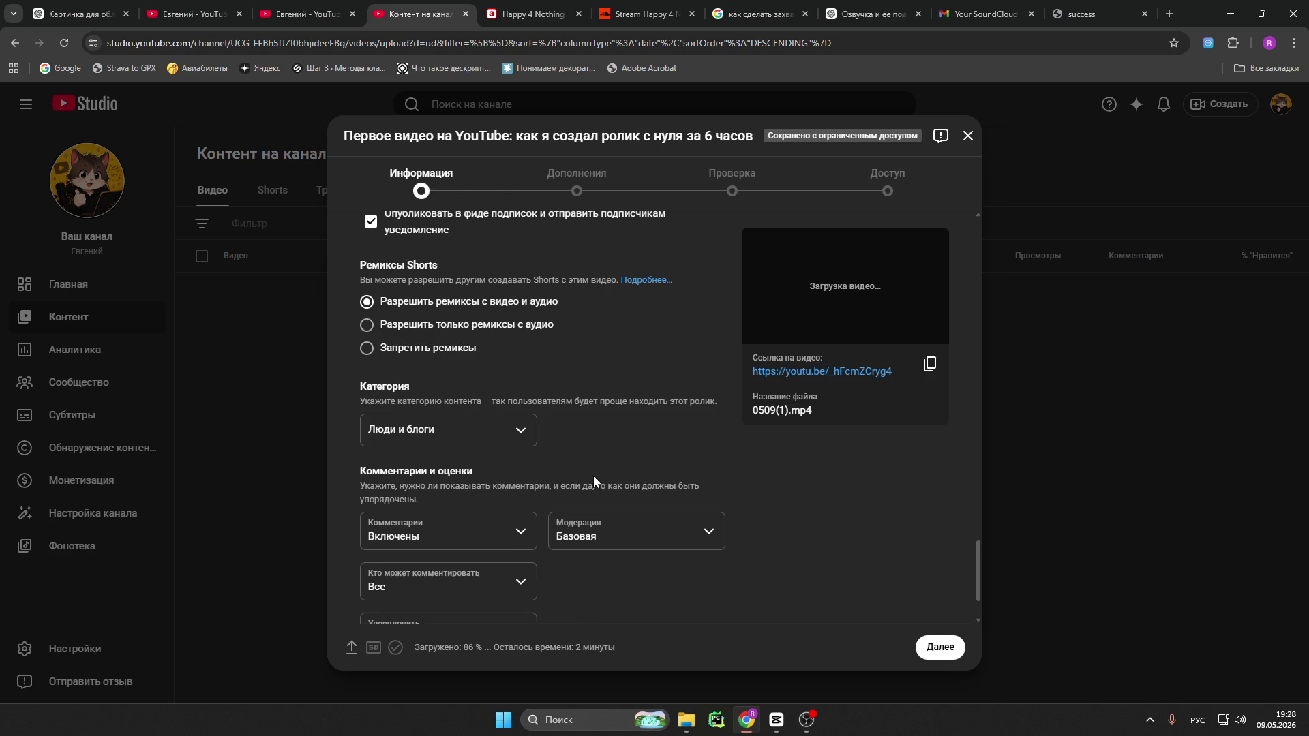
{"action": "scroll", "coordinate": [593, 477], "scroll_direction": "down", "scroll_amount": 3}
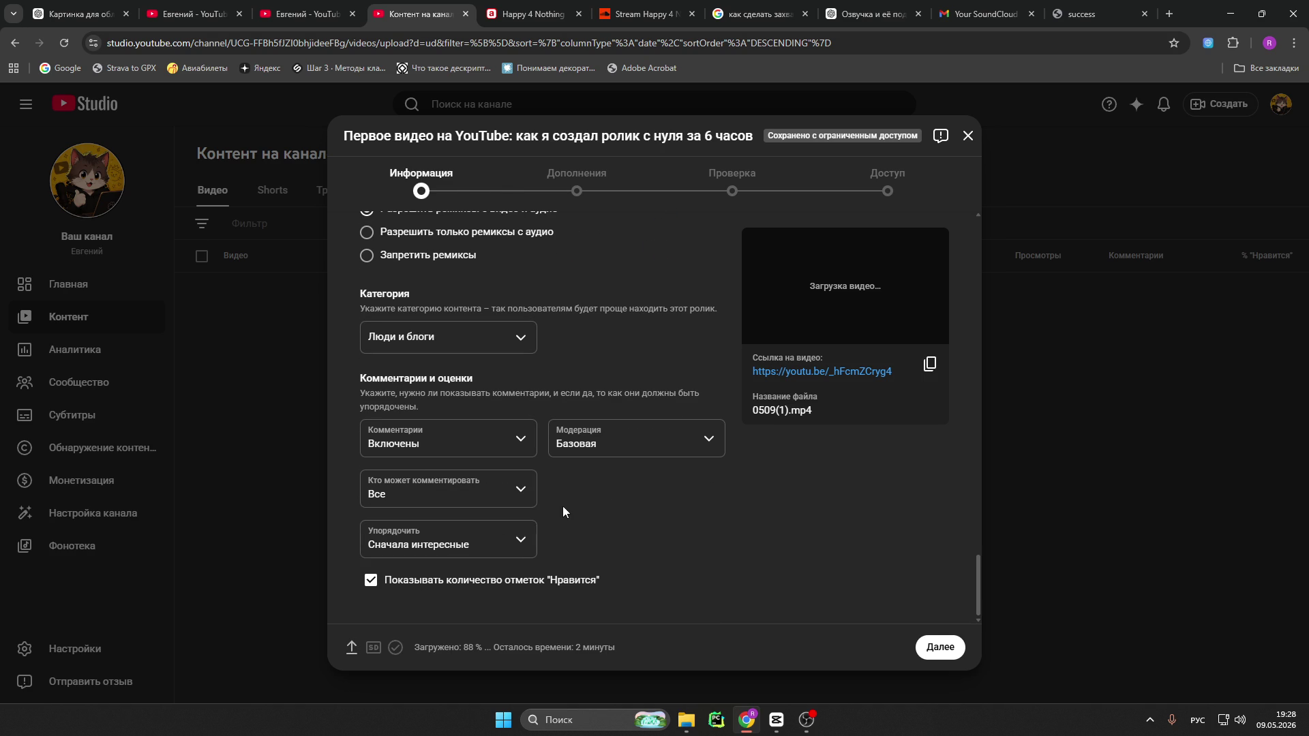
- Scroll back through the filled-in upload details to review them
{"action": "scroll", "coordinate": [573, 477], "scroll_direction": "up", "scroll_amount": 20}
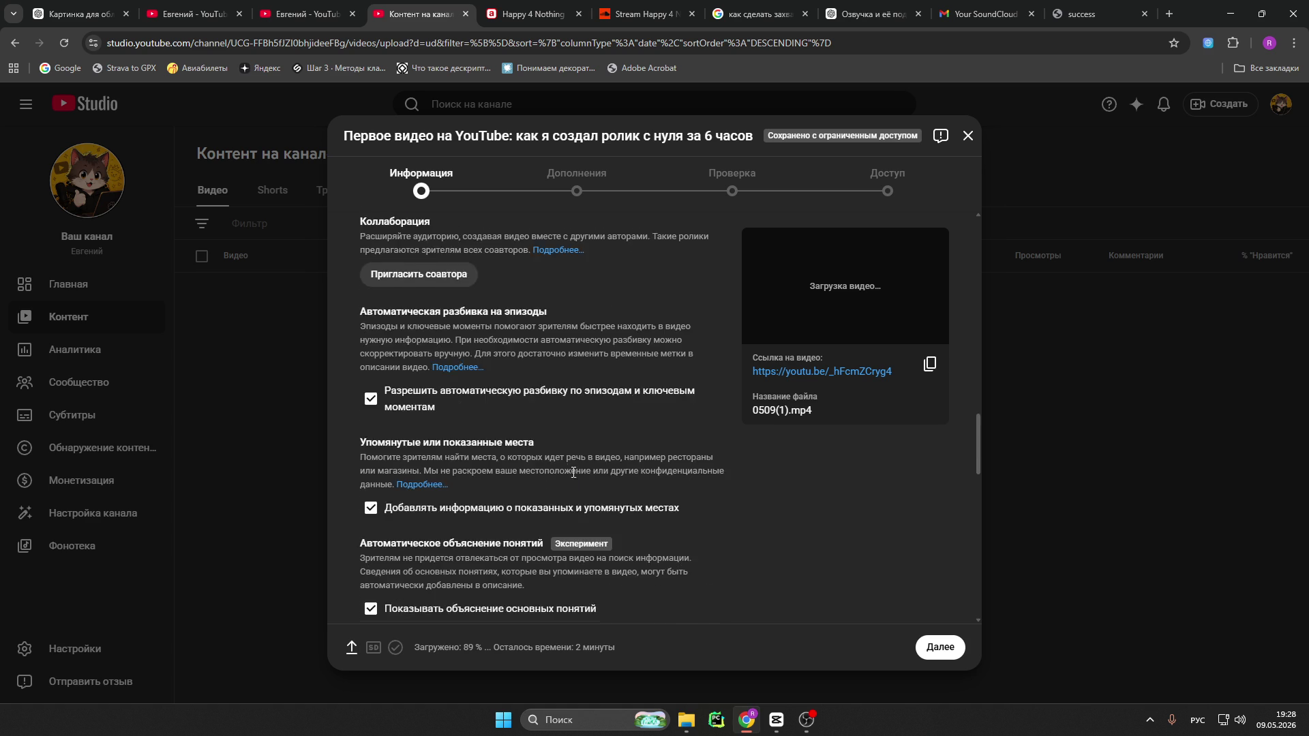
{"action": "scroll", "coordinate": [576, 471], "scroll_direction": "up", "scroll_amount": 5}
{"action": "scroll", "coordinate": [576, 473], "scroll_direction": "down", "scroll_amount": 1}
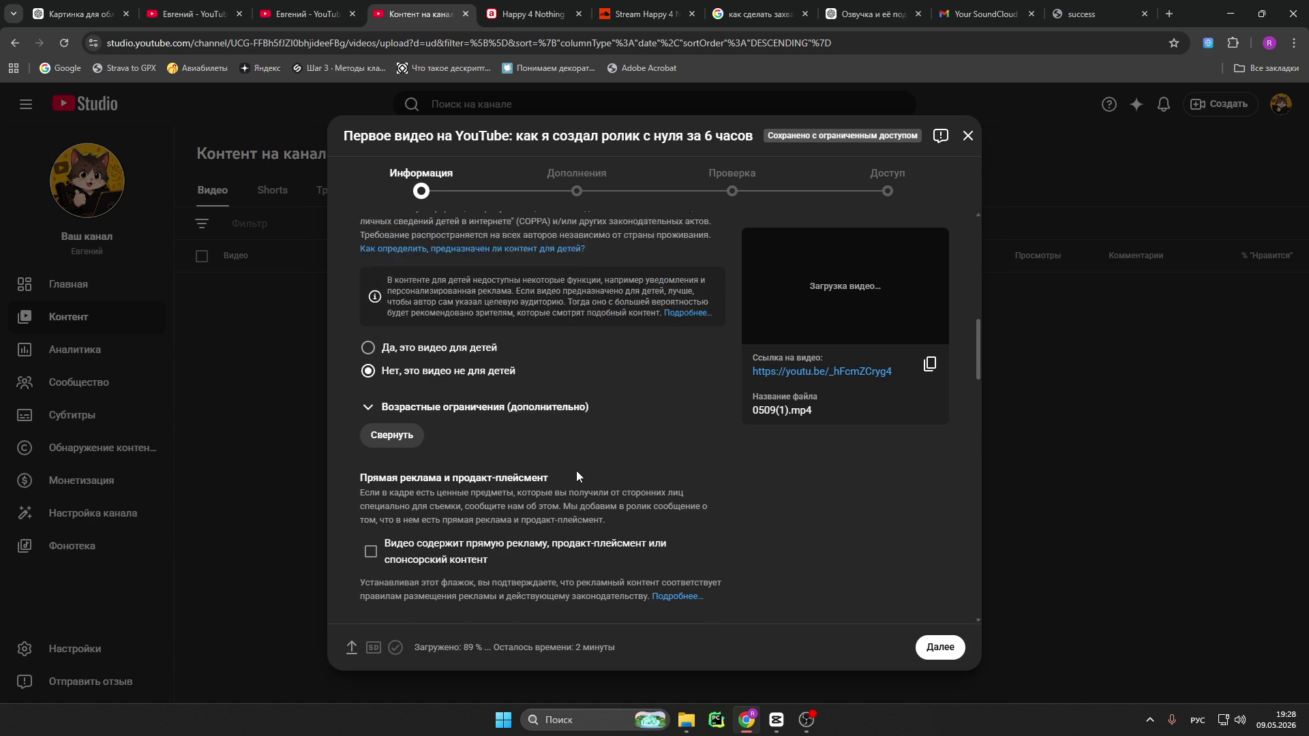
{"action": "scroll", "coordinate": [577, 471], "scroll_direction": "down", "scroll_amount": 3}
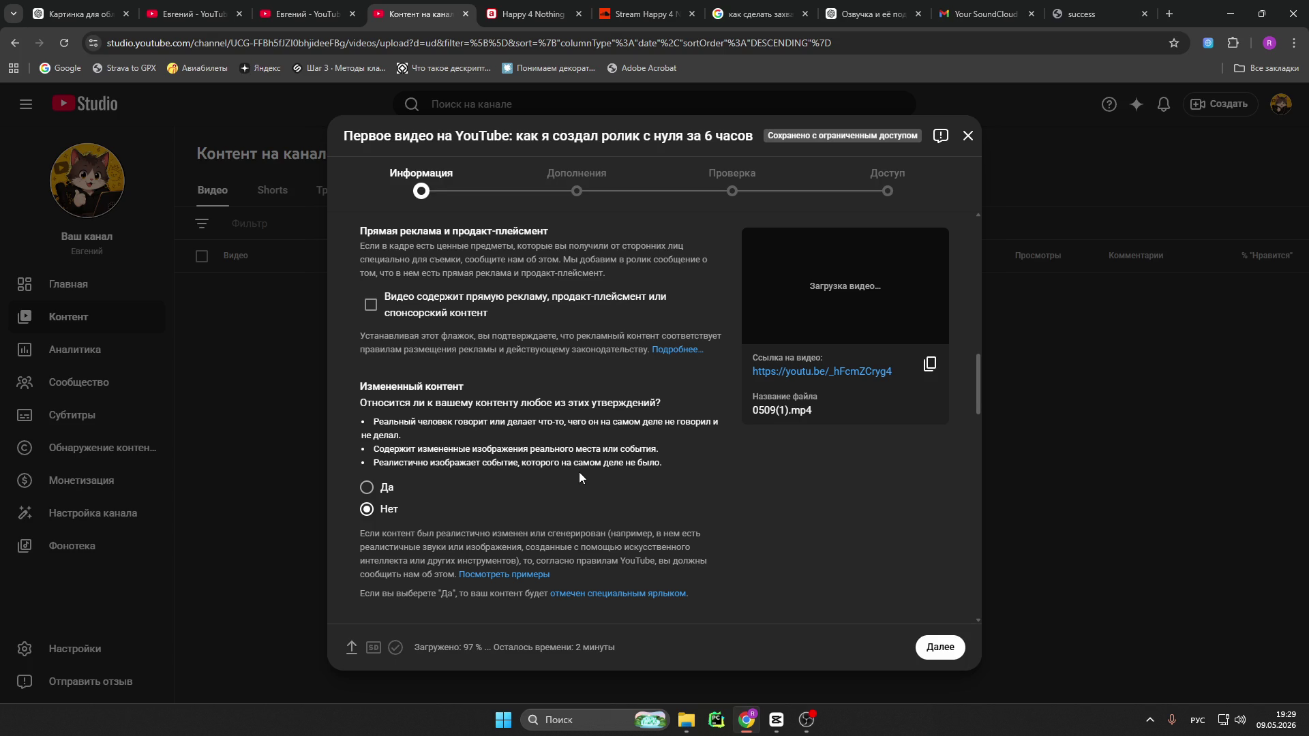
{"action": "scroll", "coordinate": [645, 450], "scroll_direction": "up", "scroll_amount": 6}
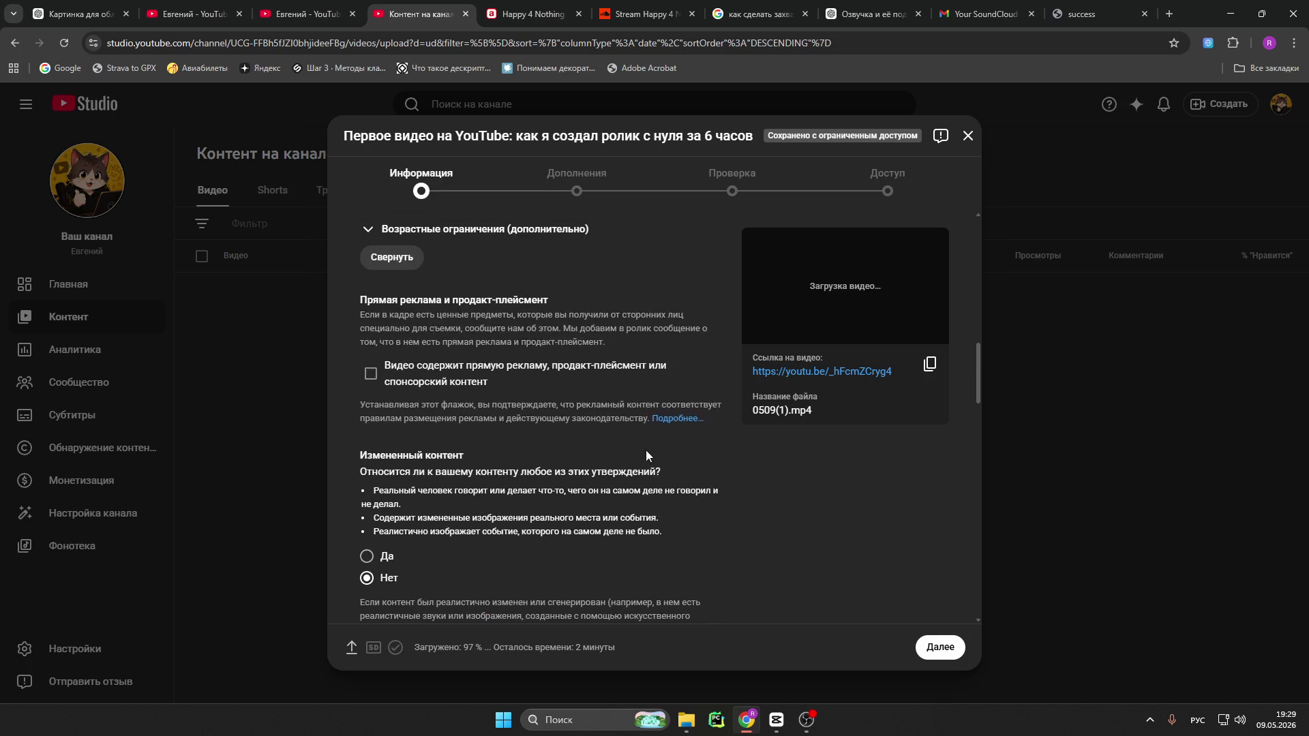
{"action": "scroll", "coordinate": [647, 450], "scroll_direction": "up", "scroll_amount": 4}
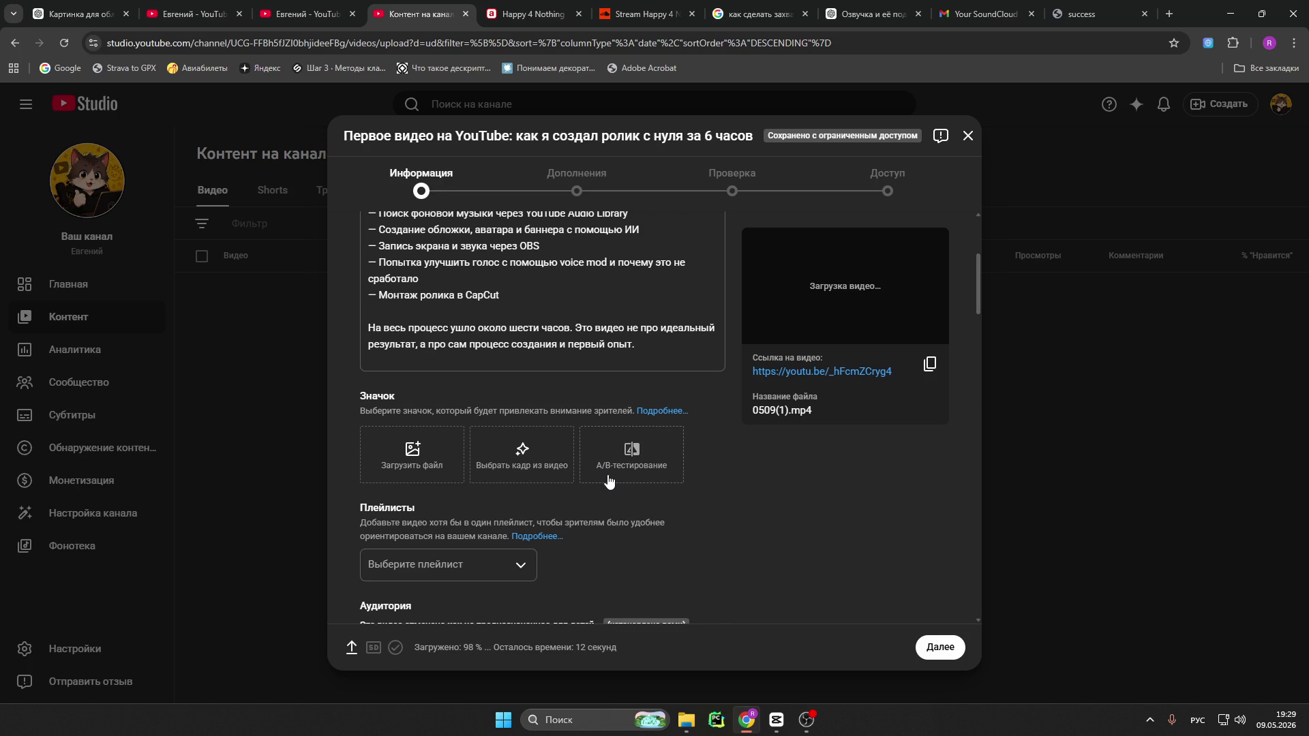
{"action": "scroll", "coordinate": [608, 477], "scroll_direction": "up", "scroll_amount": 4}
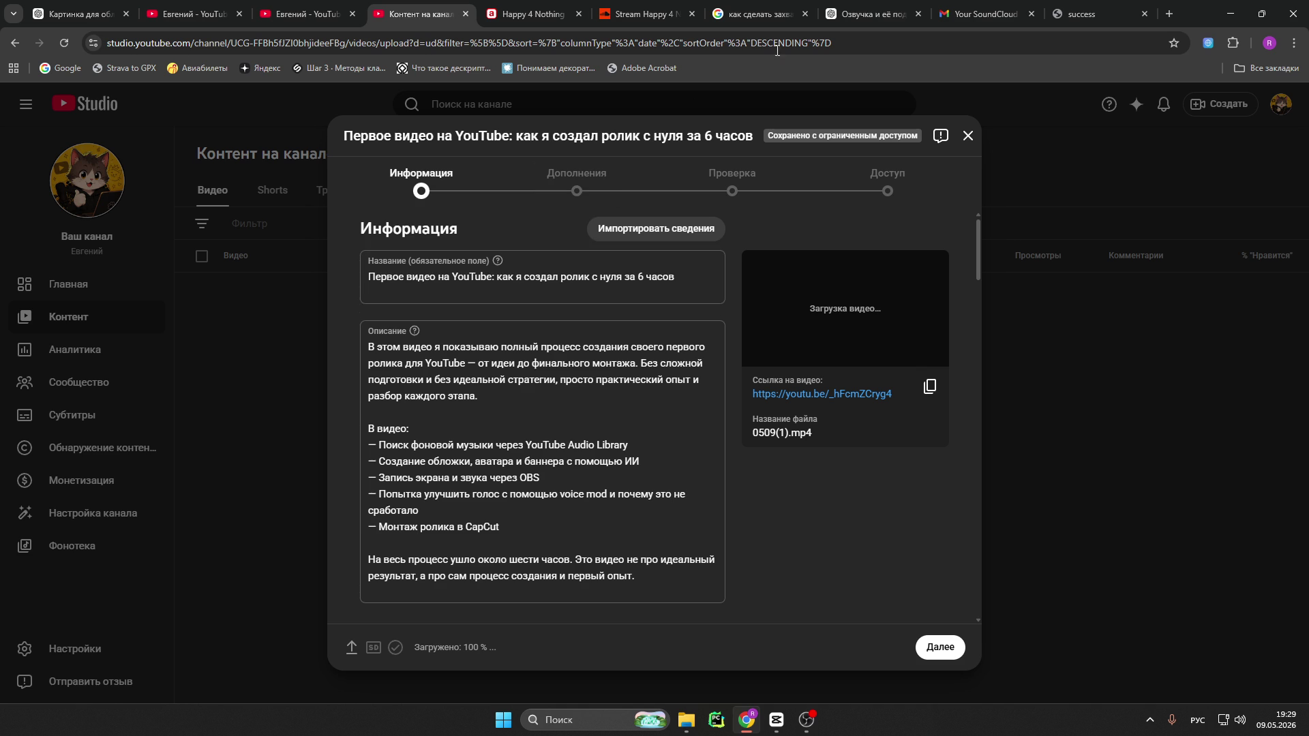
- Check the ChatGPT conversation, then move to the channel's public YouTube page
{"action": "left_click", "coordinate": [860, 13]}
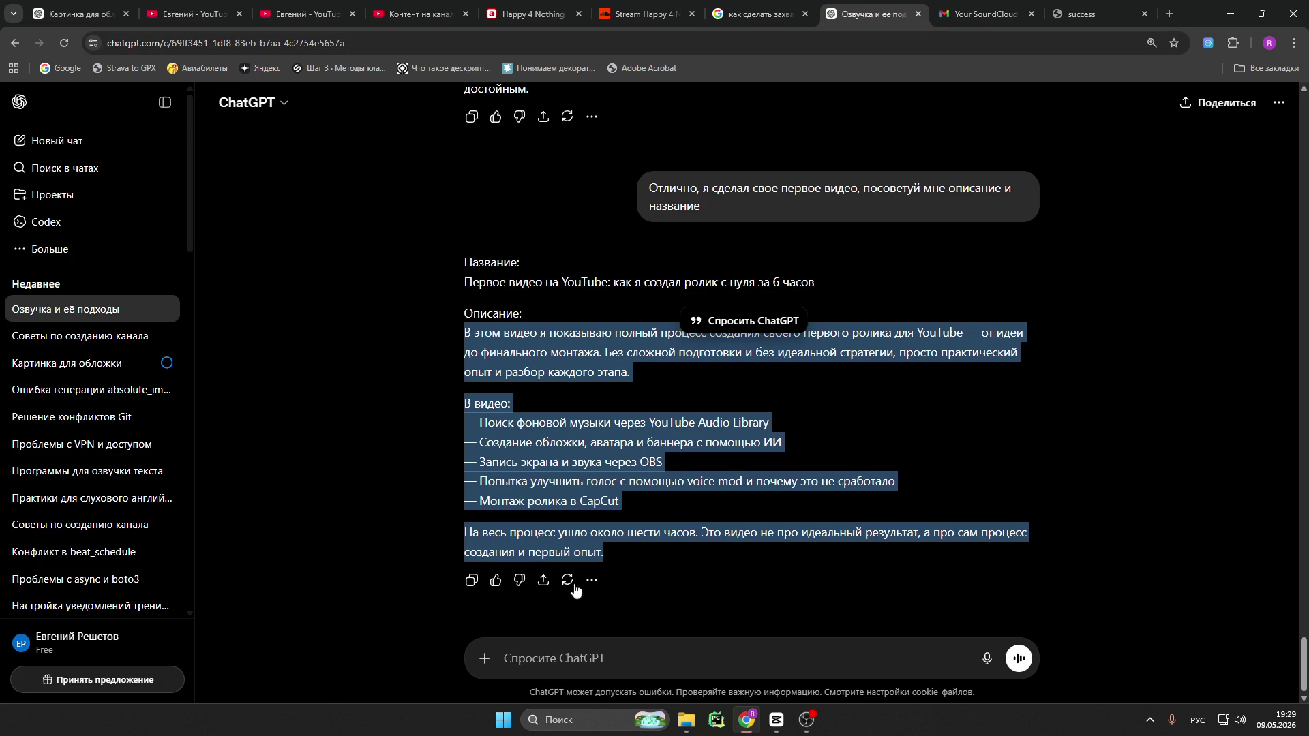
{"action": "left_click", "coordinate": [746, 724]}
{"action": "left_click", "coordinate": [747, 724]}
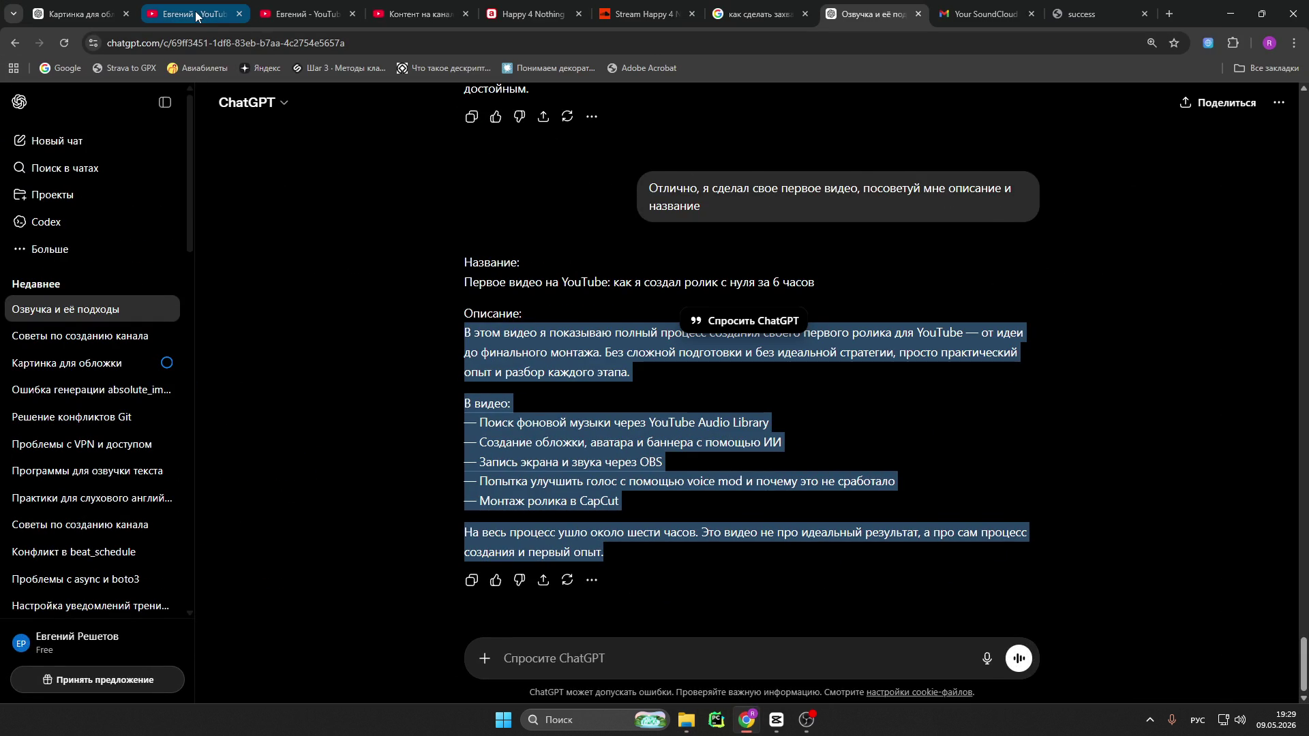
{"action": "left_click", "coordinate": [198, 16]}
{"action": "left_click", "coordinate": [268, 20]}
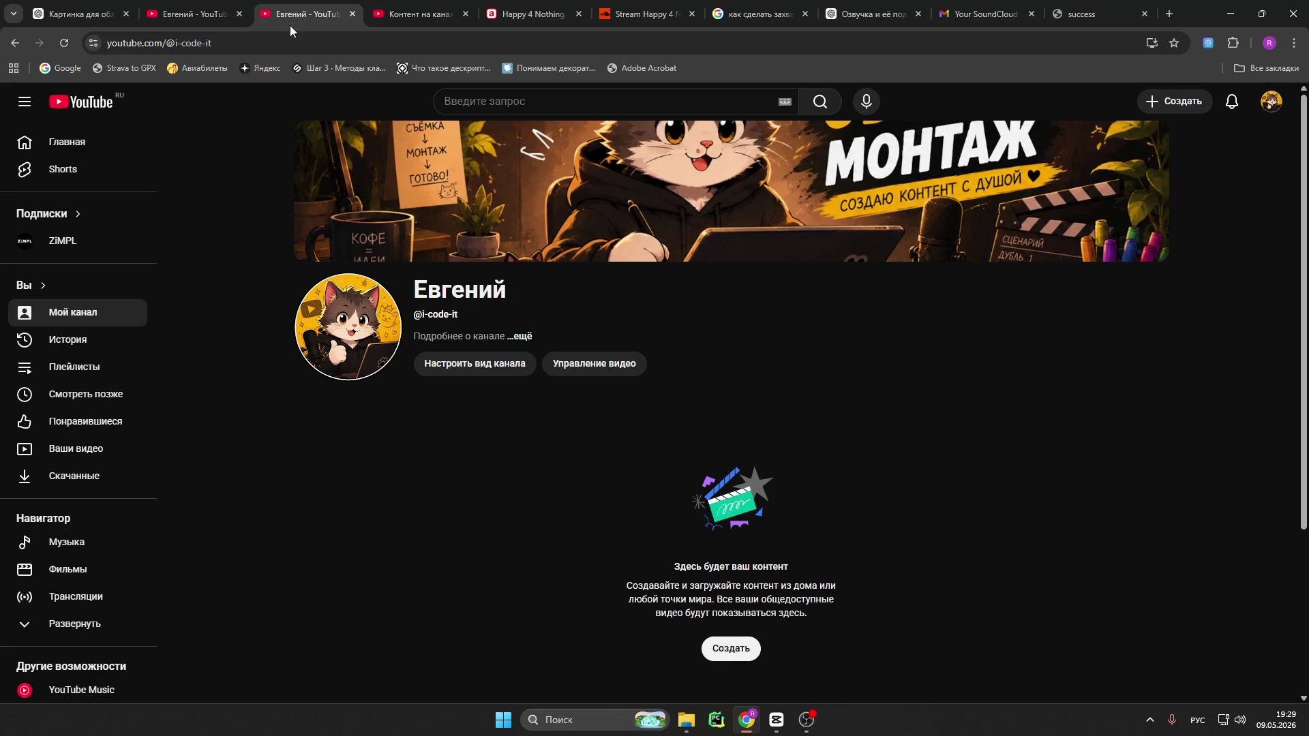
- Back on the Контент на канале upload form, bring up the file picker for a custom thumbnail
{"action": "left_click", "coordinate": [394, 20]}
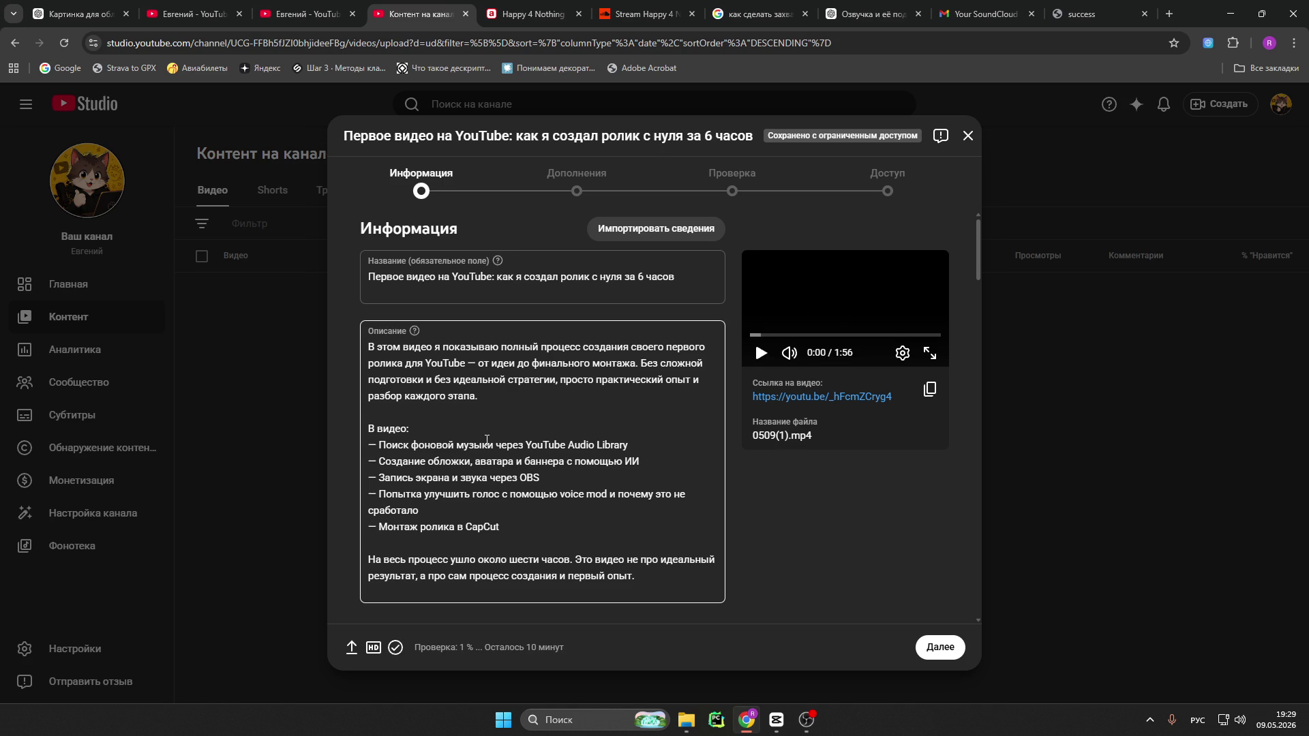
{"action": "scroll", "coordinate": [485, 441], "scroll_direction": "down", "scroll_amount": 5}
{"action": "left_click", "coordinate": [420, 349]}
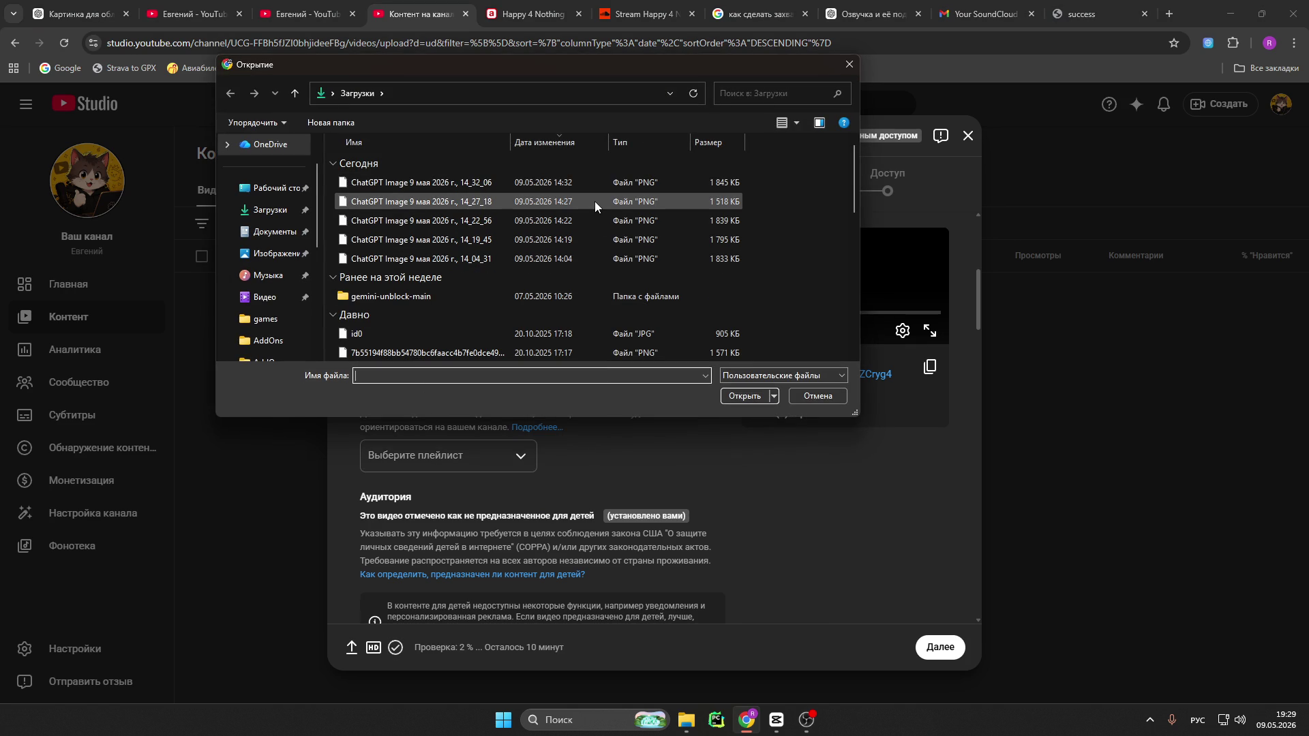
- Cancel the thumbnail file dialog and bring the Загрузки Explorer window forward
{"action": "left_click", "coordinate": [848, 65]}
{"action": "mouse_move", "coordinate": [687, 723]}
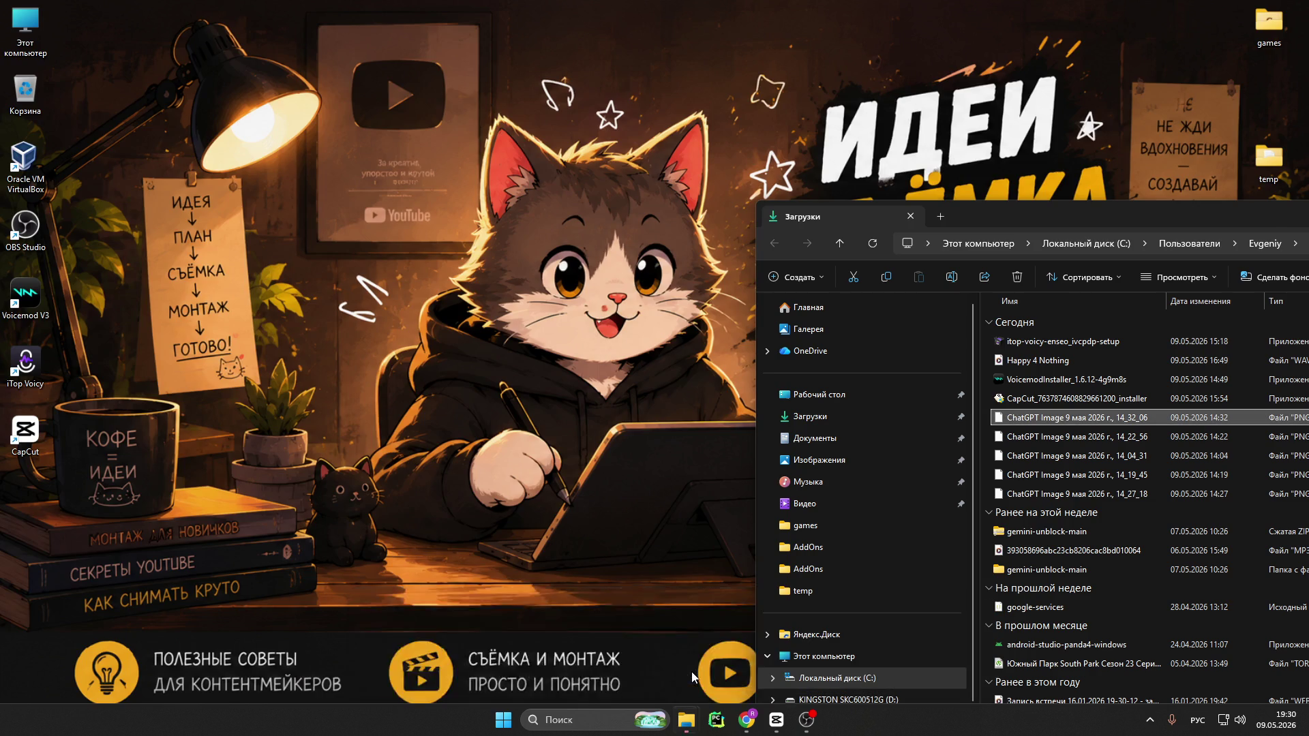
{"action": "left_click", "coordinate": [692, 672]}
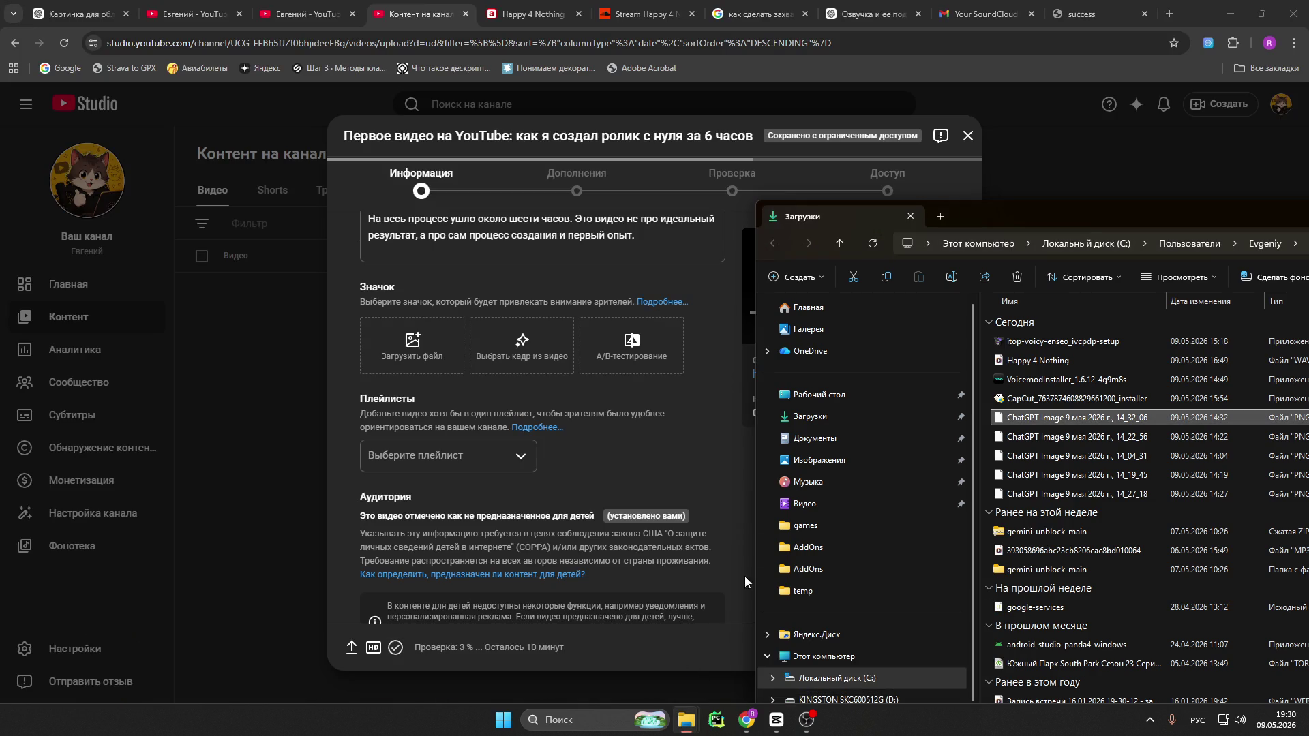
- Check the ChatGPT image saved at 14_22_56 in Загрузки, then start a custom thumbnail upload
{"action": "left_click_drag", "start_coordinate": [1027, 216], "coordinate": [564, 206]}
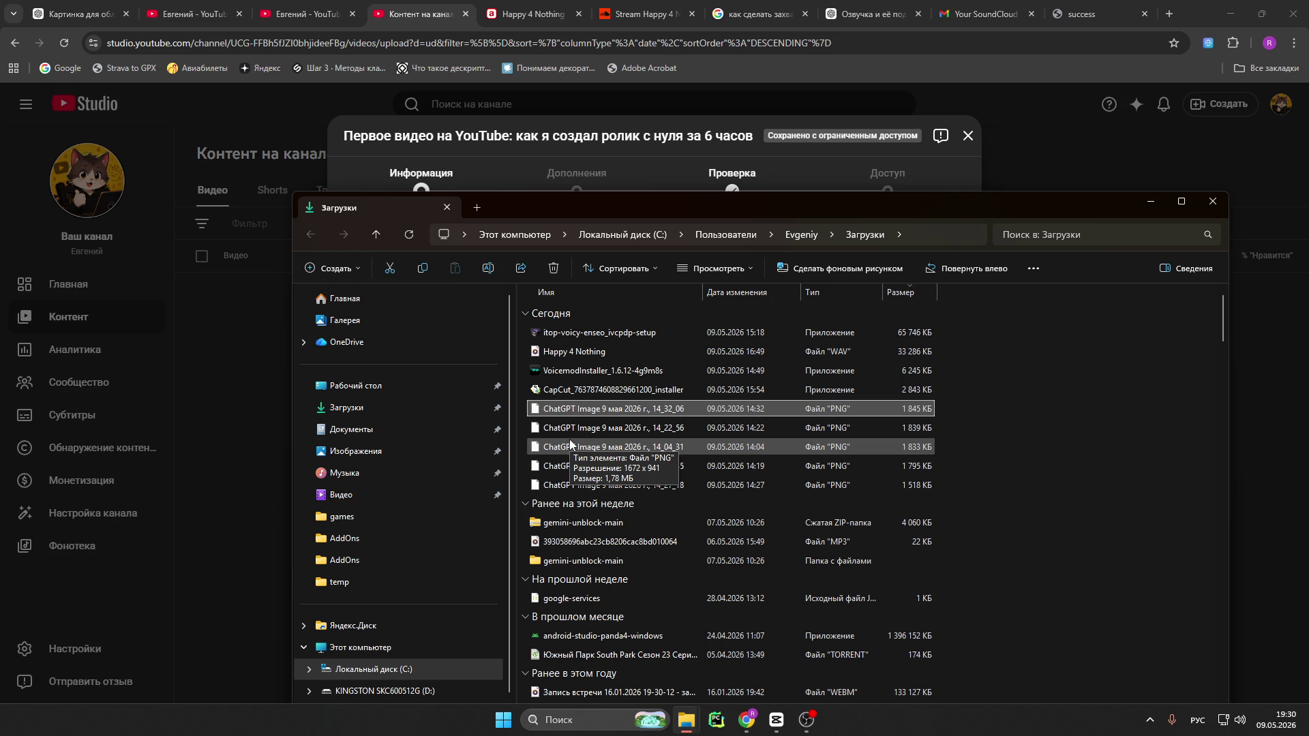
{"action": "left_click", "coordinate": [570, 428]}
{"action": "left_click_drag", "start_coordinate": [653, 211], "coordinate": [1106, 163]}
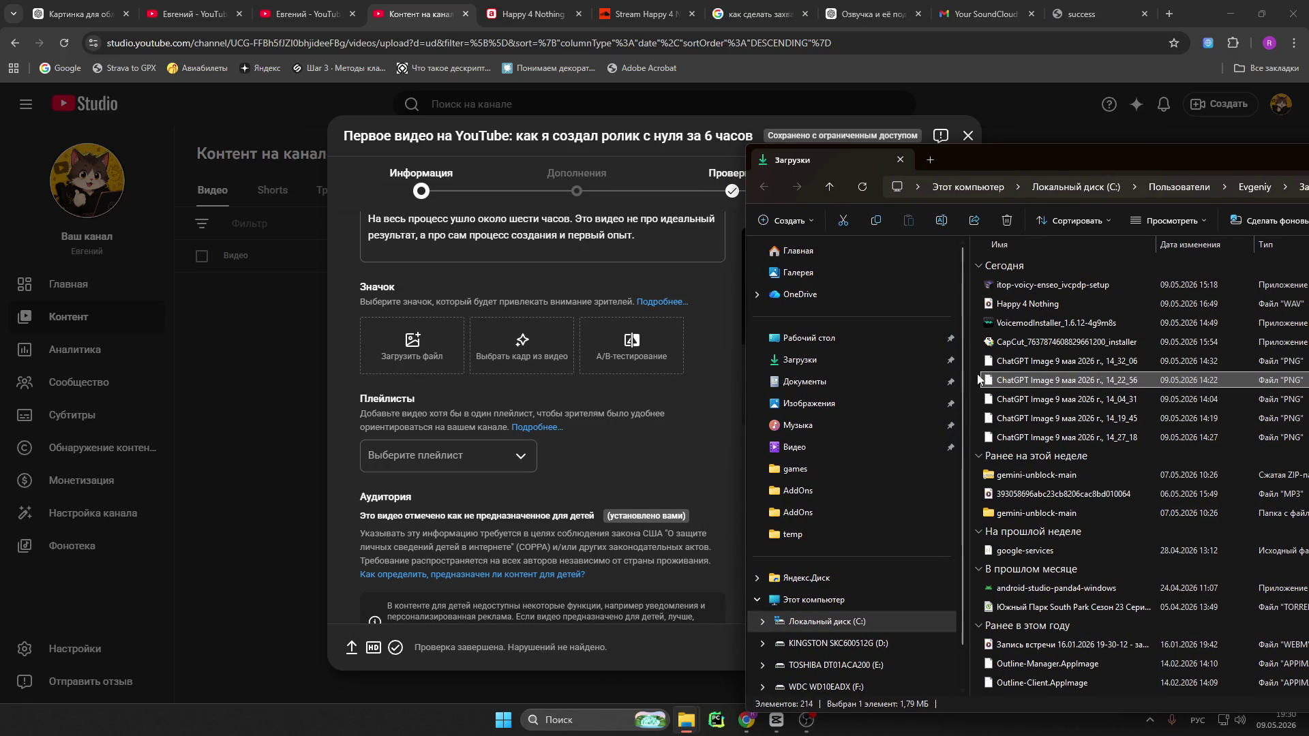
{"action": "left_click", "coordinate": [411, 345]}
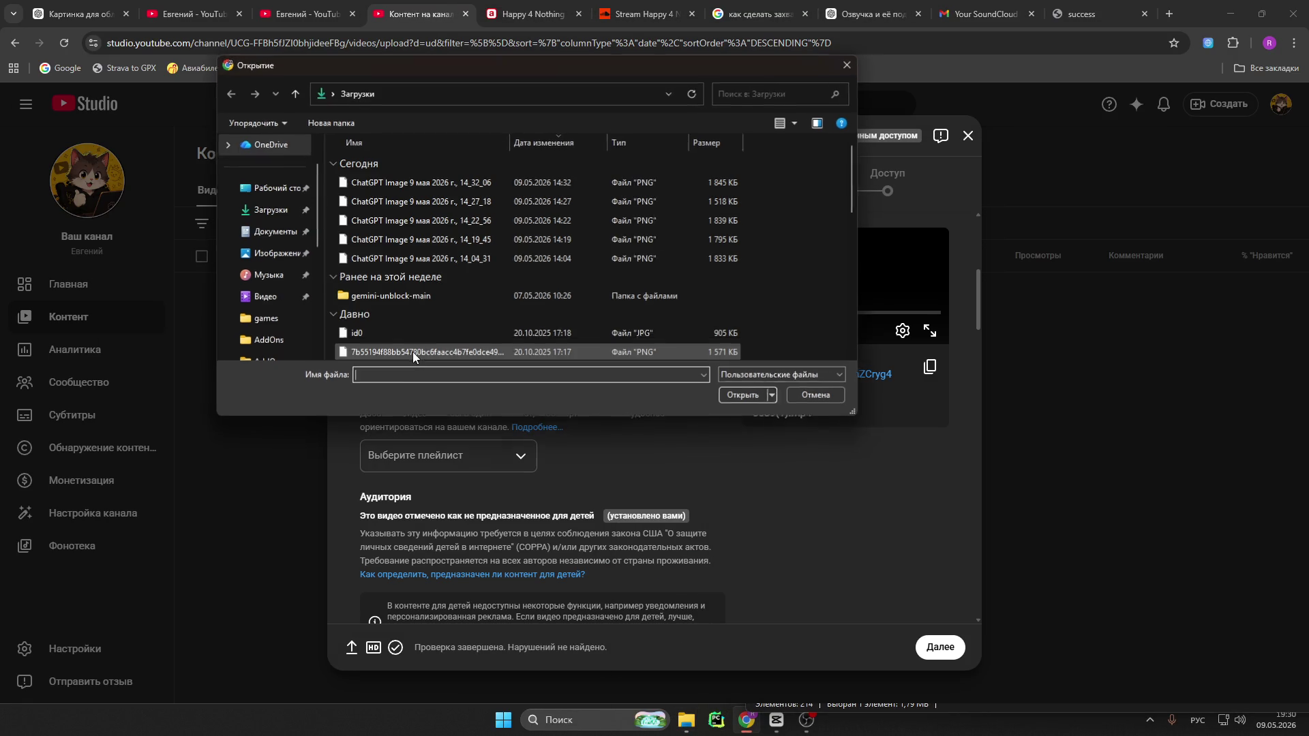
- Use the ChatGPT cat PNG reading «ДЕЛАЮ СВОЕ ПЕРВОЕ ВИДЕО» as the custom thumbnail
{"action": "double_click", "coordinate": [423, 221]}
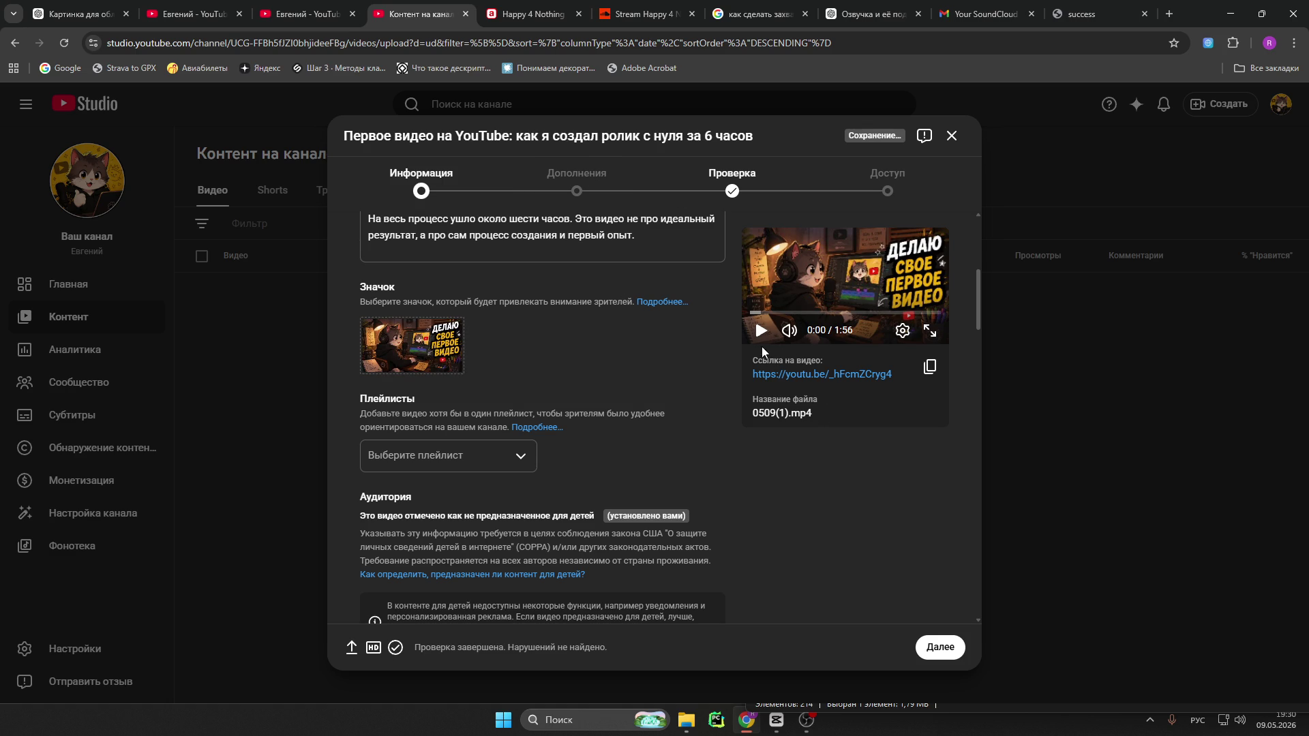
{"action": "scroll", "coordinate": [523, 228], "scroll_direction": "up", "scroll_amount": 5}
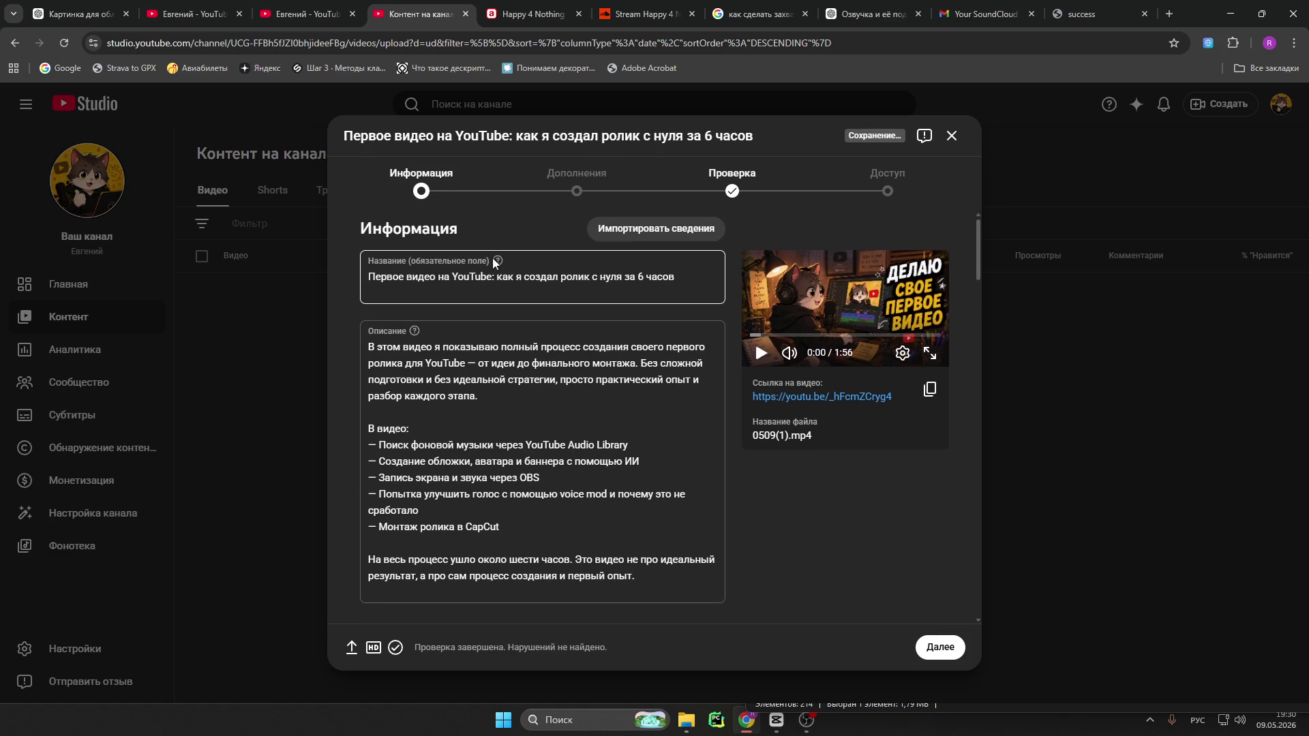
- Add automatically synchronized subtitles, save them, and advance the wizard to the Проверка step
{"action": "scroll", "coordinate": [579, 317], "scroll_direction": "down", "scroll_amount": 3}
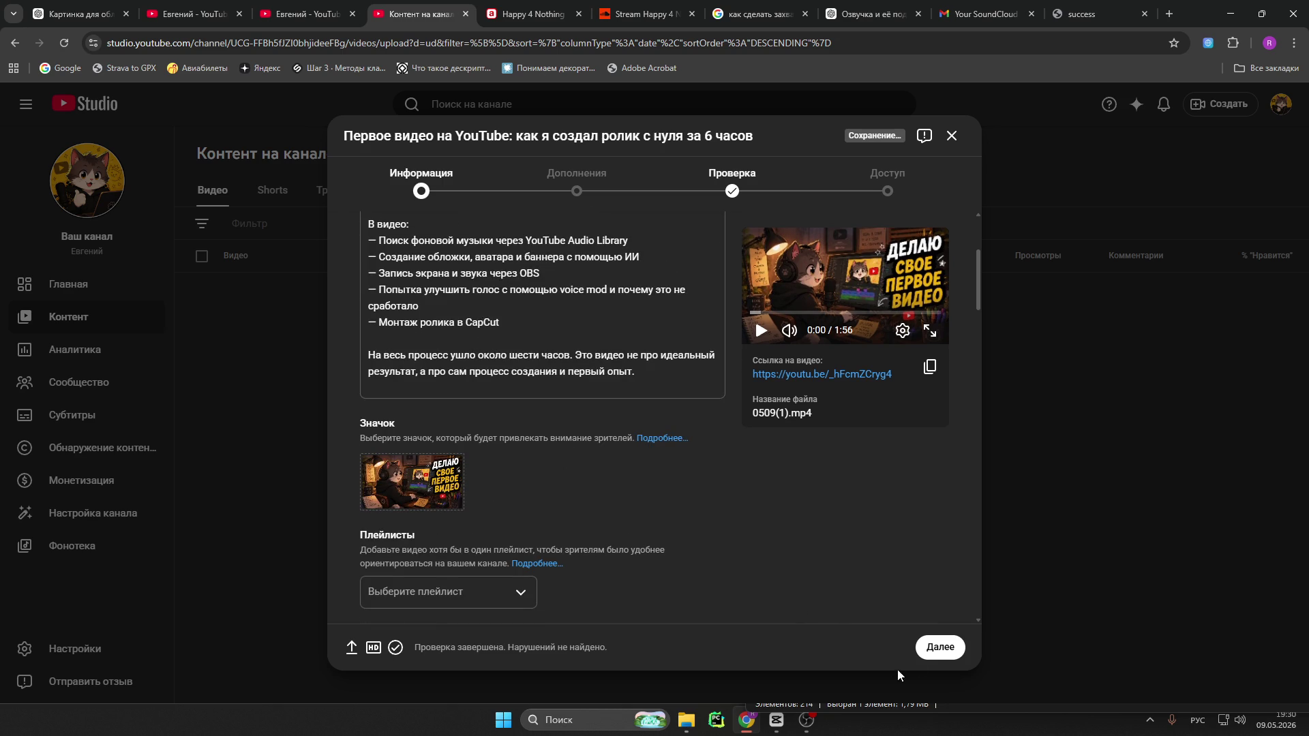
{"action": "left_click", "coordinate": [936, 647]}
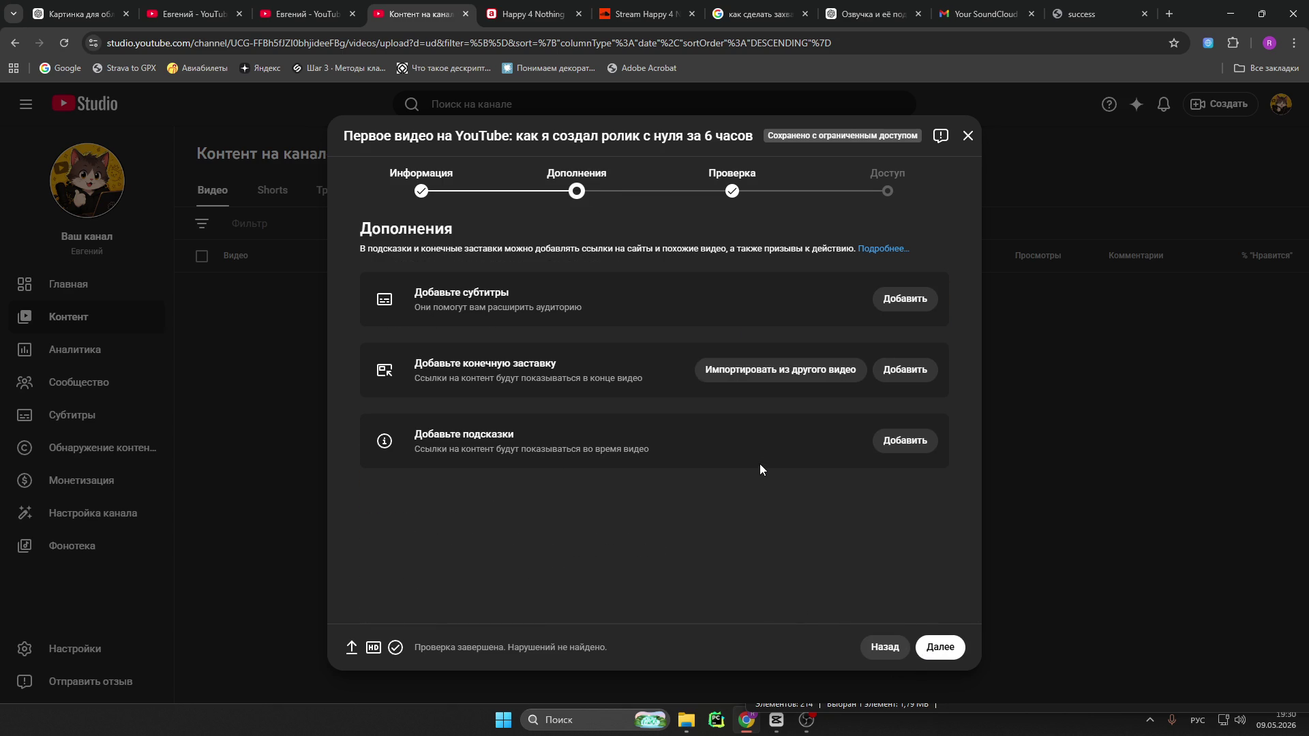
{"action": "left_click", "coordinate": [902, 301]}
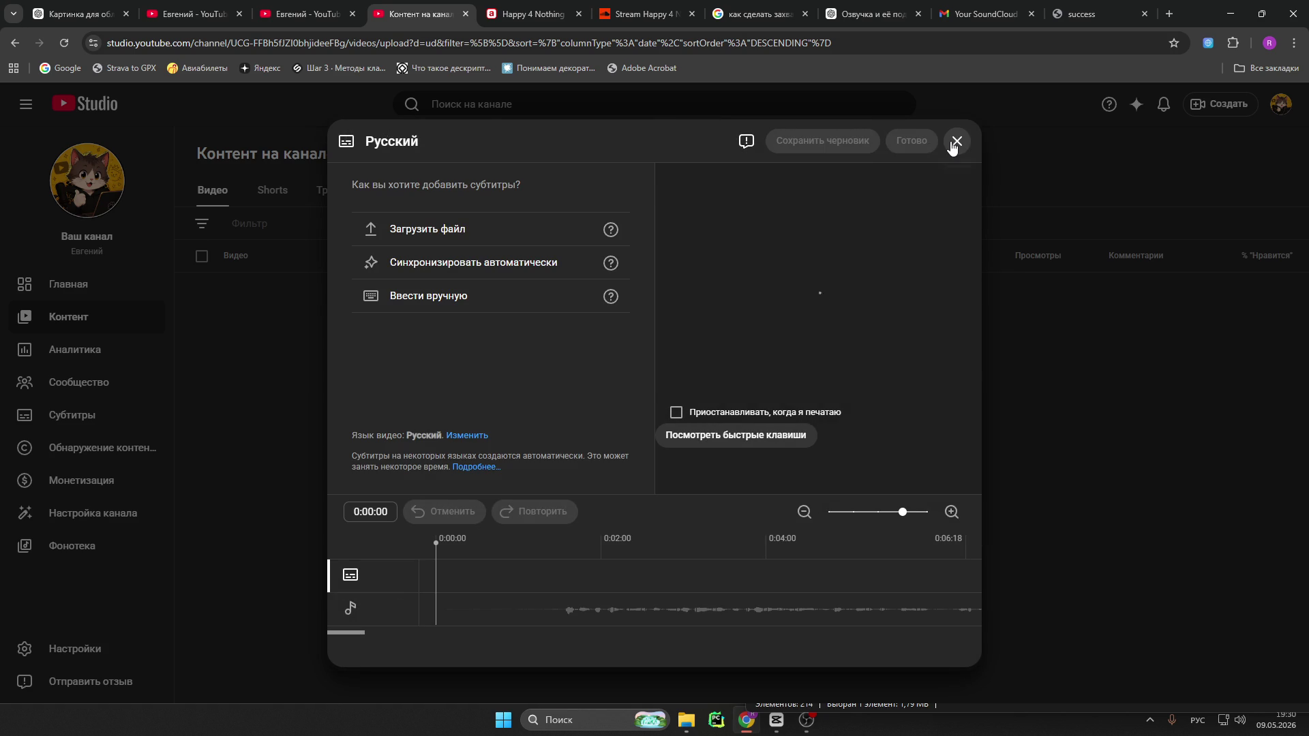
{"action": "left_click", "coordinate": [489, 276]}
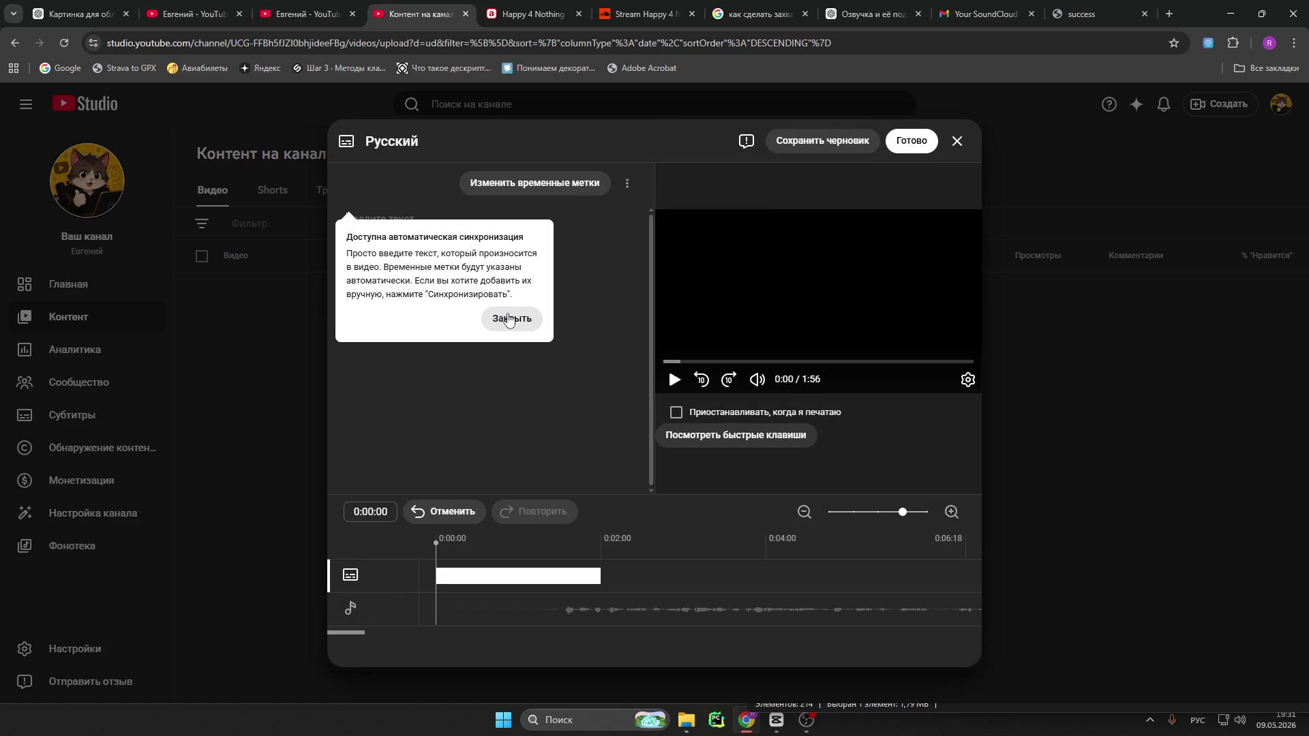
{"action": "left_click", "coordinate": [508, 319]}
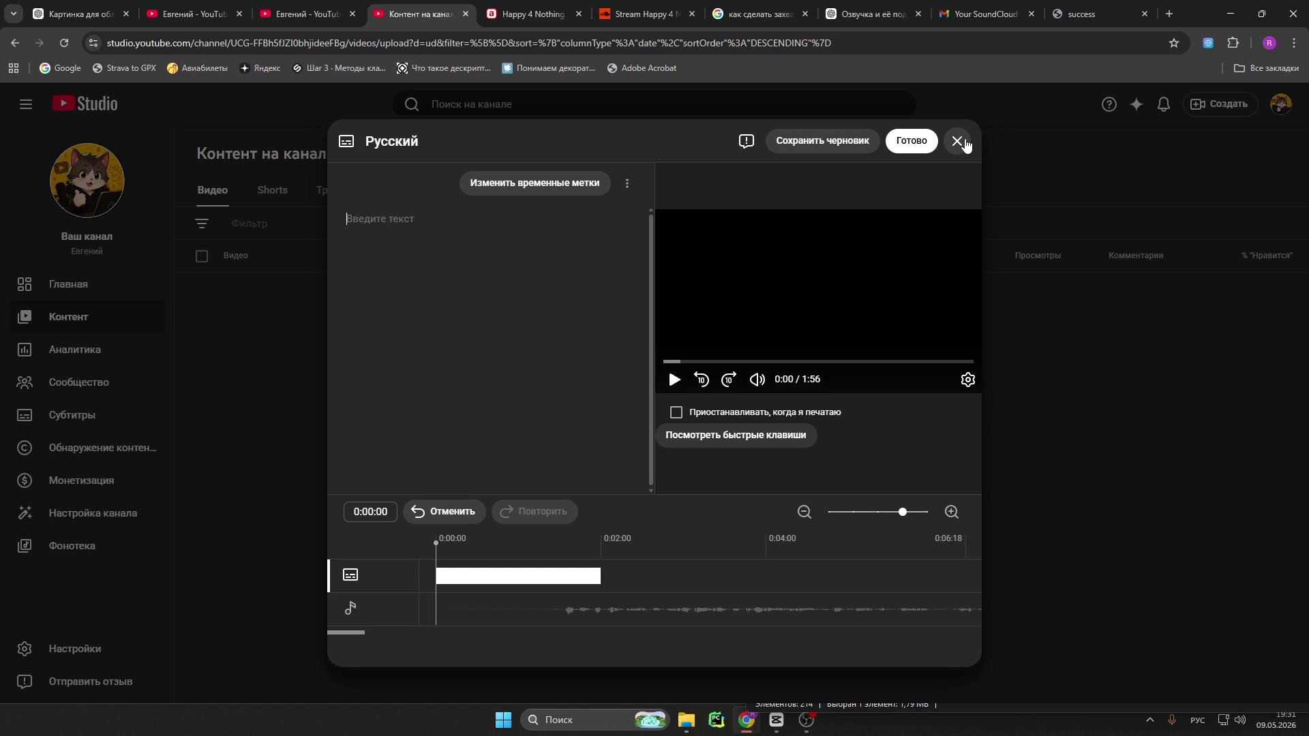
{"action": "left_click", "coordinate": [961, 141]}
{"action": "left_click", "coordinate": [666, 436]}
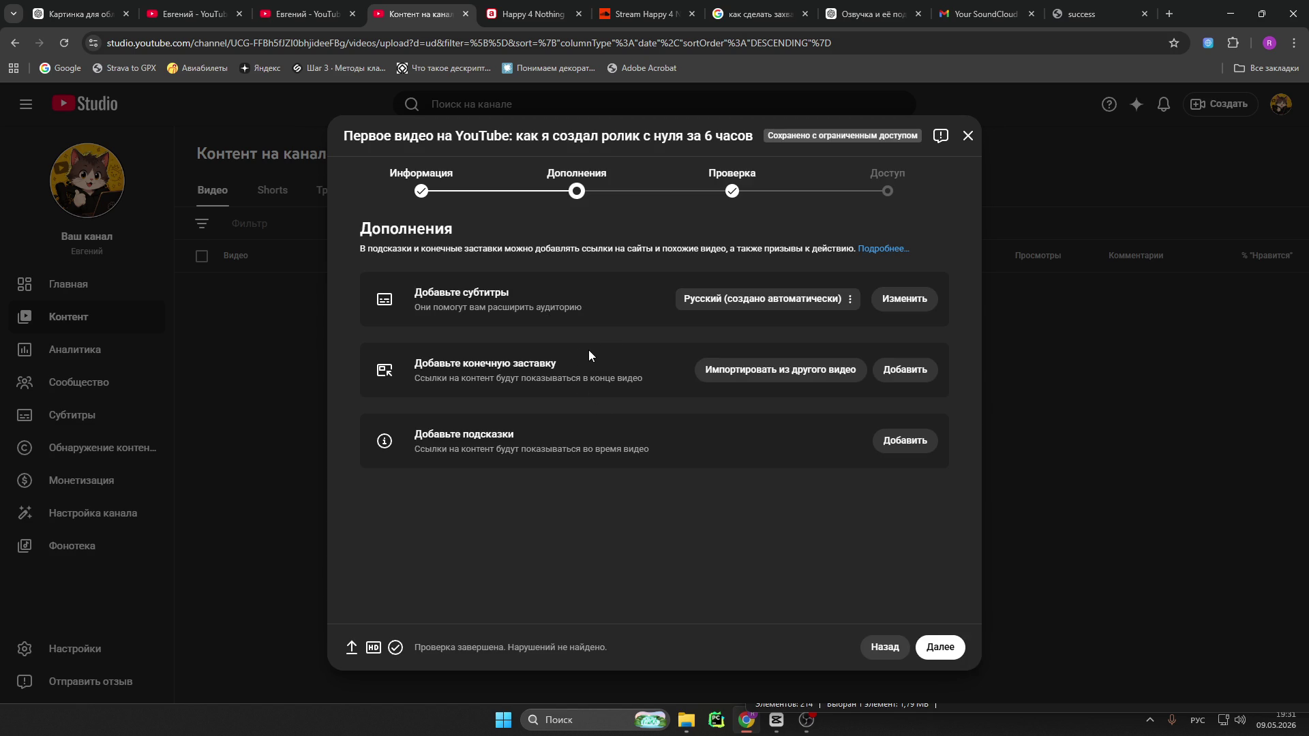
{"action": "left_click", "coordinate": [939, 655]}
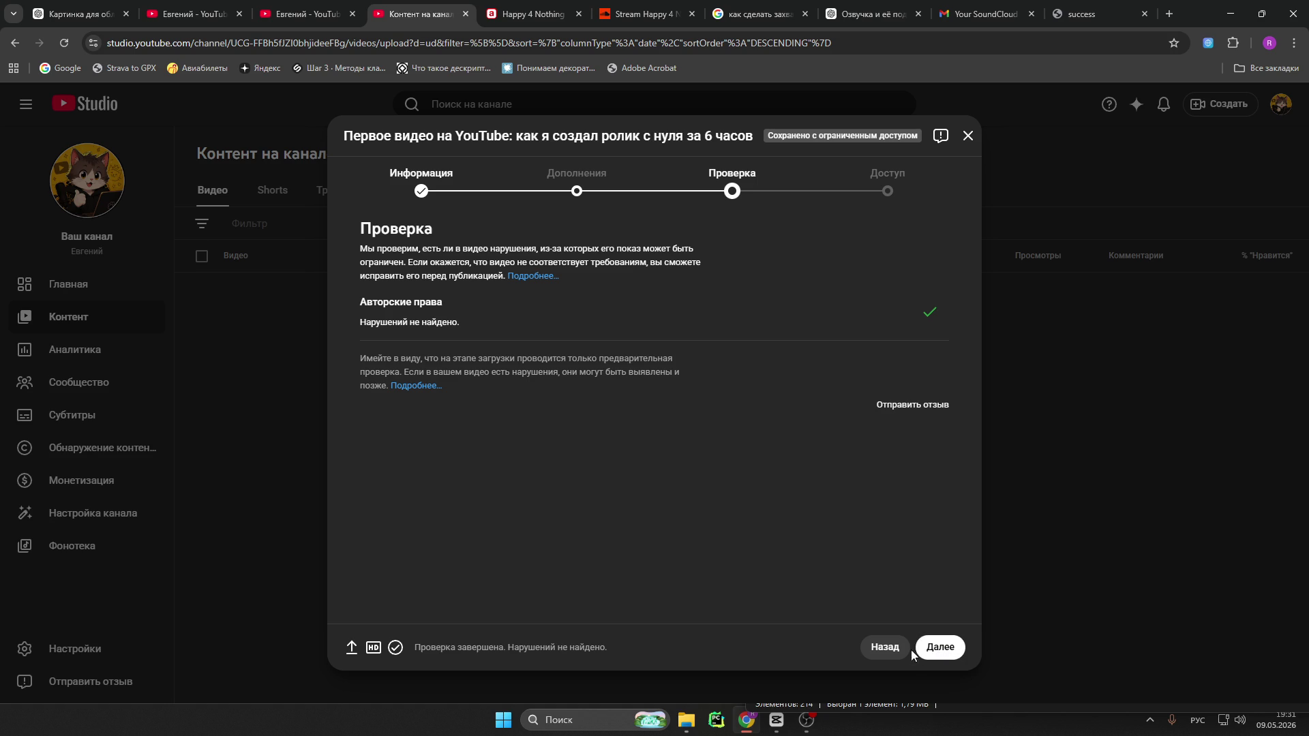
- Go back to the details step, add a new line after the description, and view the Happy 4 Nothing SoundCloud page
{"action": "left_click", "coordinate": [886, 657]}
{"action": "left_click", "coordinate": [887, 655]}
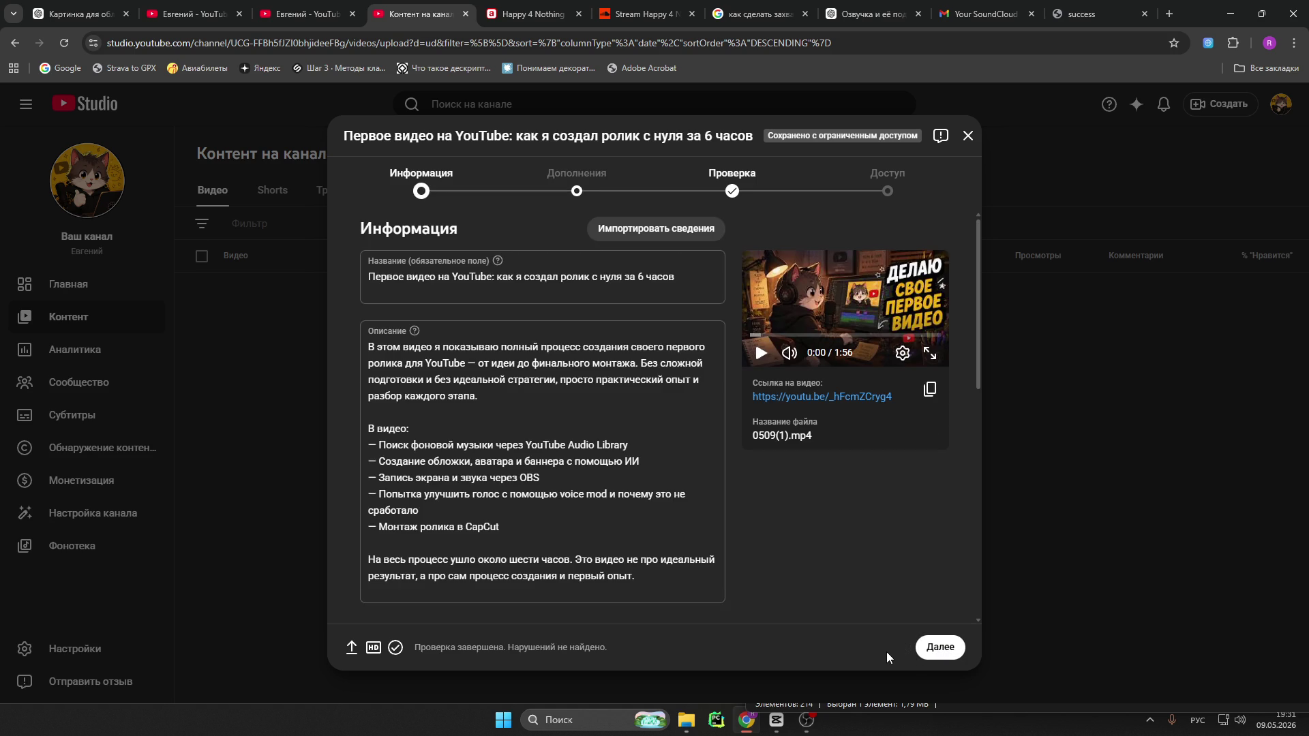
{"action": "scroll", "coordinate": [616, 465], "scroll_direction": "down", "scroll_amount": 4}
{"action": "scroll", "coordinate": [534, 278], "scroll_direction": "up", "scroll_amount": 2}
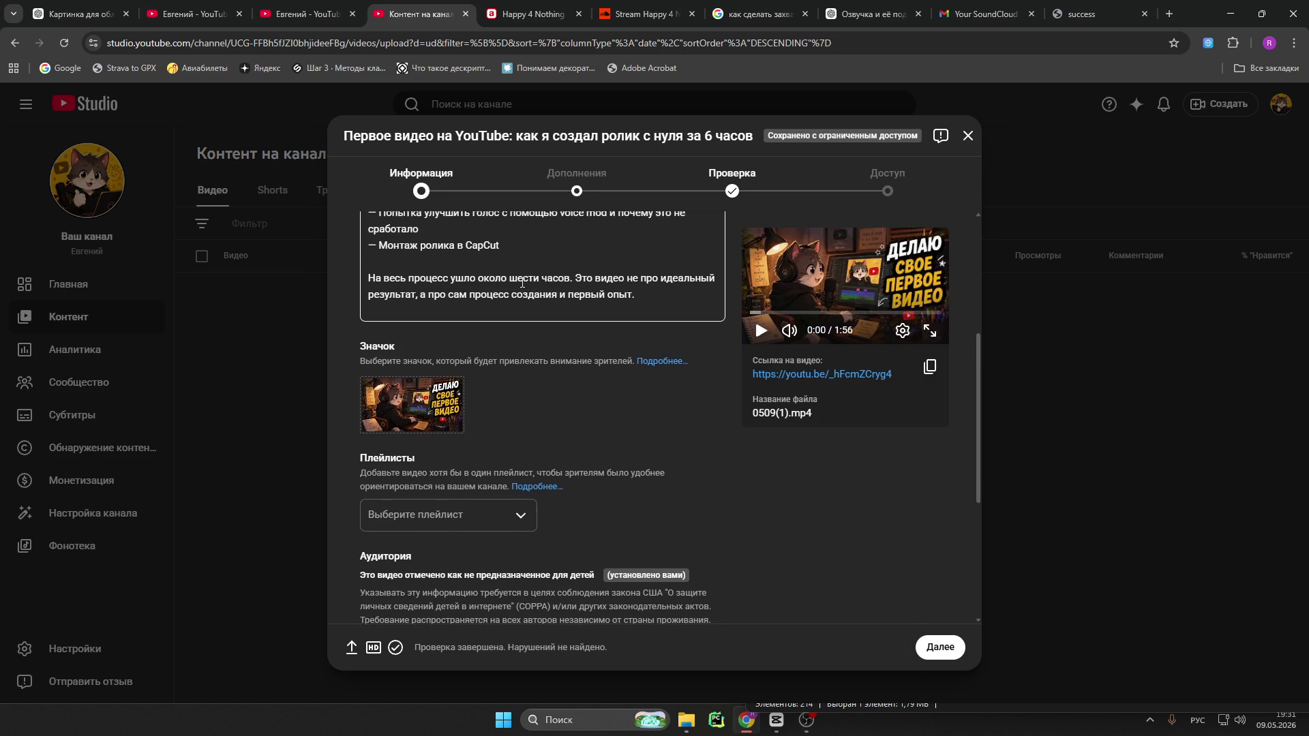
{"action": "left_click", "coordinate": [661, 369]}
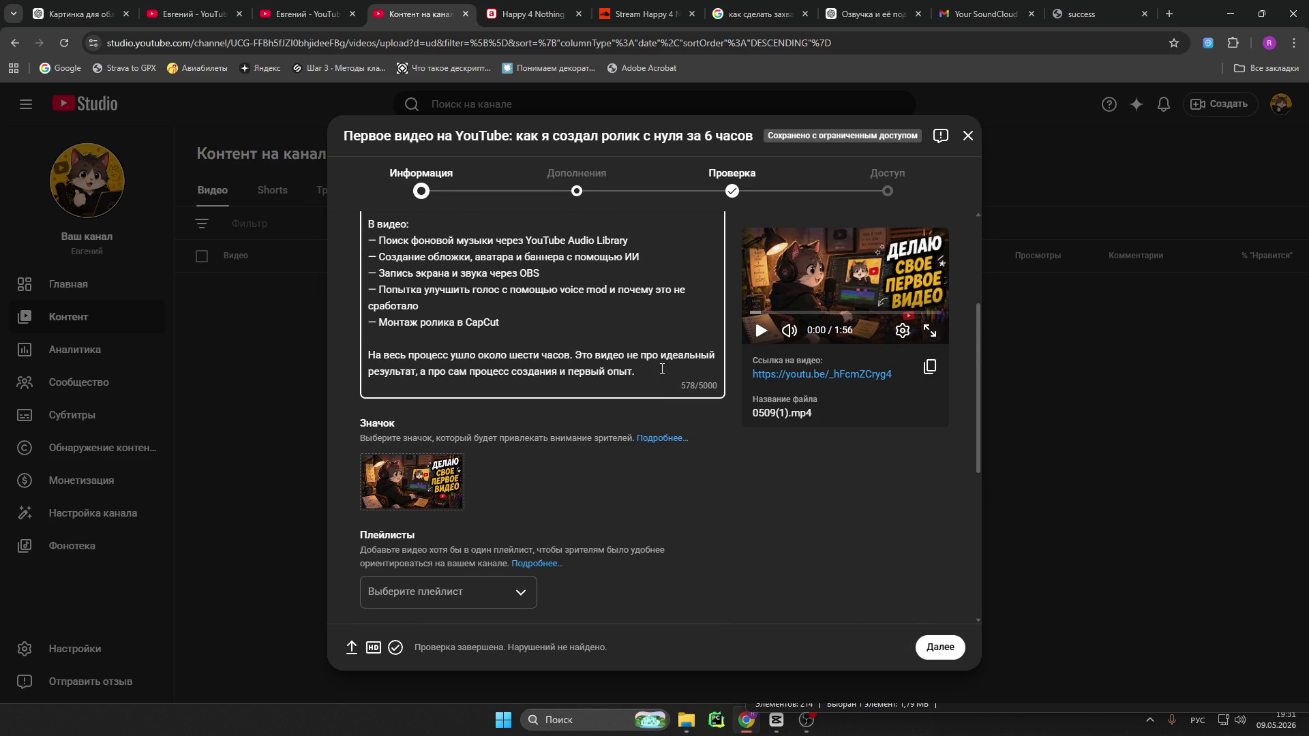
{"action": "key", "text": "Return"}
{"action": "key", "text": "Return"}
{"action": "left_click", "coordinate": [641, 14]}
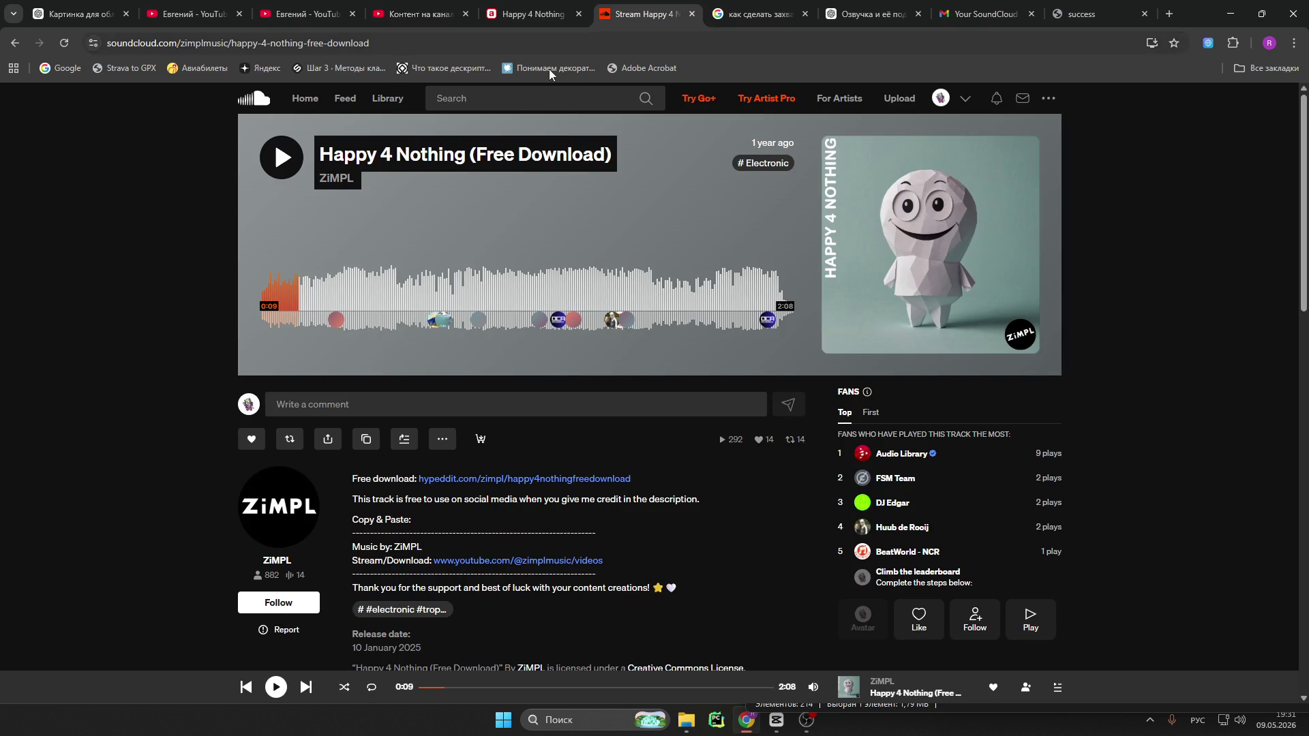
- Copy the Happy 4 Nothing license credit from the Audio Library download options, then minimize and restore Chrome
{"action": "scroll", "coordinate": [416, 264], "scroll_direction": "down", "scroll_amount": 1}
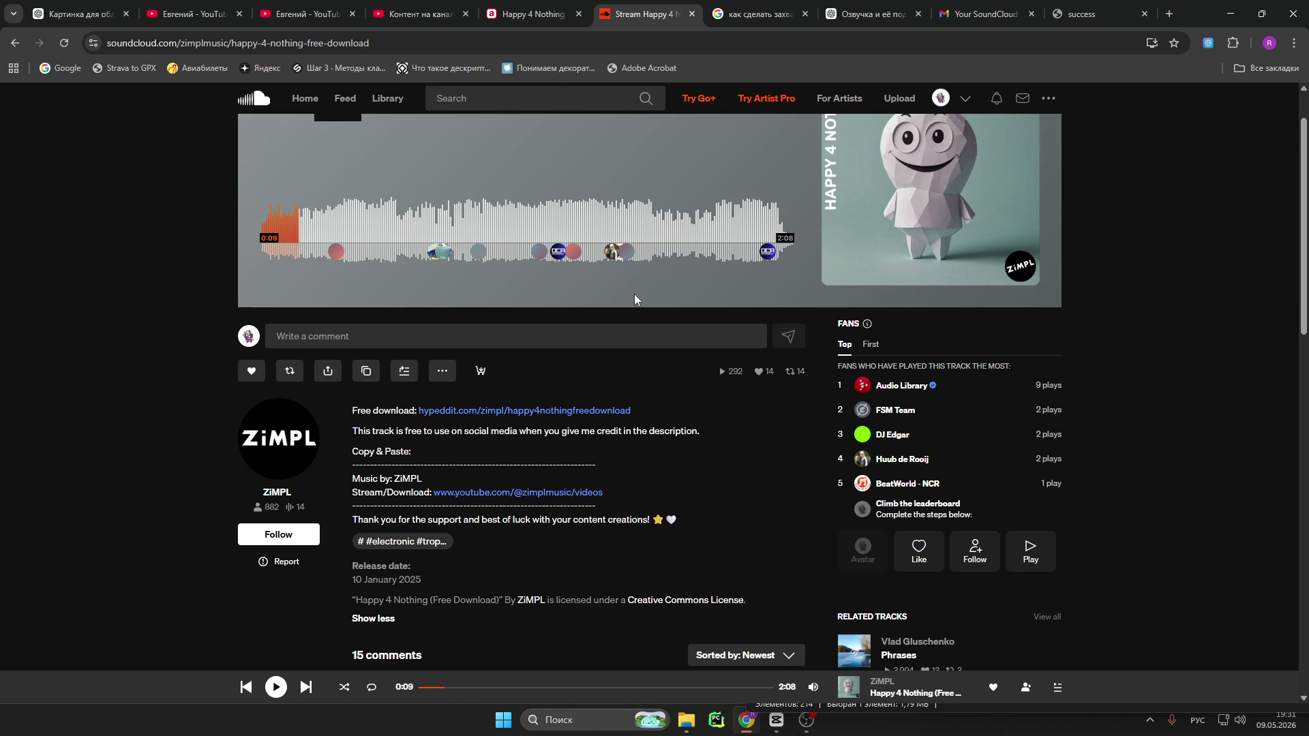
{"action": "left_click", "coordinate": [525, 15]}
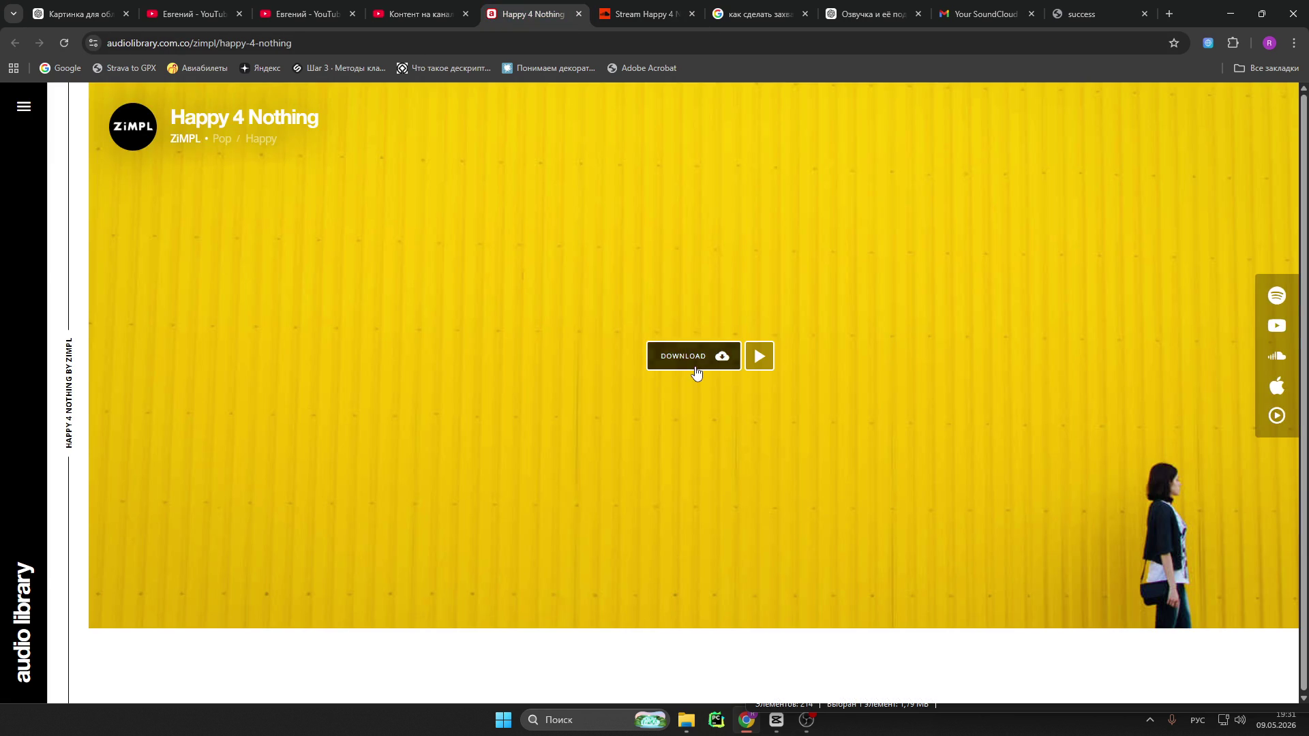
{"action": "left_click", "coordinate": [693, 365]}
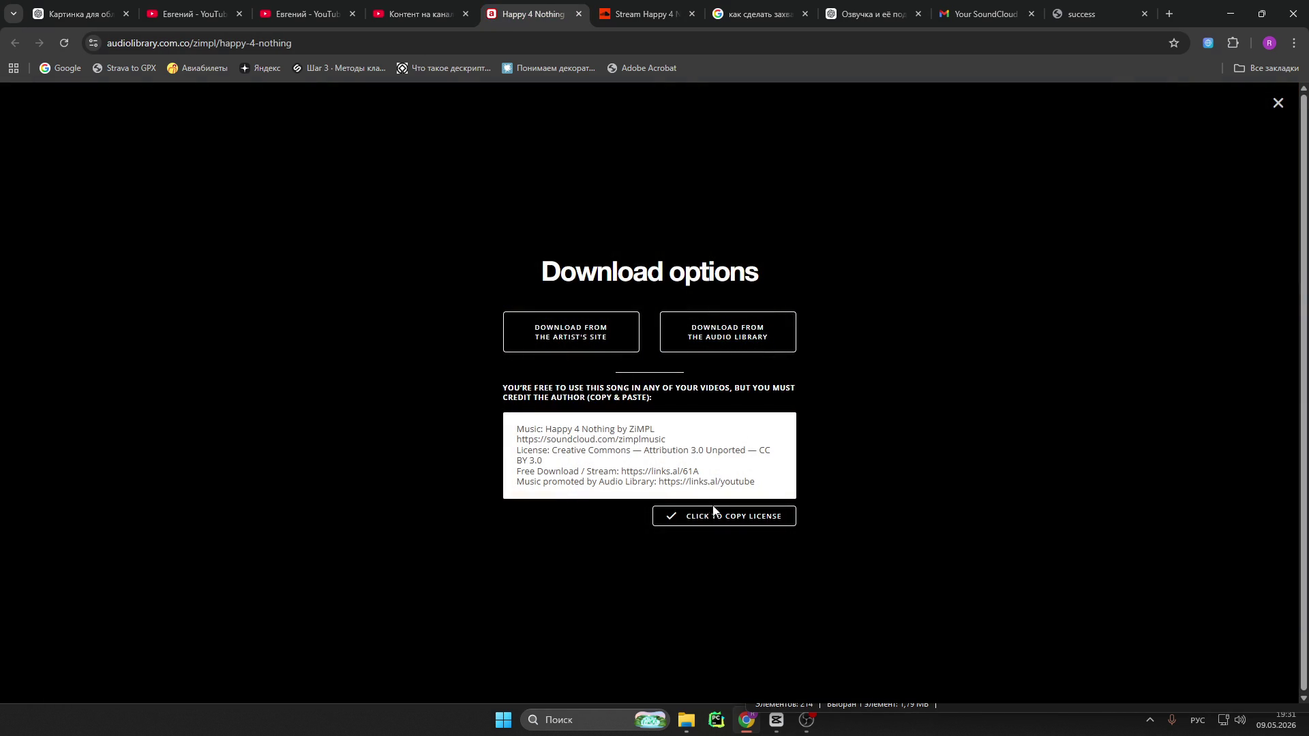
{"action": "left_click", "coordinate": [722, 518]}
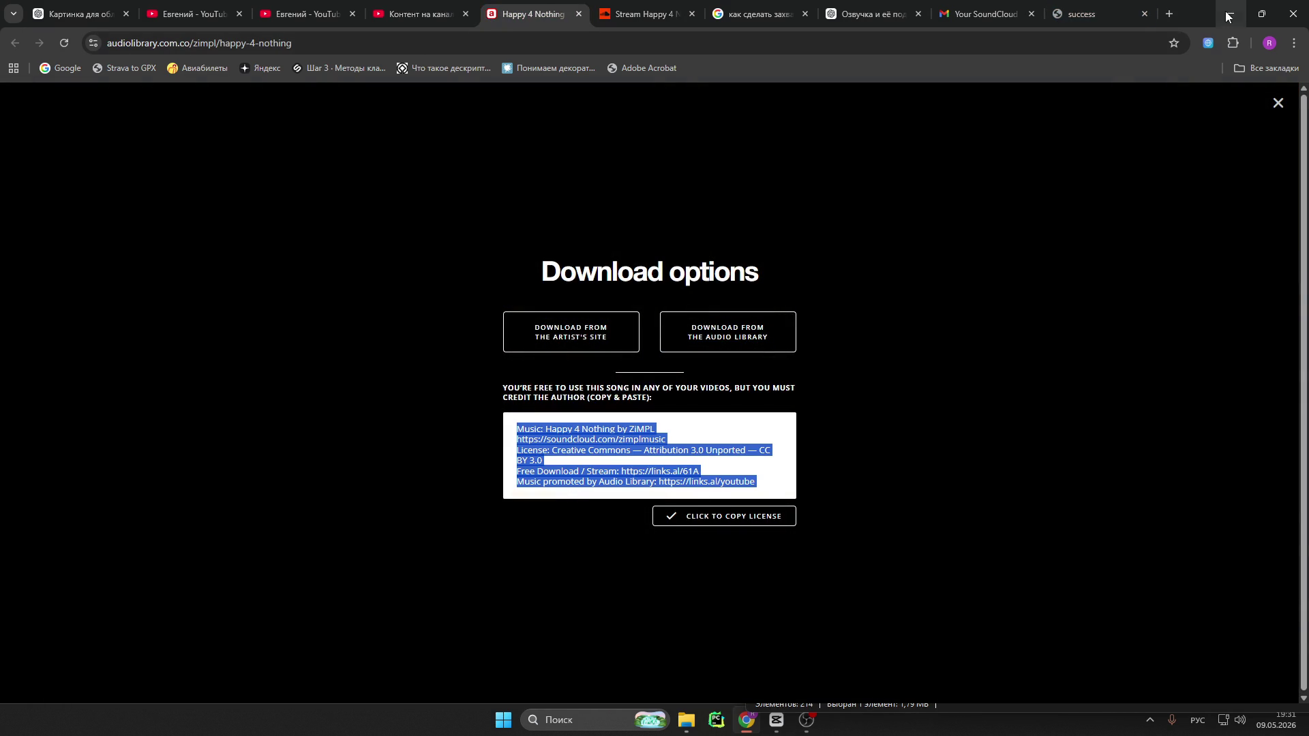
{"action": "left_click", "coordinate": [1230, 13]}
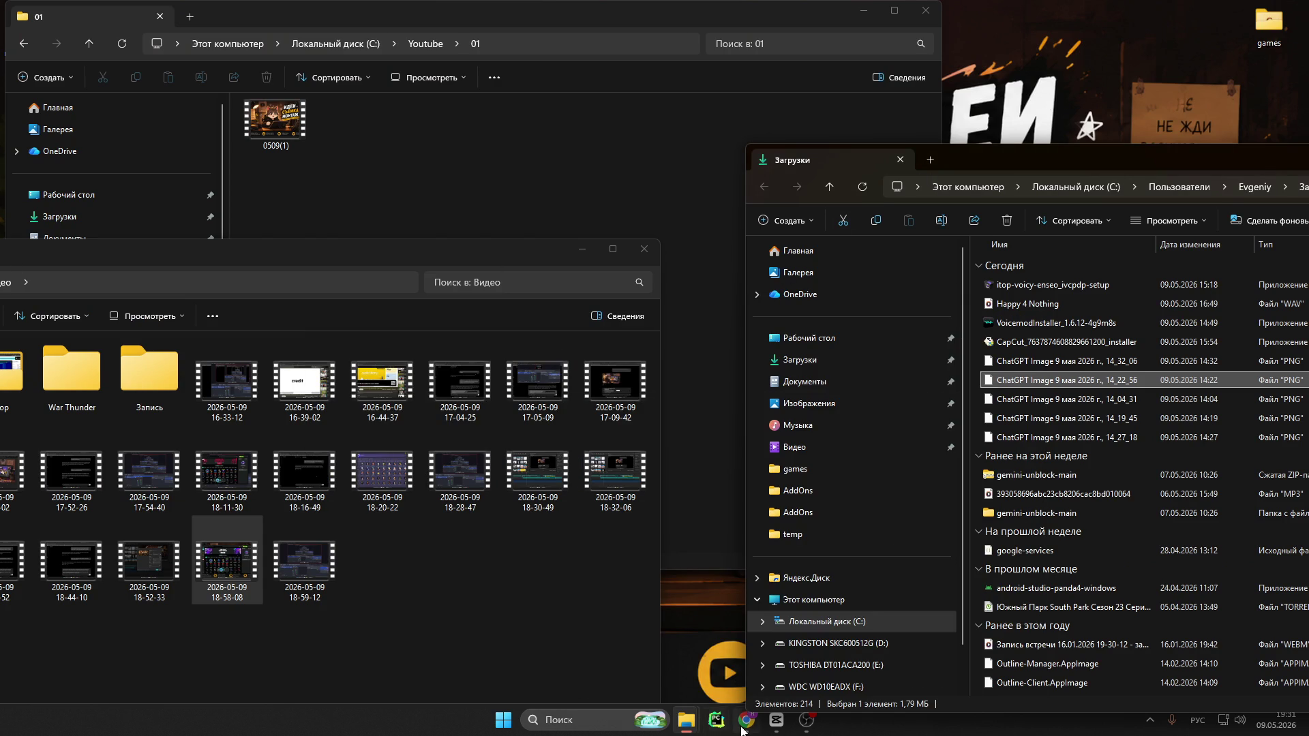
{"action": "left_click", "coordinate": [747, 723]}
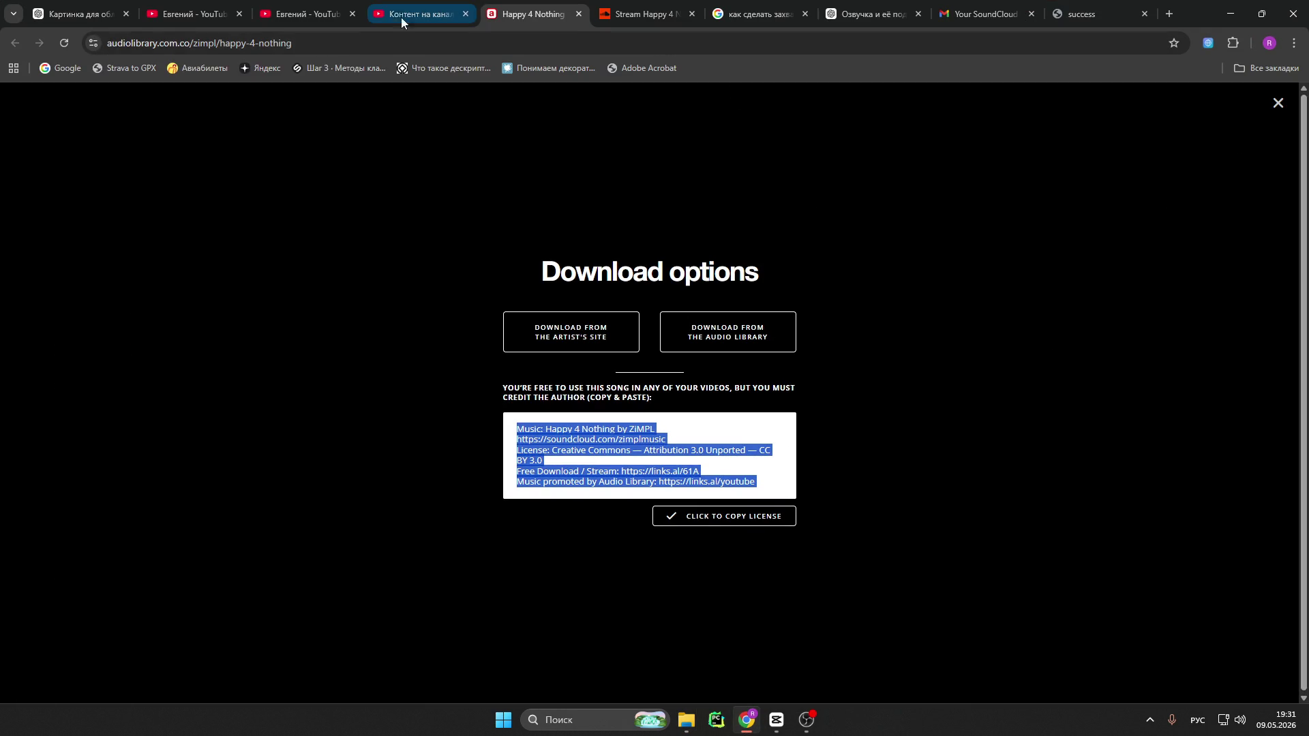
- Paste the Happy 4 Nothing credit at the end of the description and advance to Доступ
{"action": "left_click", "coordinate": [379, 18]}
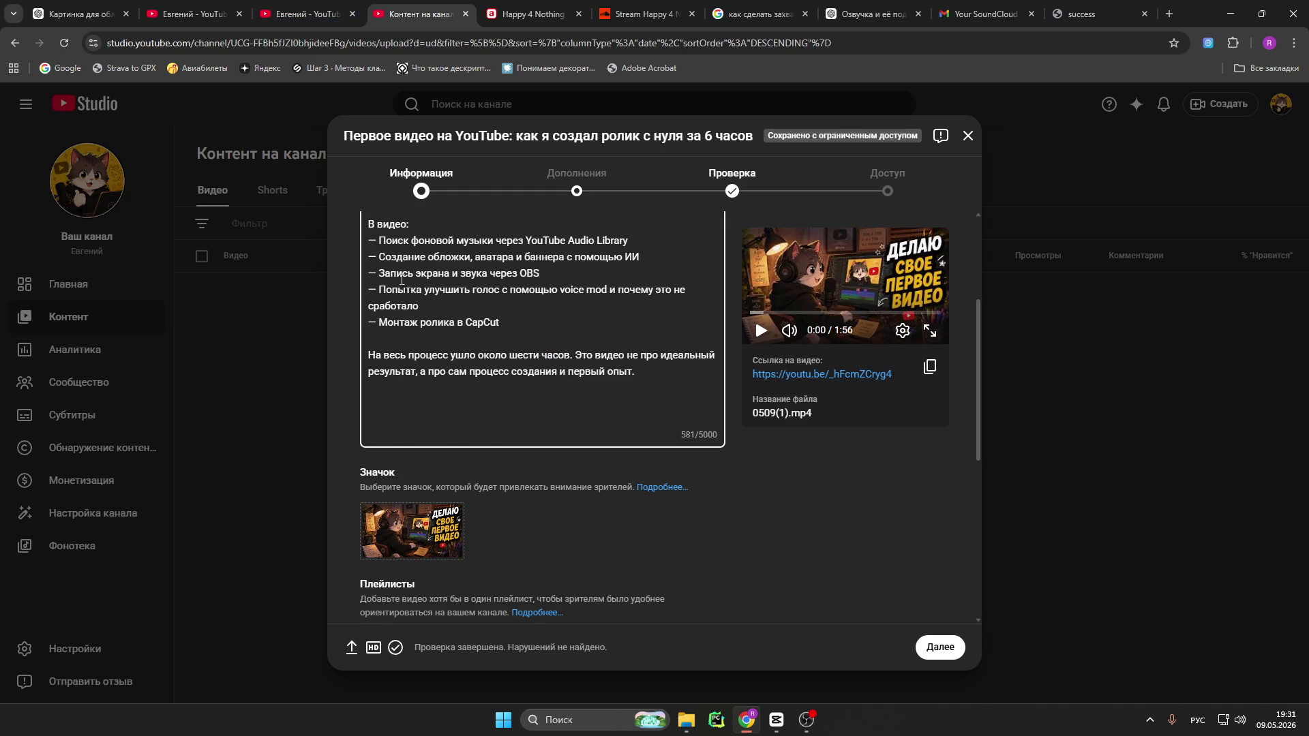
{"action": "key", "text": "ctrl+v"}
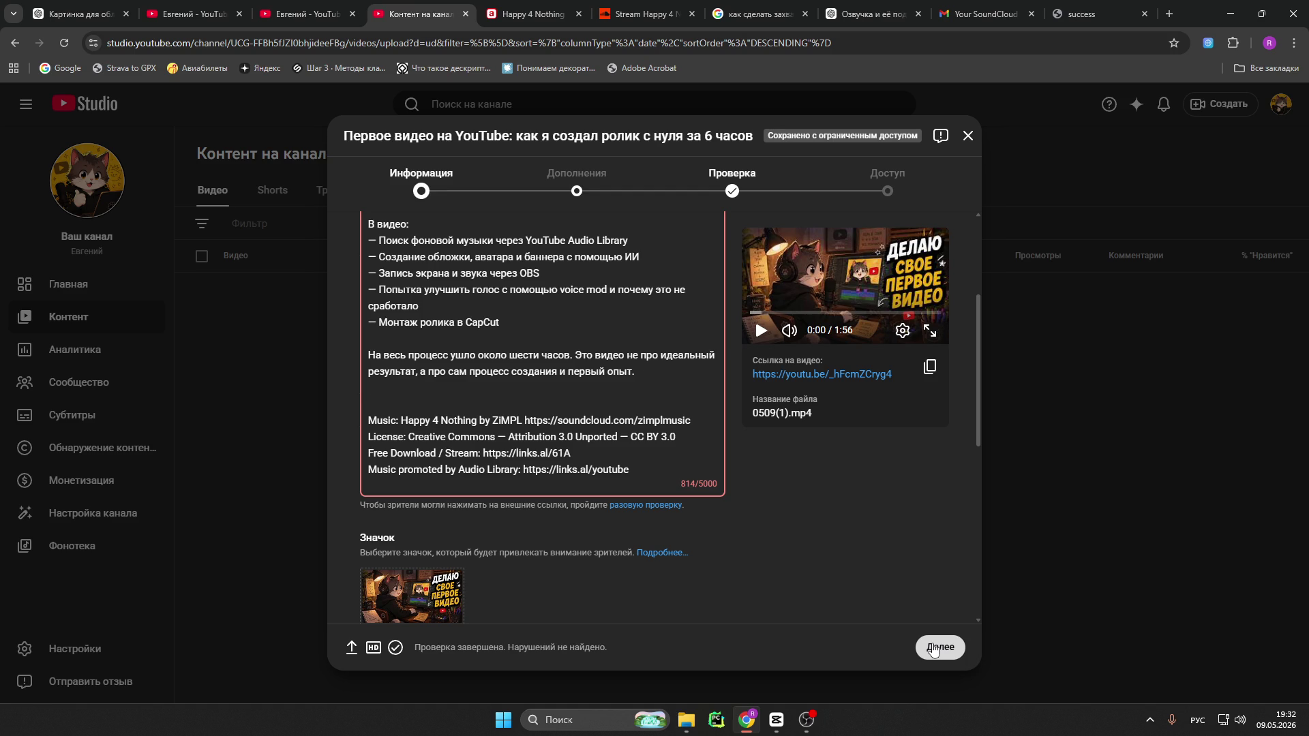
{"action": "left_click", "coordinate": [935, 649]}
{"action": "left_click", "coordinate": [934, 650]}
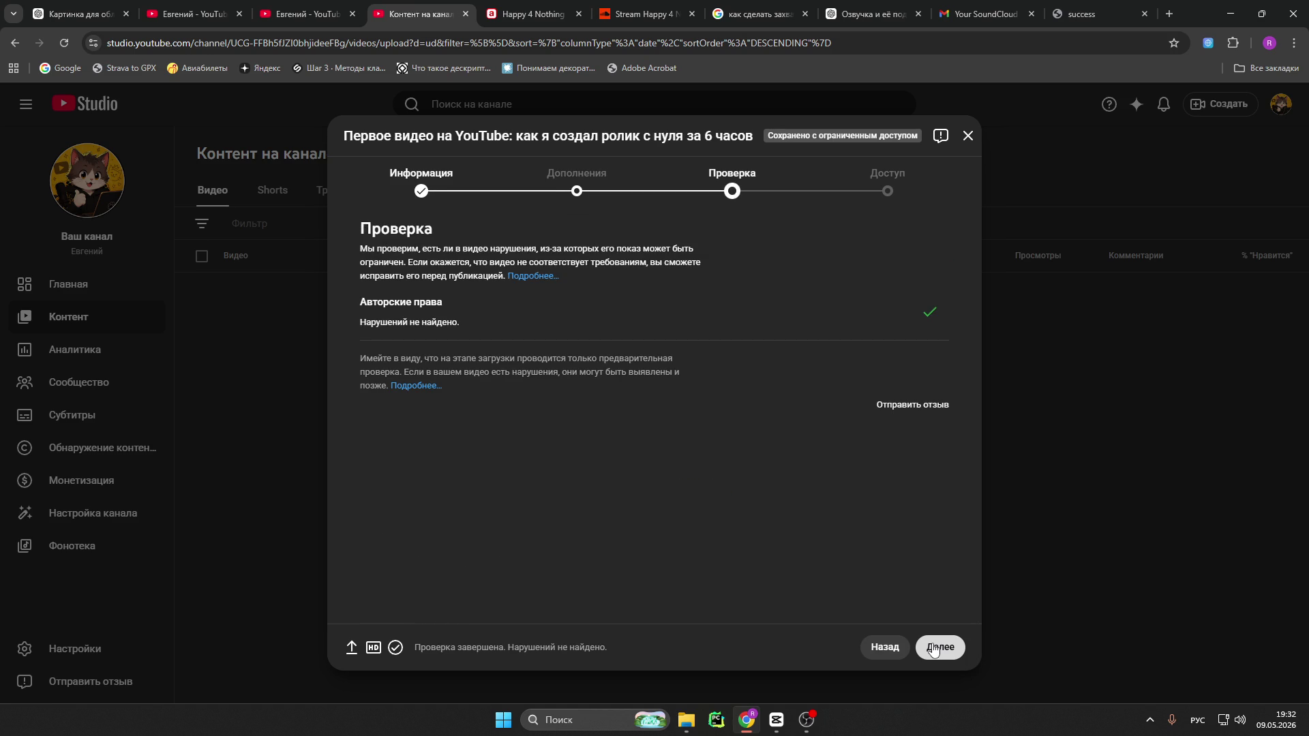
{"action": "left_click", "coordinate": [934, 650]}
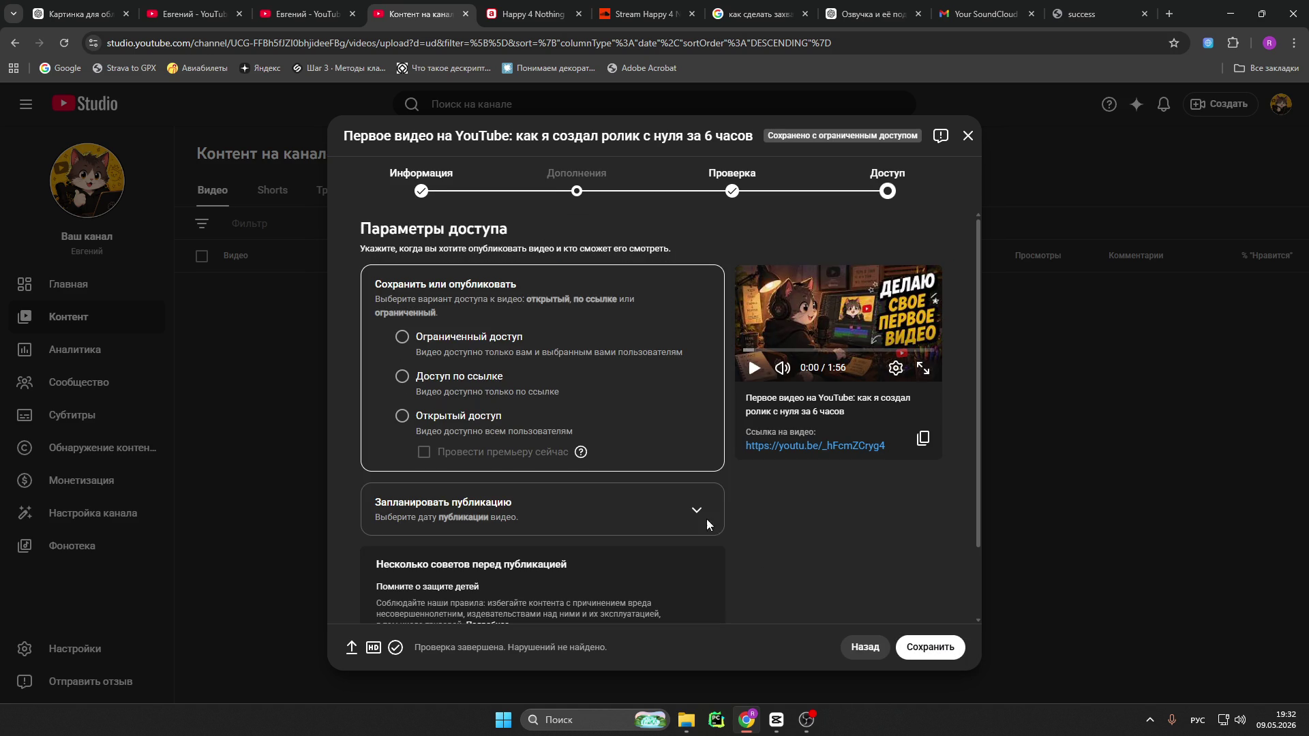
- Set visibility to Открытый доступ with Провести премьеру сейчас ticked and publish
{"action": "left_click", "coordinate": [402, 416]}
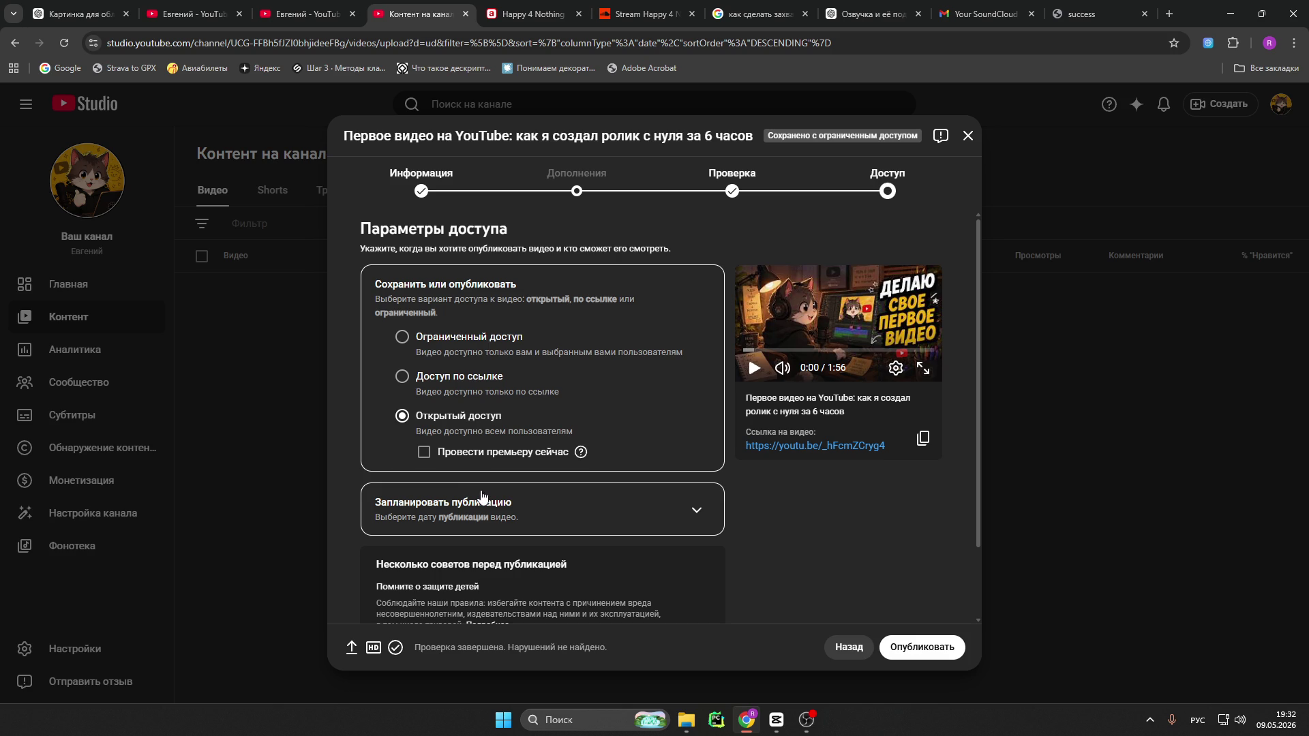
{"action": "left_click", "coordinate": [425, 451]}
{"action": "scroll", "coordinate": [695, 452], "scroll_direction": "down", "scroll_amount": 2}
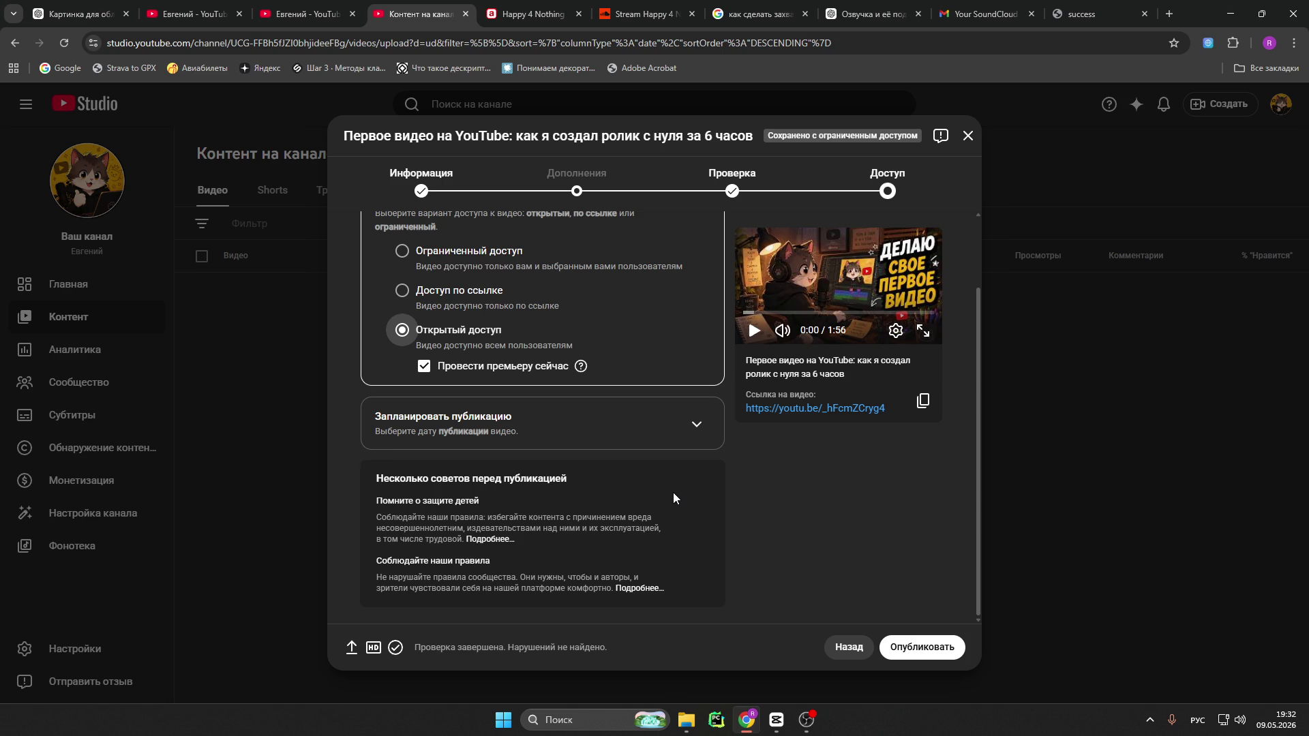
{"action": "left_click", "coordinate": [921, 648]}
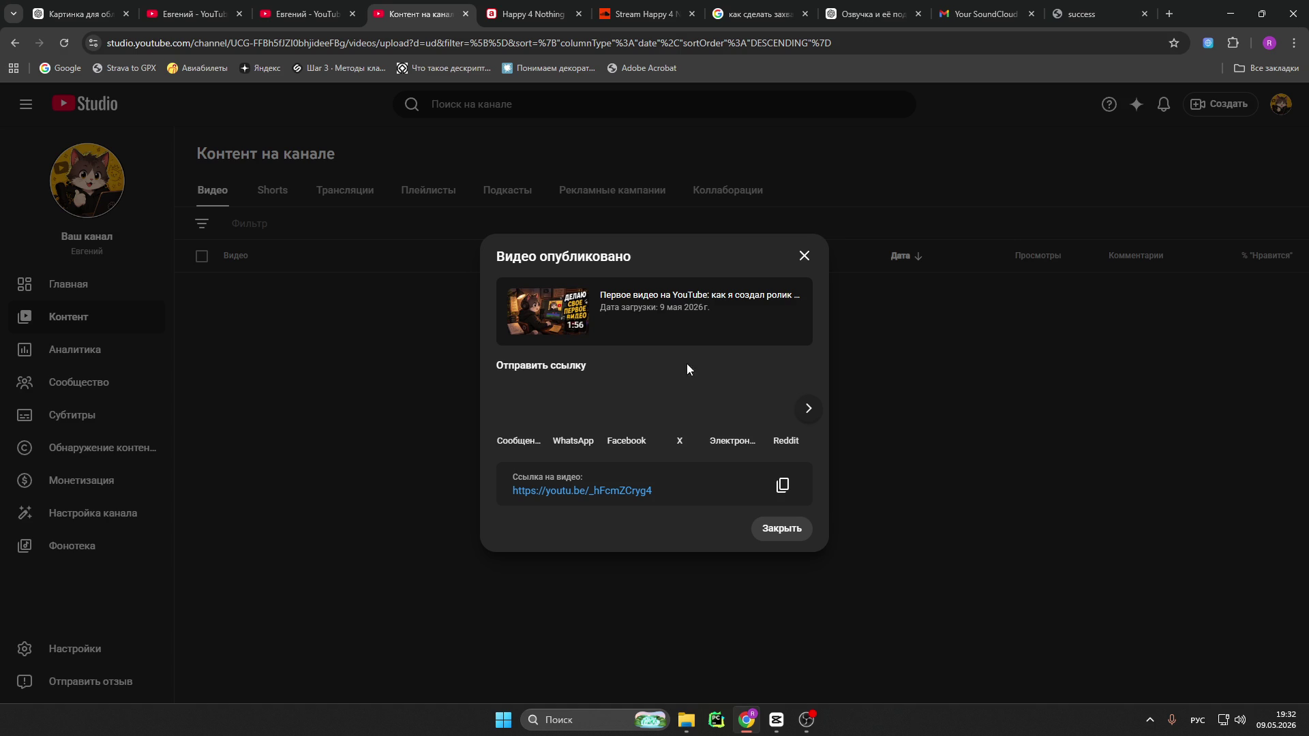
- Close the publish confirmation, open the premiere video's details, and play its preview full screen
{"action": "left_click", "coordinate": [780, 530]}
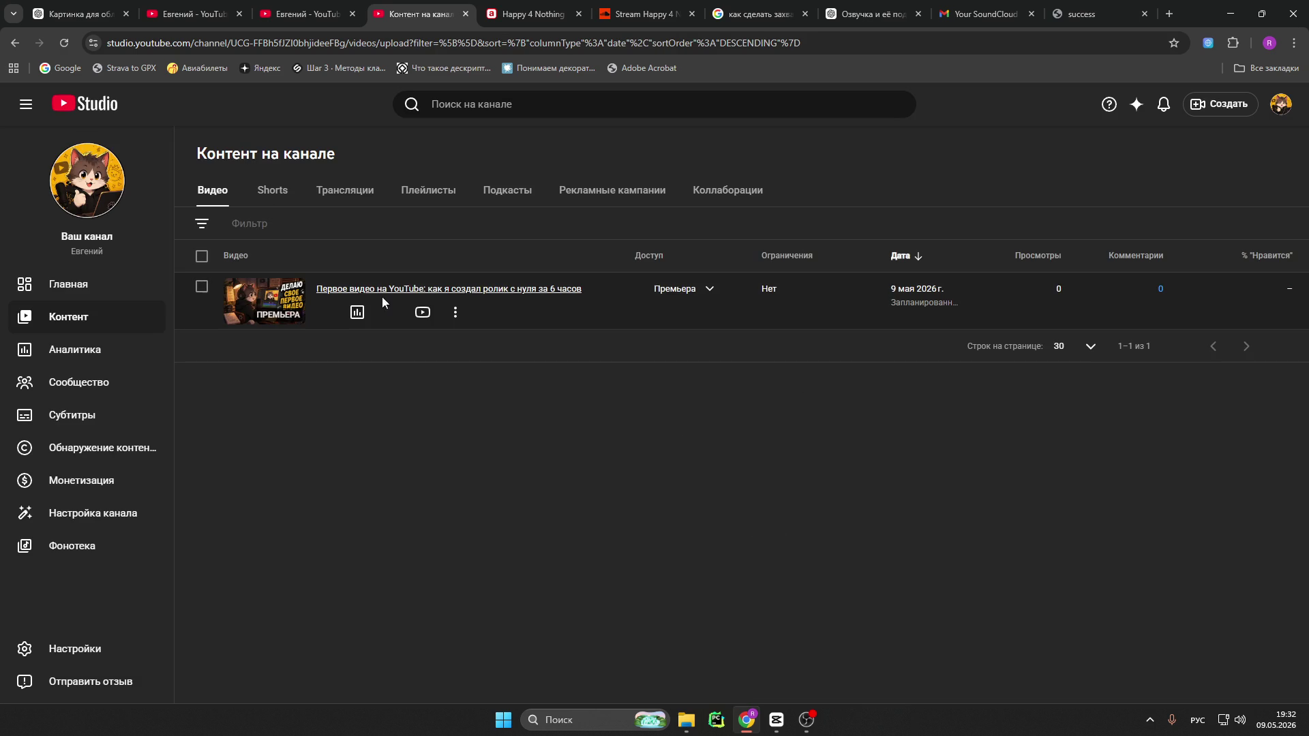
{"action": "left_click", "coordinate": [310, 291]}
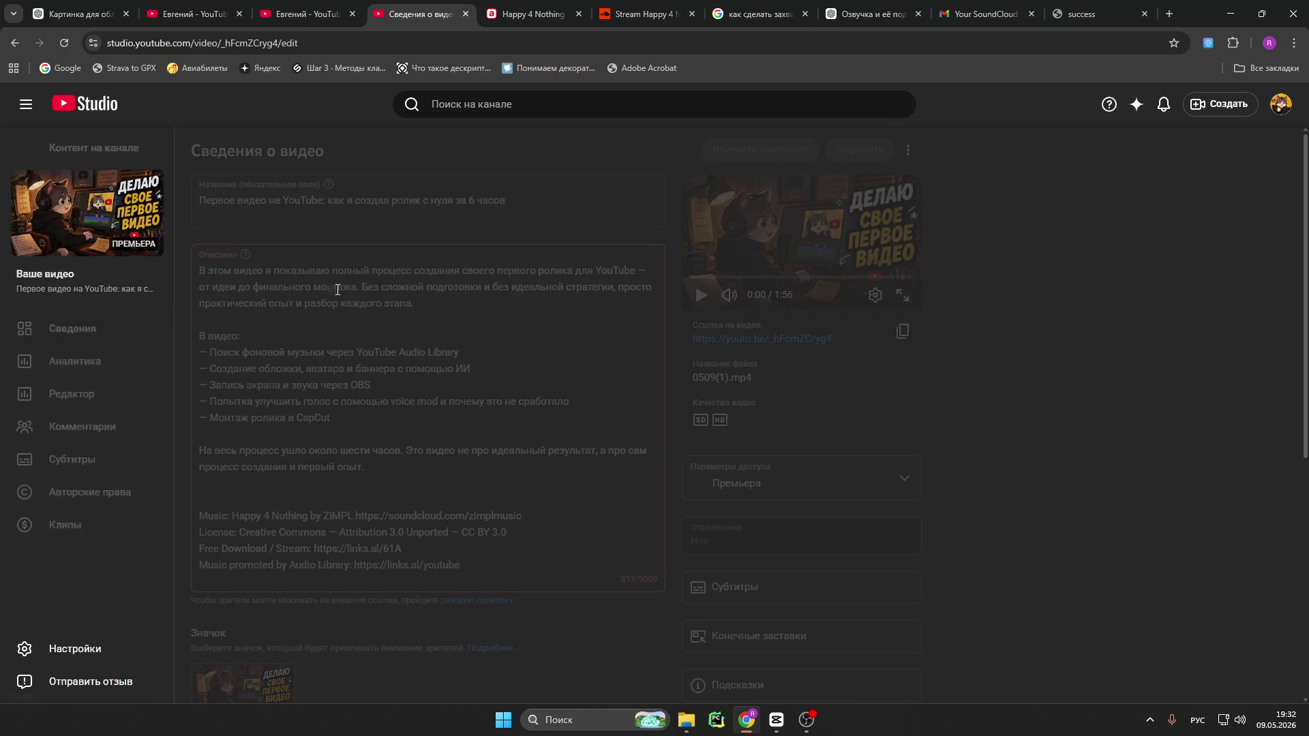
{"action": "left_click", "coordinate": [701, 294]}
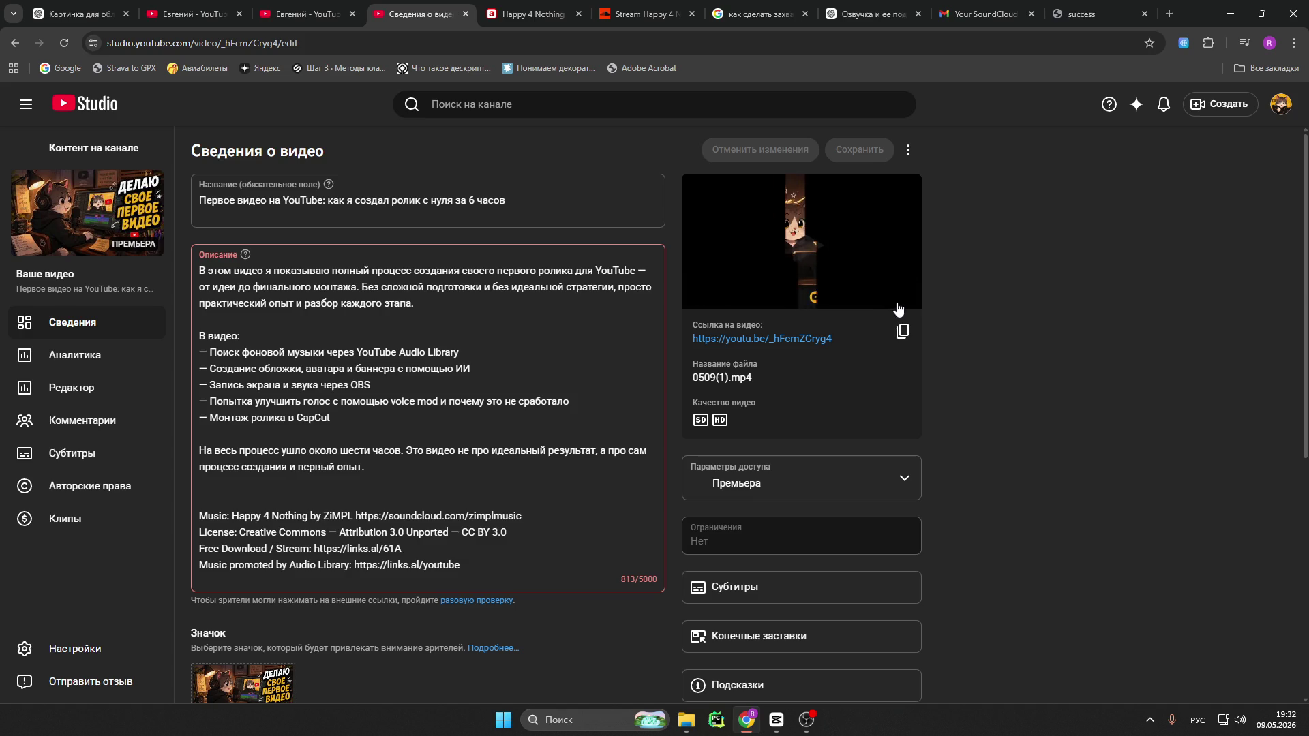
{"action": "left_click", "coordinate": [903, 295]}
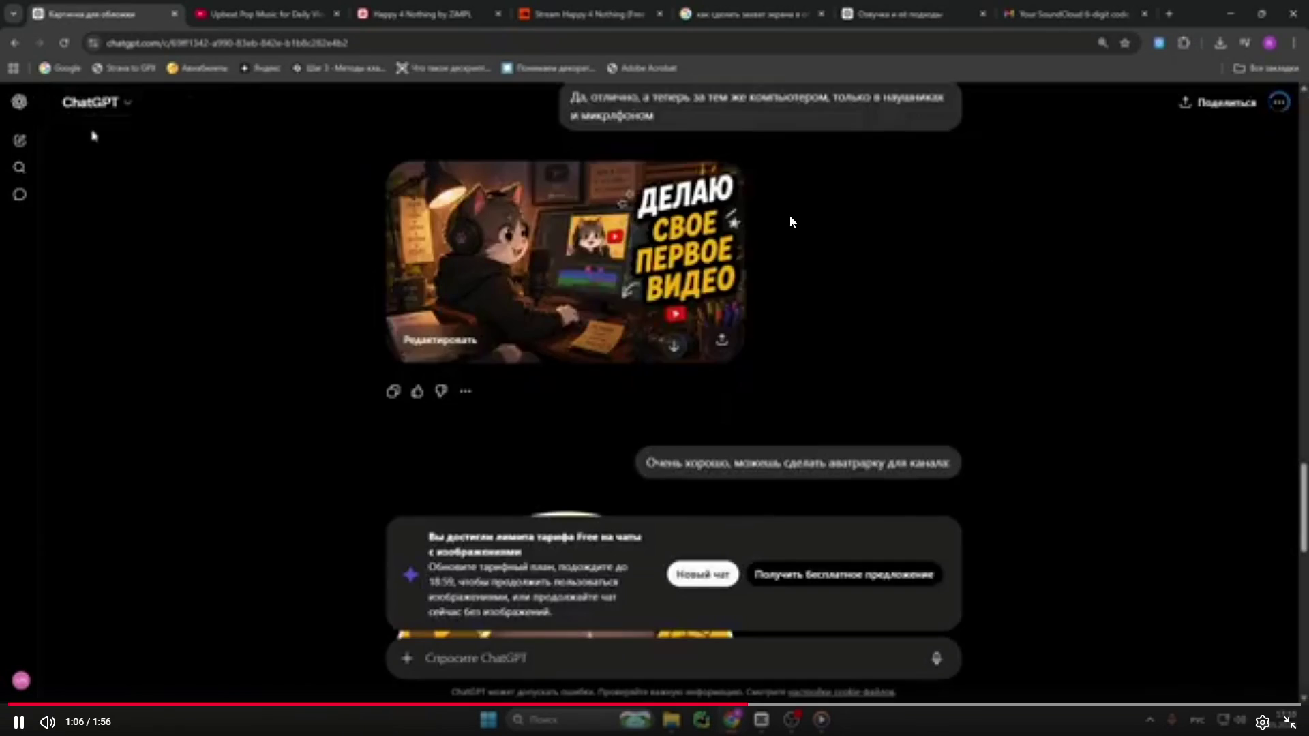
- Check the playback speed options, leave full screen, and dismiss the new content rules hint
{"action": "left_click", "coordinate": [1262, 721]}
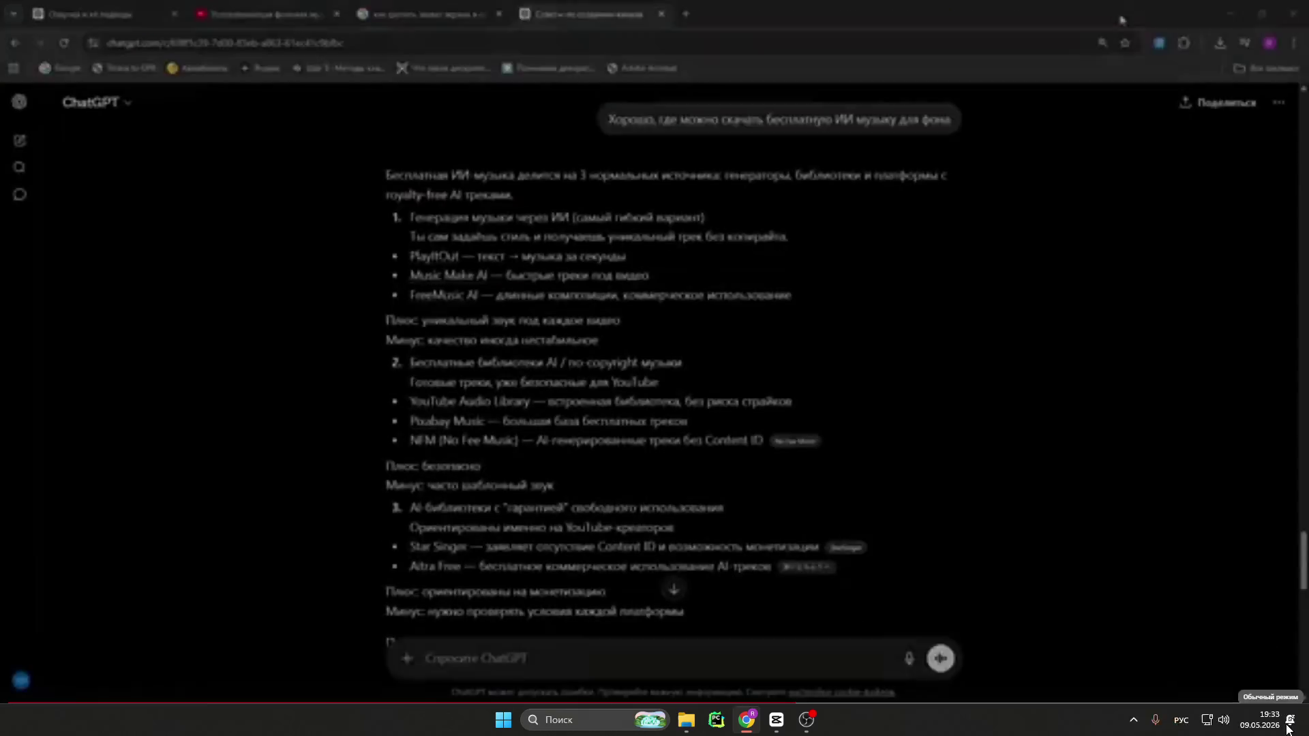
{"action": "left_click", "coordinate": [1289, 721]}
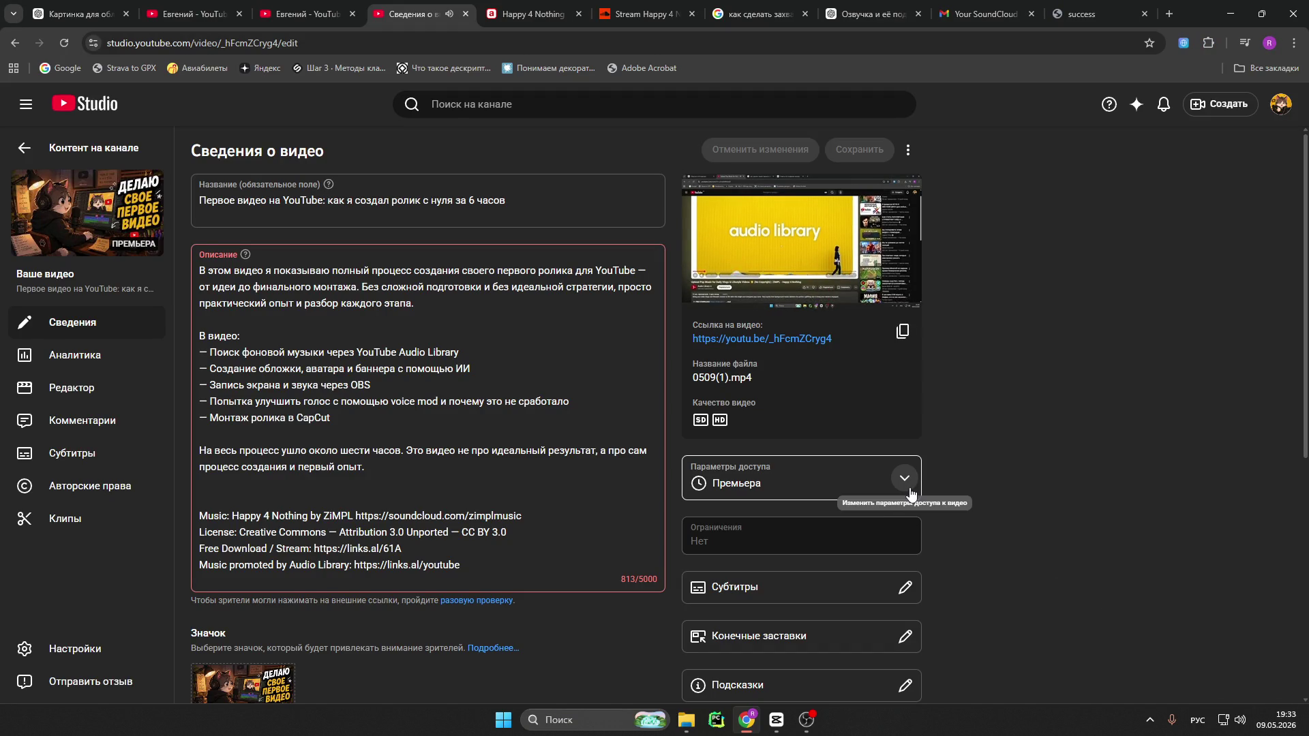
{"action": "scroll", "coordinate": [576, 327], "scroll_direction": "down", "scroll_amount": 5}
{"action": "scroll", "coordinate": [574, 329], "scroll_direction": "up", "scroll_amount": 5}
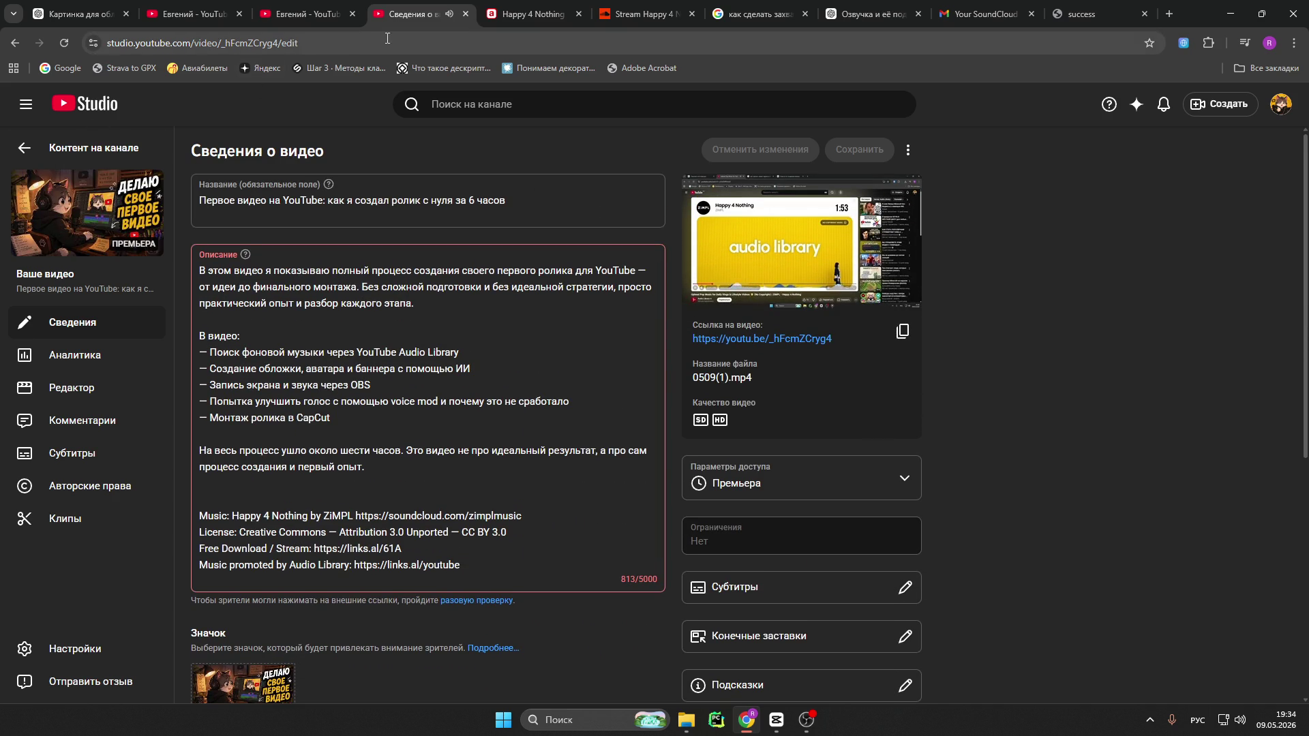
{"action": "scroll", "coordinate": [563, 369], "scroll_direction": "down", "scroll_amount": 6}
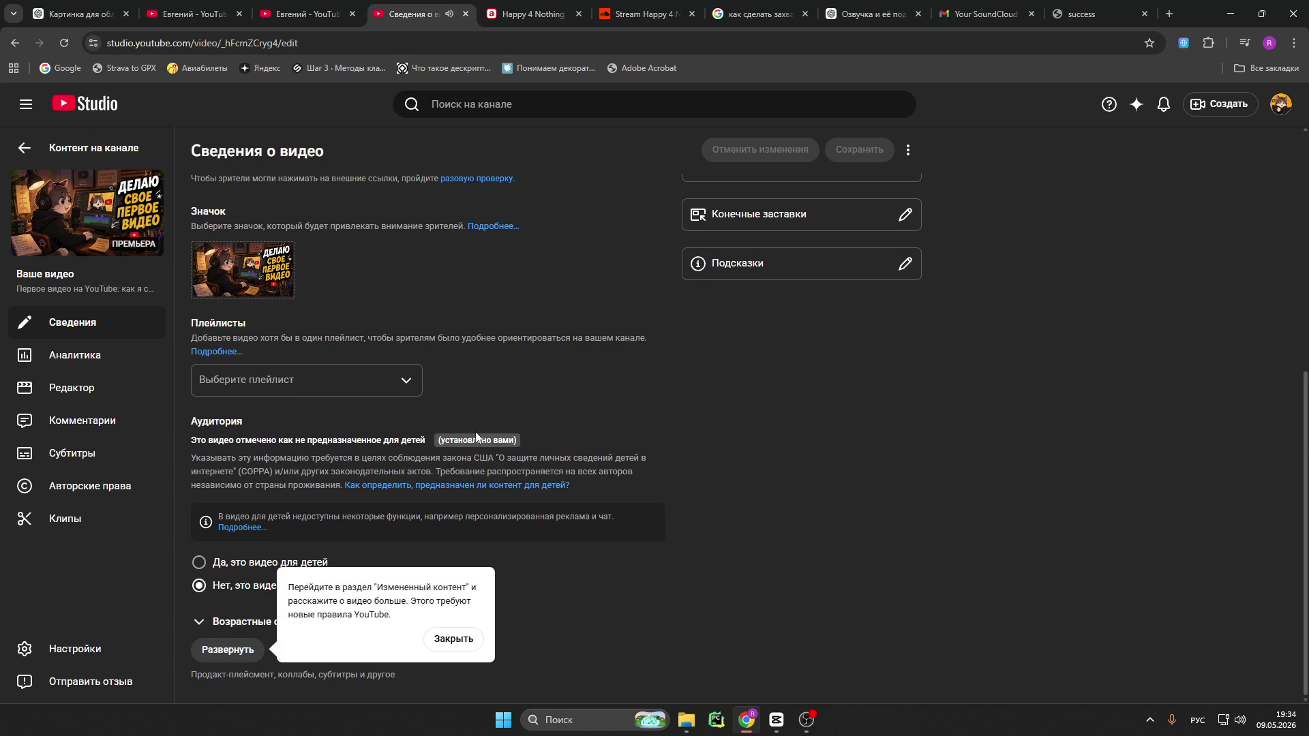
{"action": "left_click", "coordinate": [453, 639]}
{"action": "scroll", "coordinate": [615, 448], "scroll_direction": "up", "scroll_amount": 6}
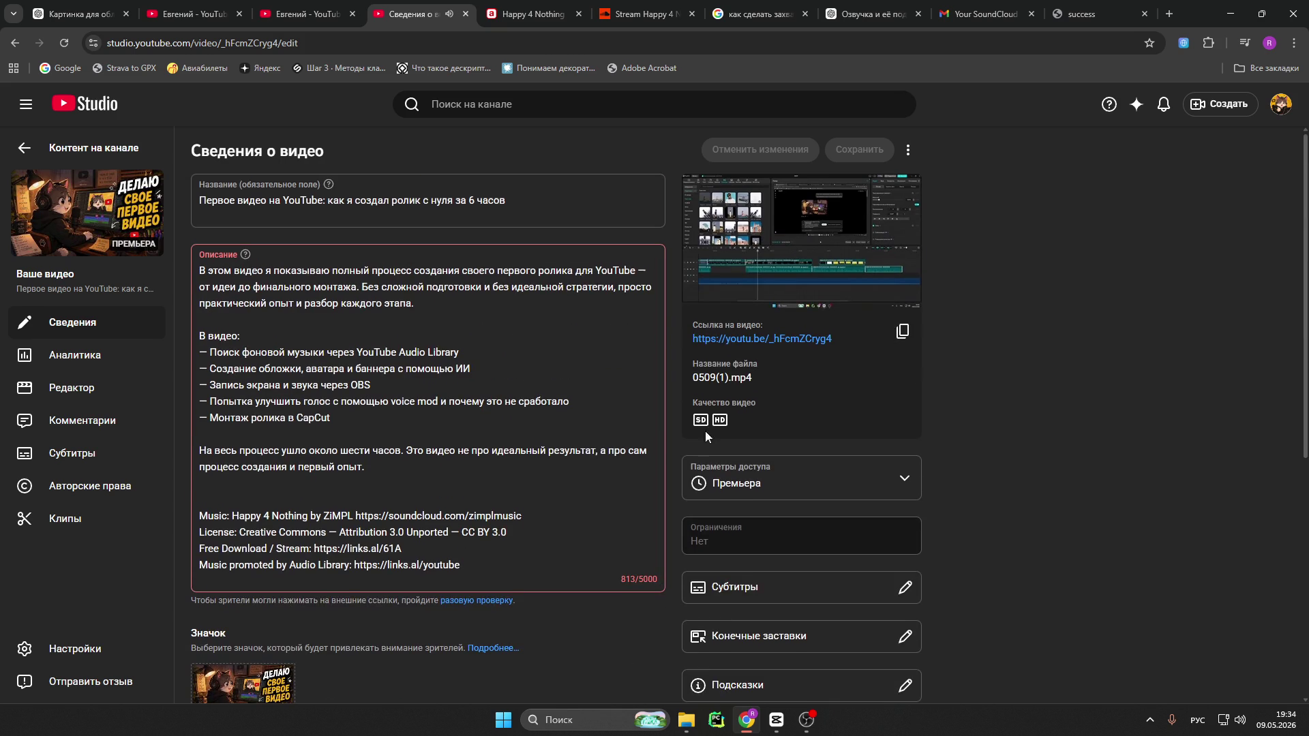
- Rewatch the preview full screen until it ends, then exit and open the account menu
{"action": "left_click", "coordinate": [907, 293]}
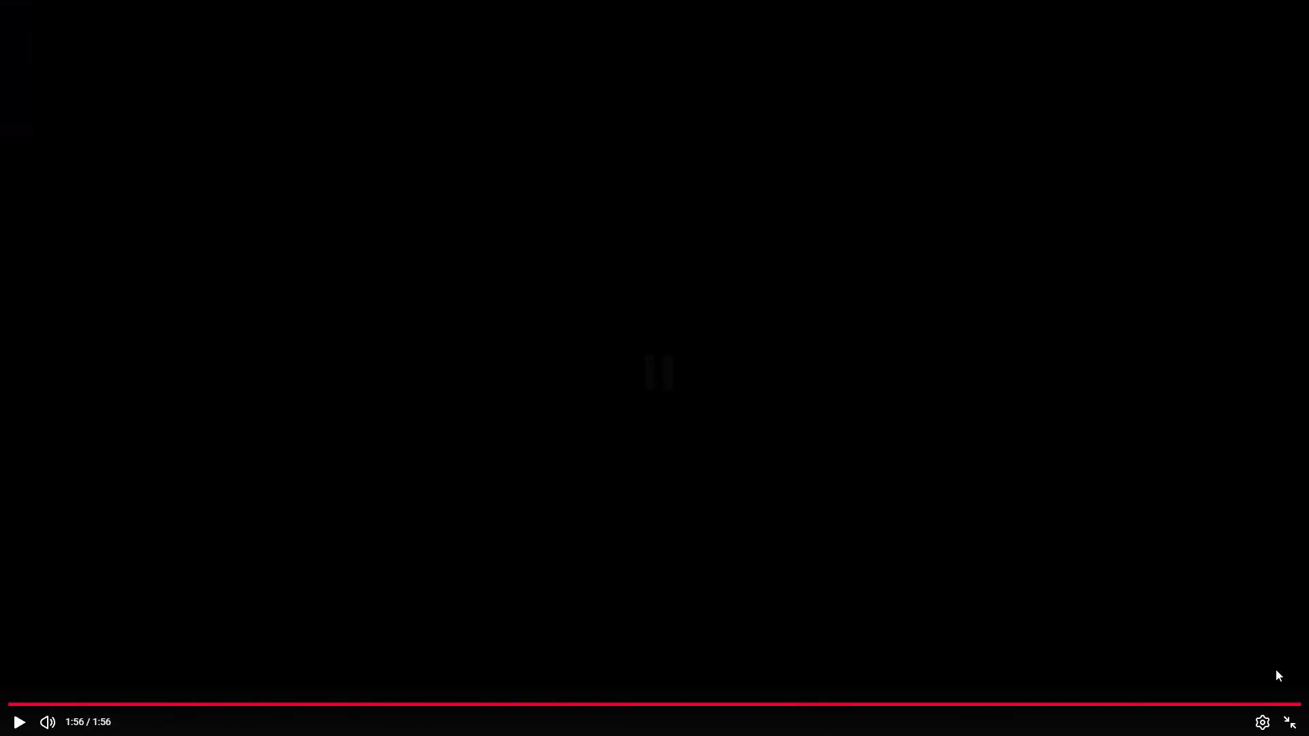
{"action": "left_click", "coordinate": [1290, 722]}
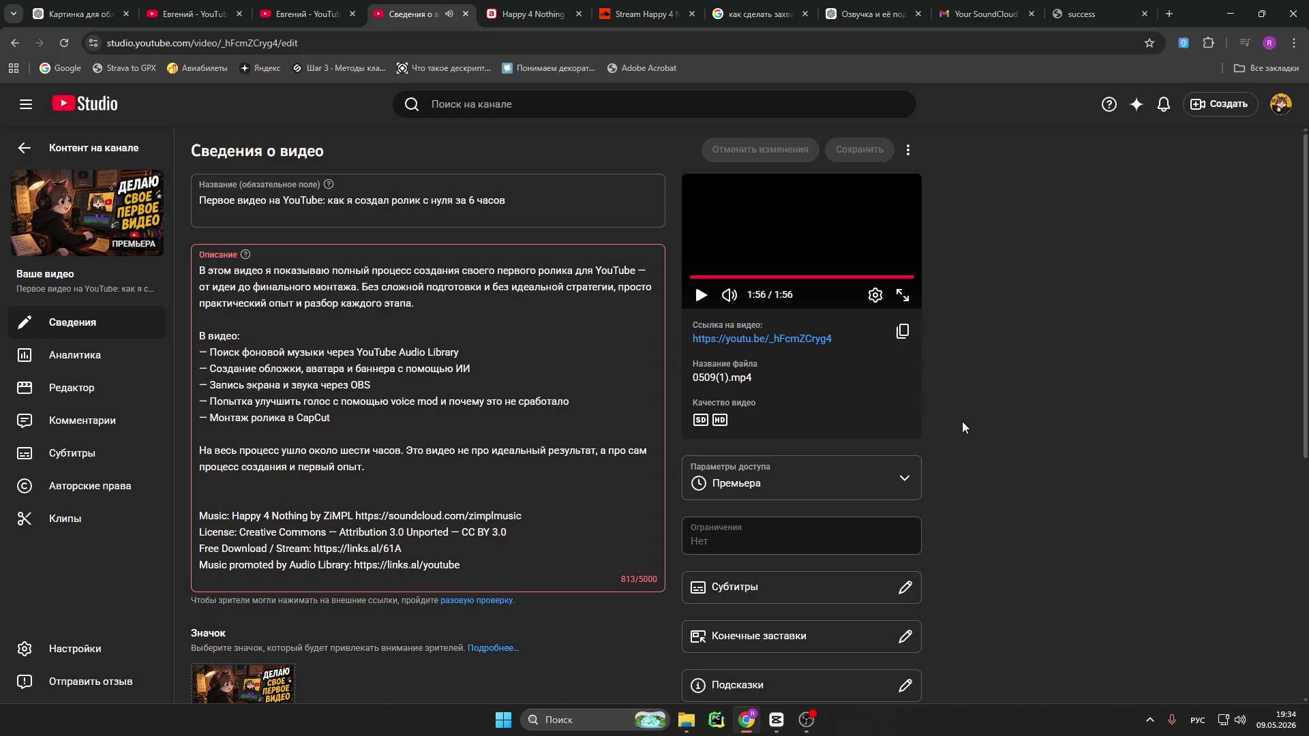
{"action": "left_click", "coordinate": [1281, 106]}
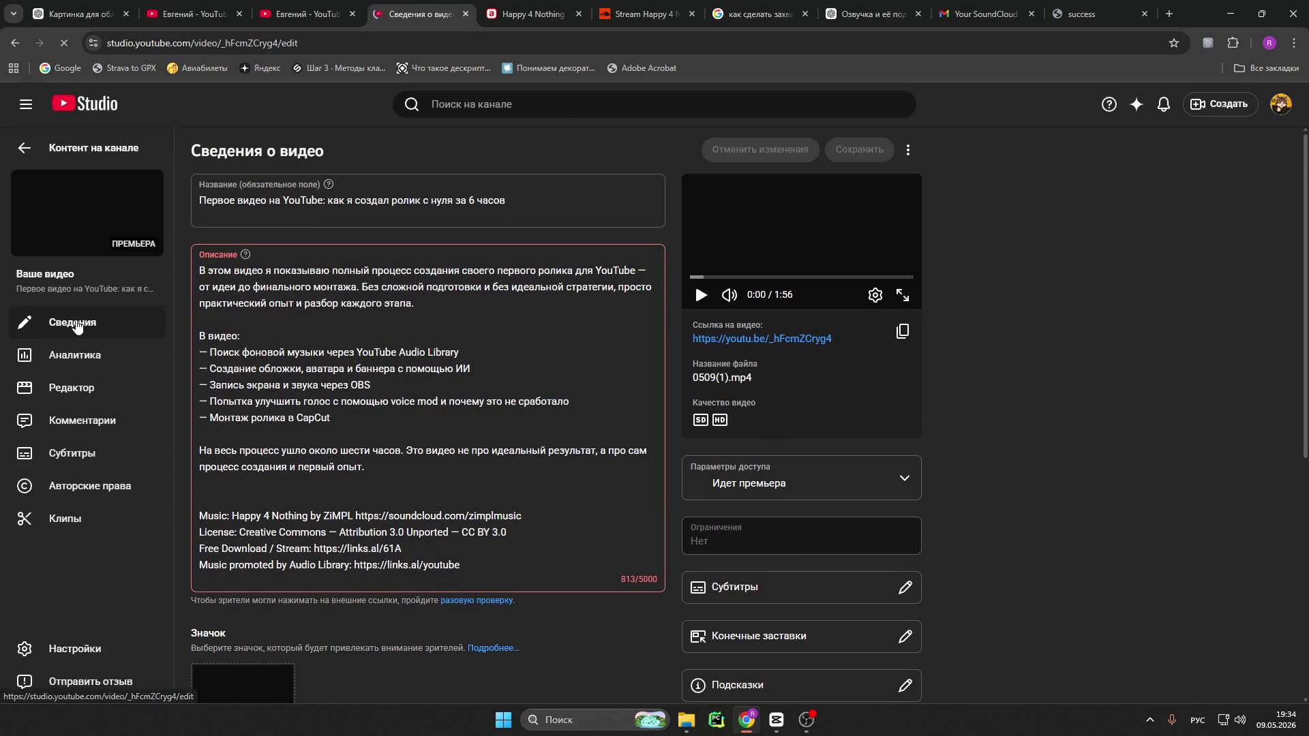
- Reload the public channel page and open the new premiere video's watch page
{"action": "left_click", "coordinate": [103, 106]}
{"action": "left_click", "coordinate": [280, 11]}
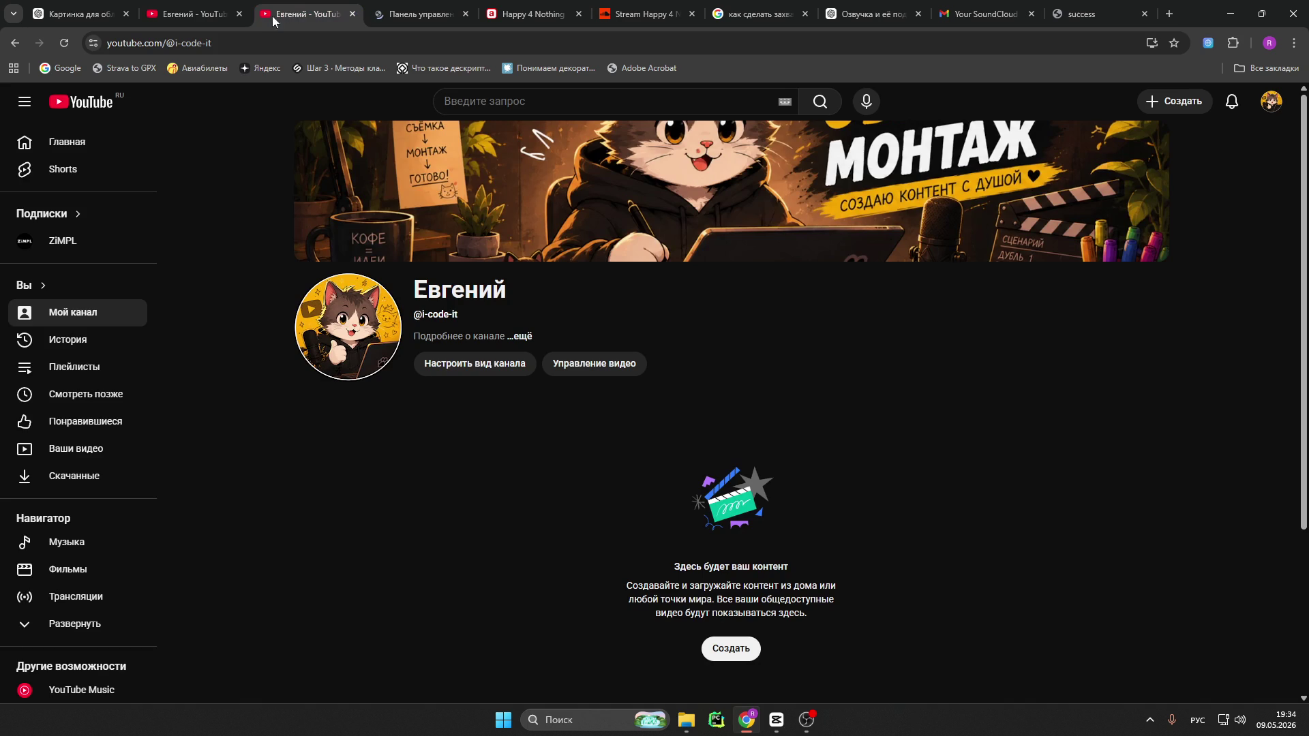
{"action": "left_click", "coordinate": [68, 43]}
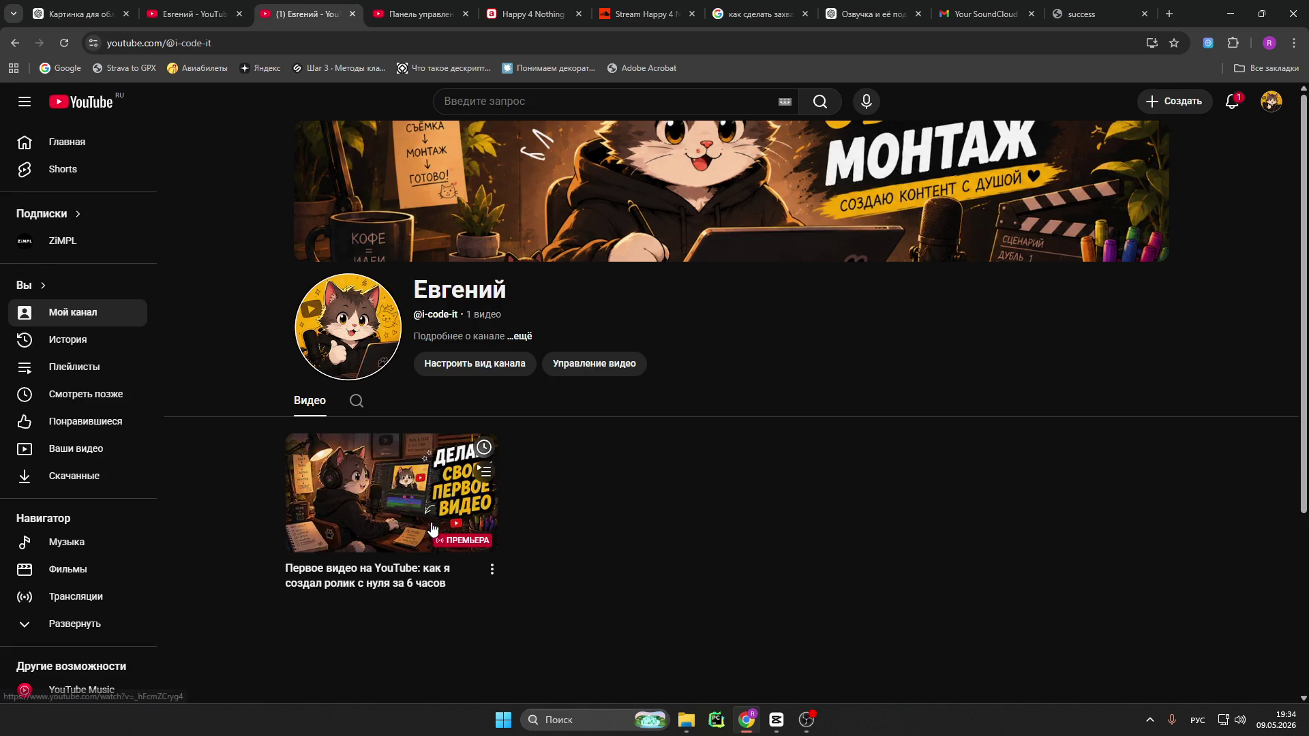
{"action": "scroll", "coordinate": [464, 450], "scroll_direction": "down", "scroll_amount": 3}
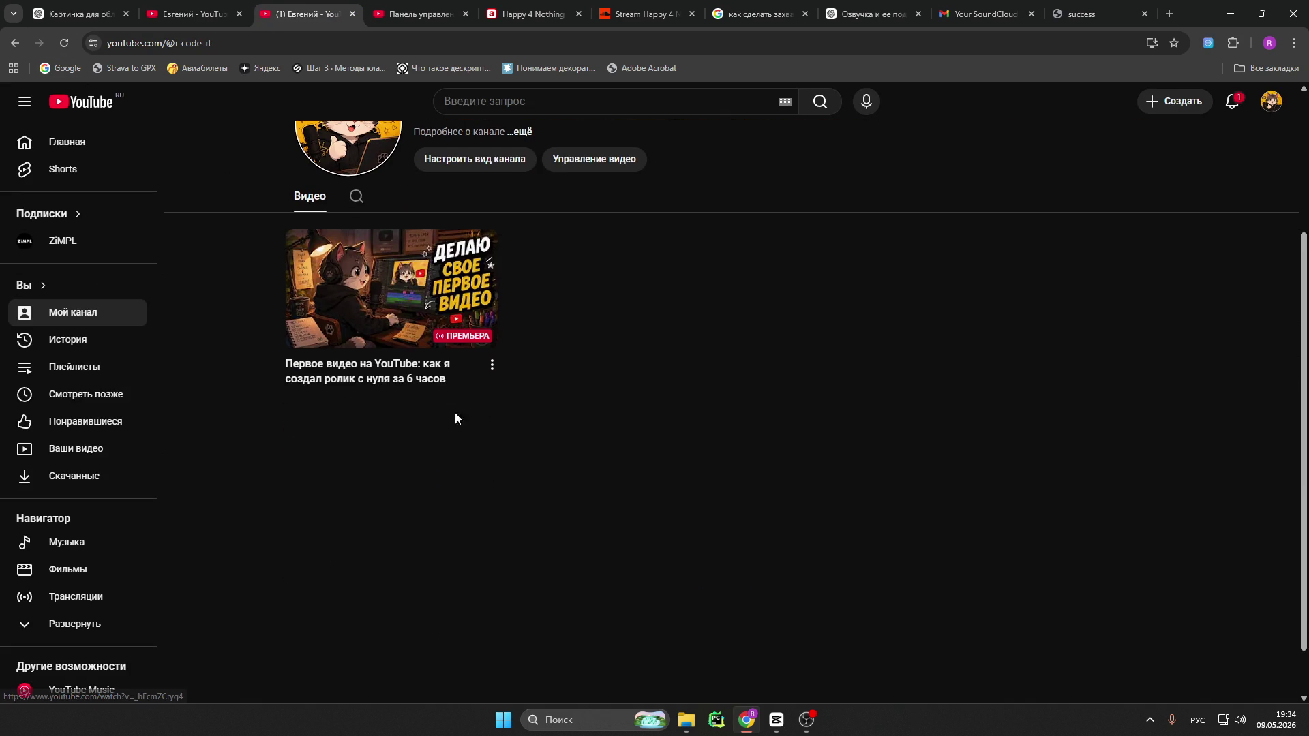
{"action": "left_click", "coordinate": [376, 289]}
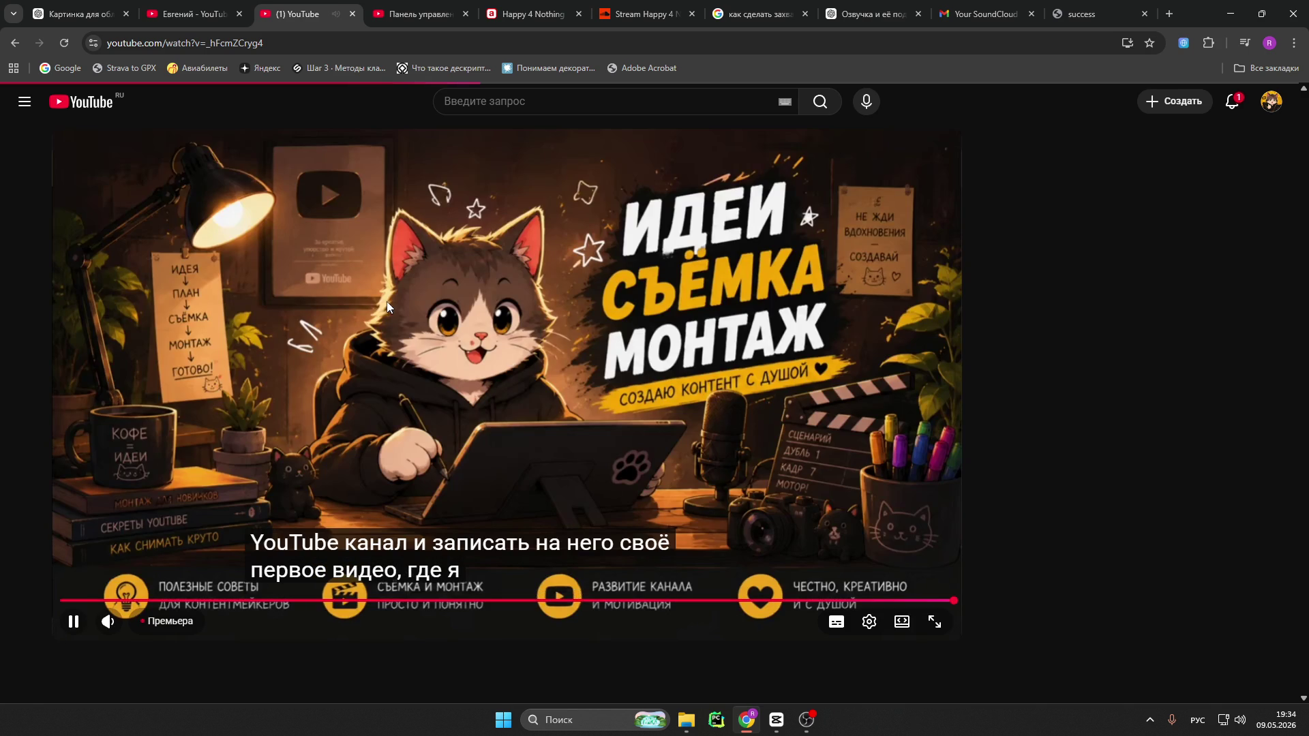
- Look over the player's quality options and reload the premiere's watch page
{"action": "scroll", "coordinate": [387, 307], "scroll_direction": "down", "scroll_amount": 1}
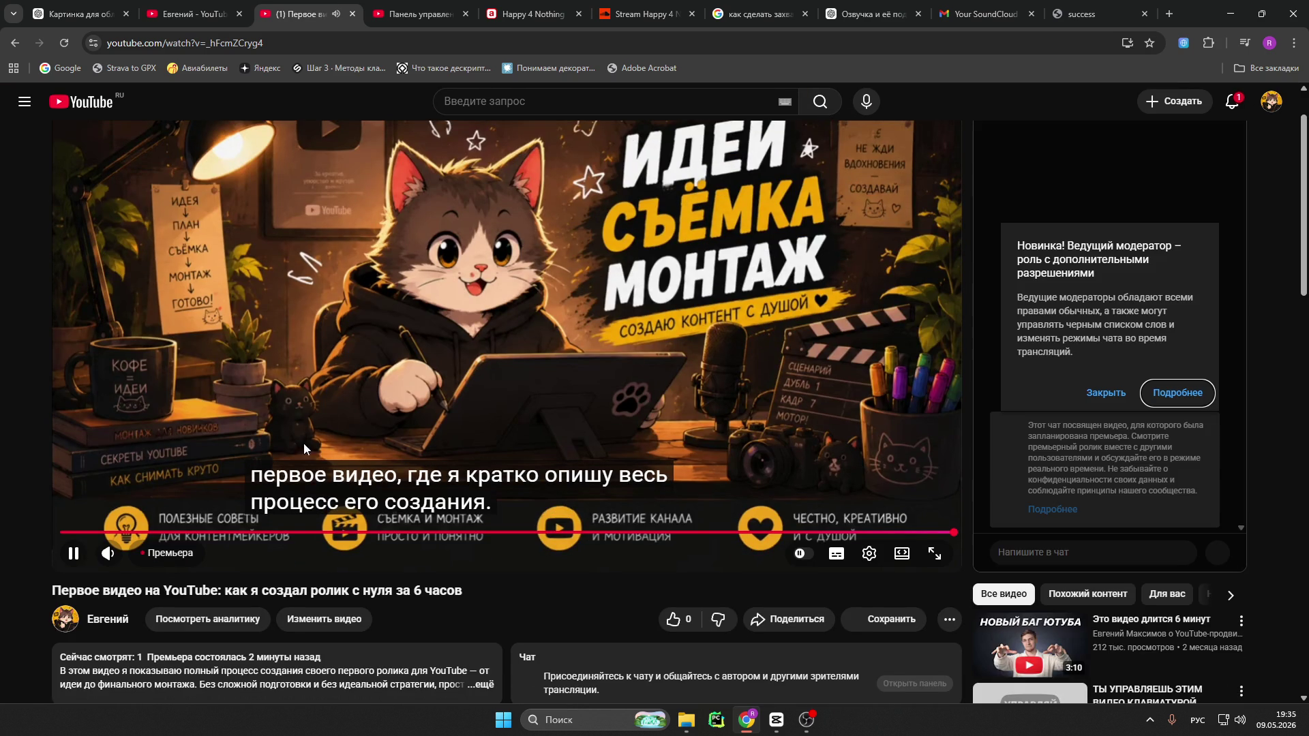
{"action": "scroll", "coordinate": [365, 427], "scroll_direction": "down", "scroll_amount": 4}
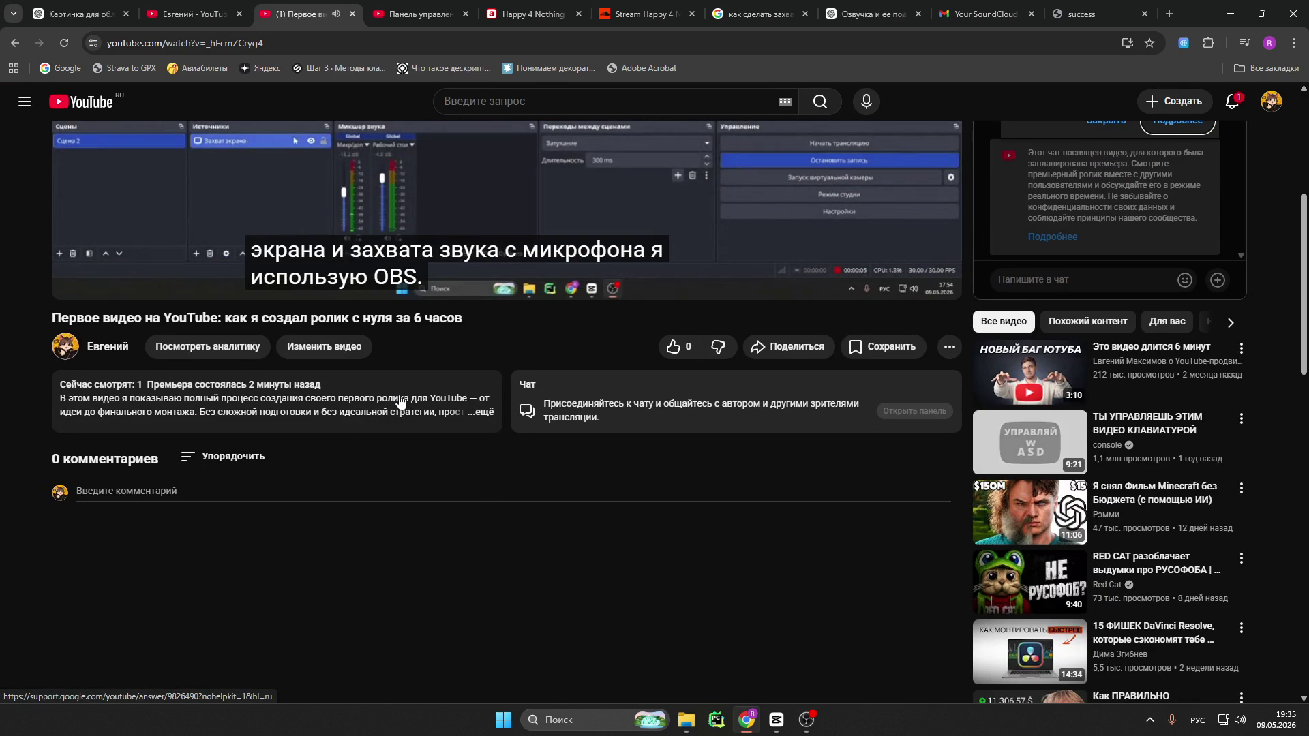
{"action": "scroll", "coordinate": [400, 403], "scroll_direction": "up", "scroll_amount": 5}
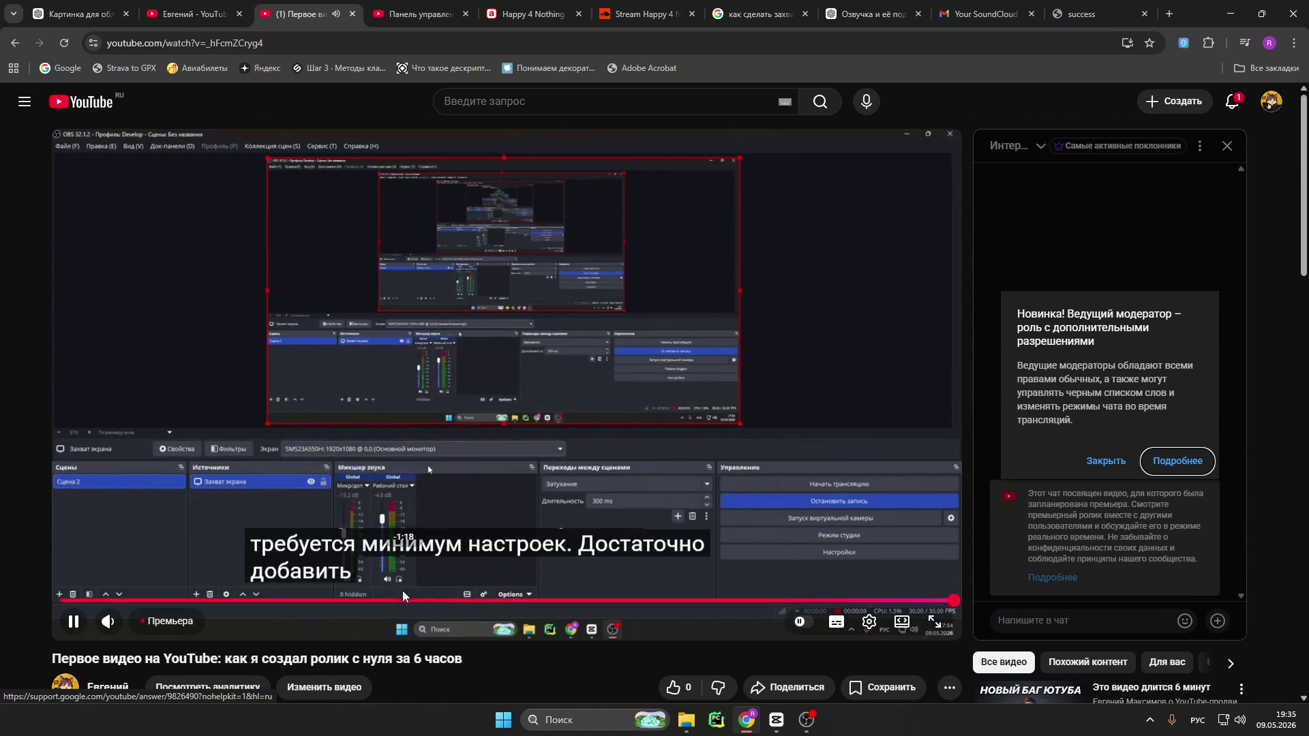
{"action": "scroll", "coordinate": [430, 470], "scroll_direction": "down", "scroll_amount": 5}
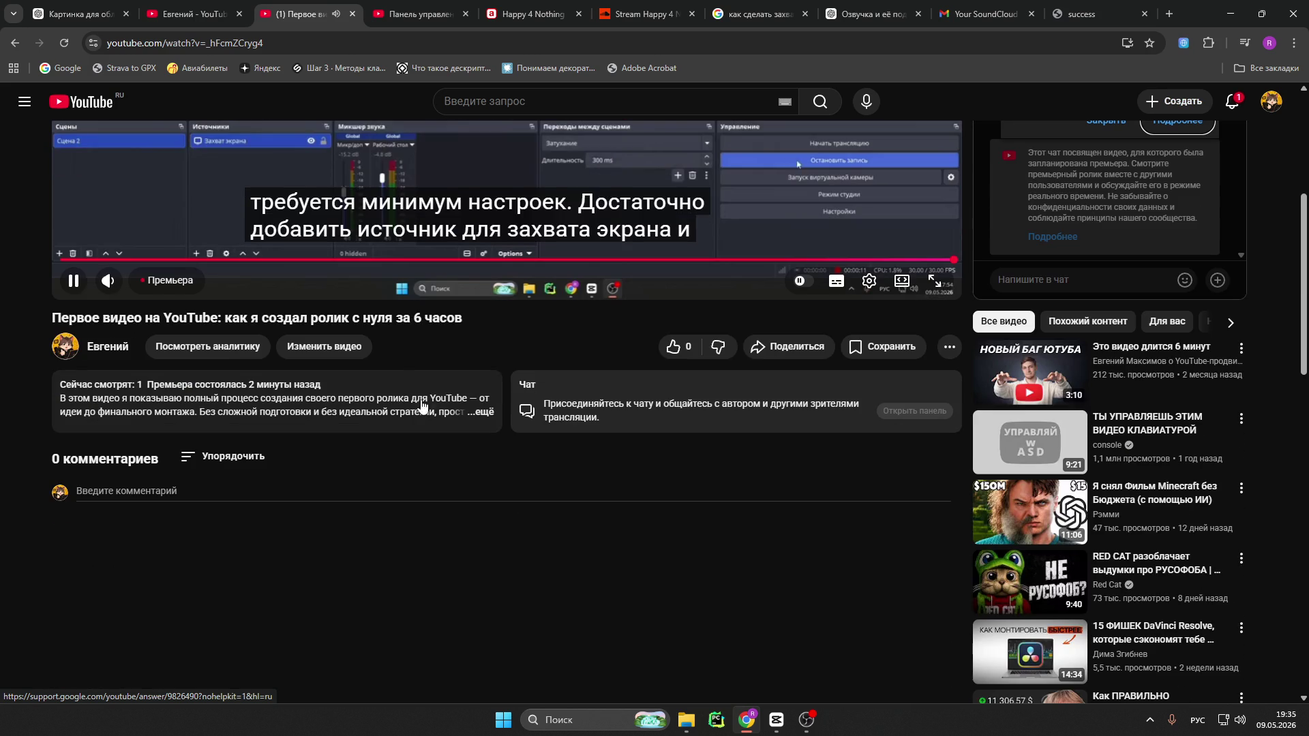
{"action": "scroll", "coordinate": [682, 368], "scroll_direction": "up", "scroll_amount": 1}
{"action": "left_click", "coordinate": [868, 349]}
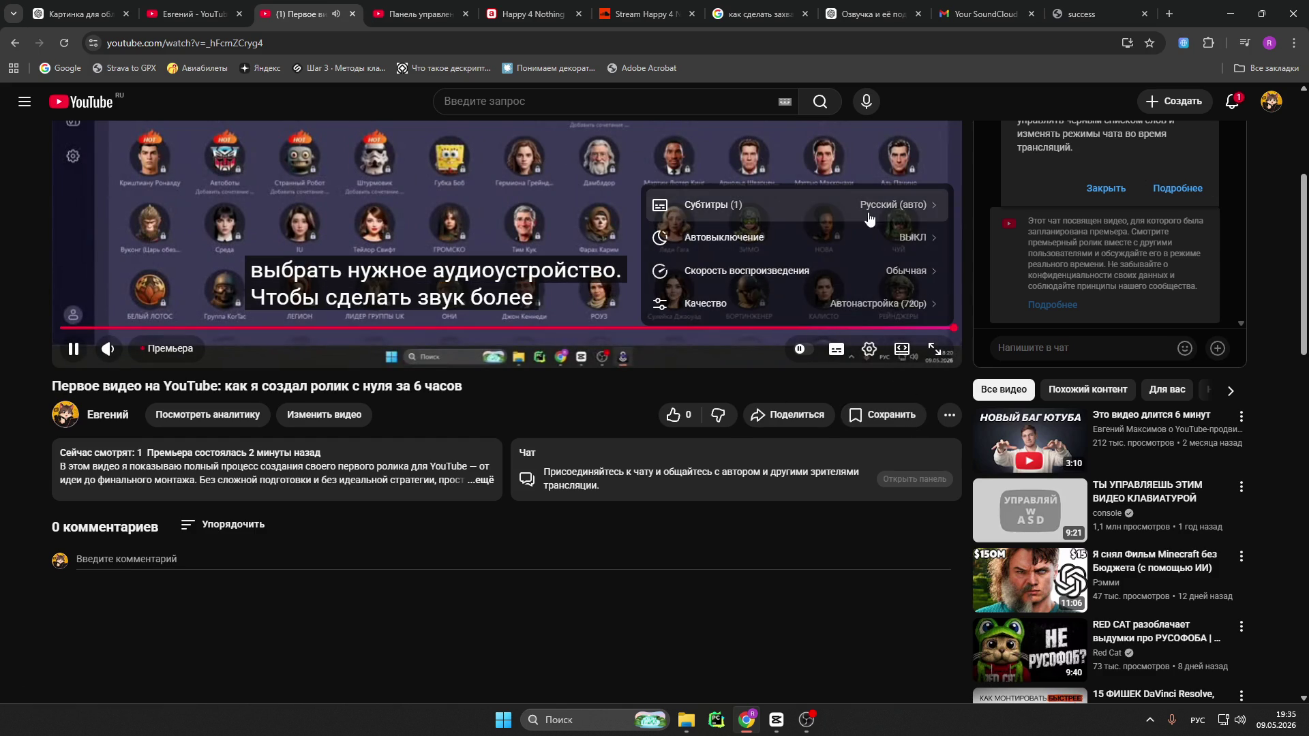
{"action": "left_click", "coordinate": [922, 305]}
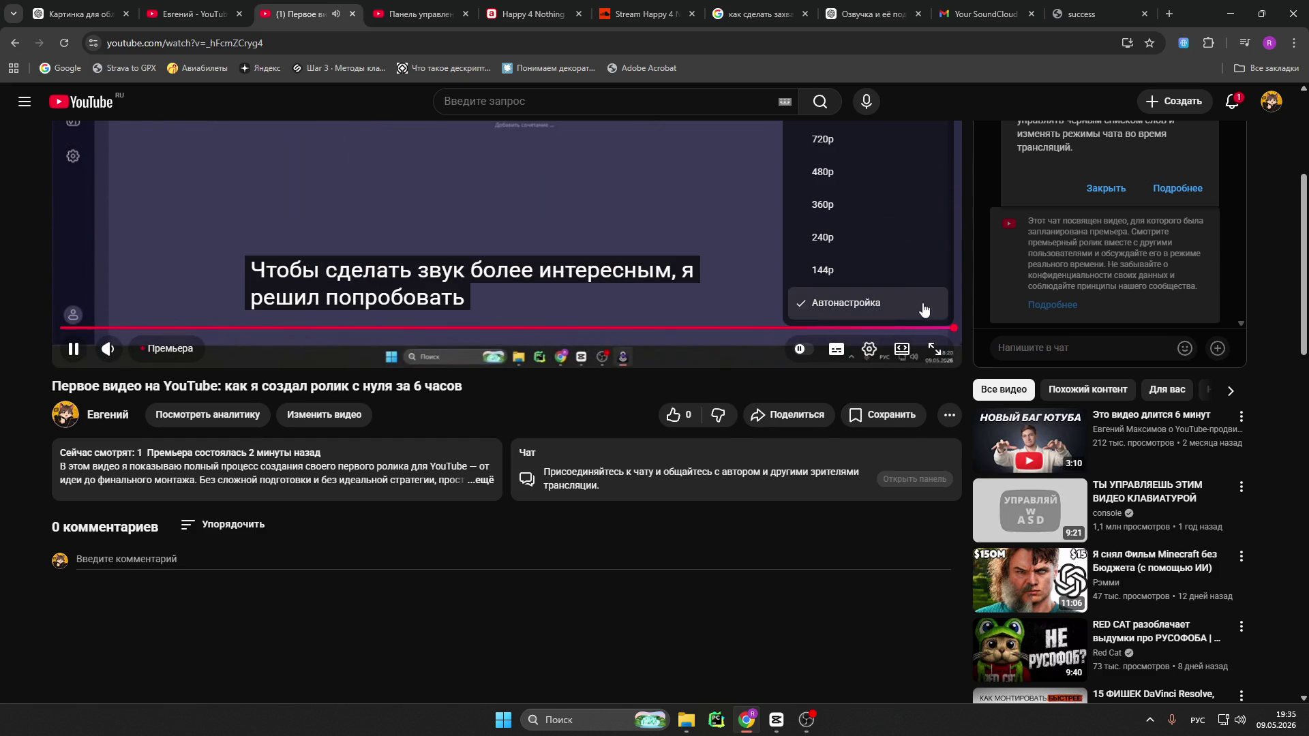
{"action": "scroll", "coordinate": [846, 232], "scroll_direction": "up", "scroll_amount": 3}
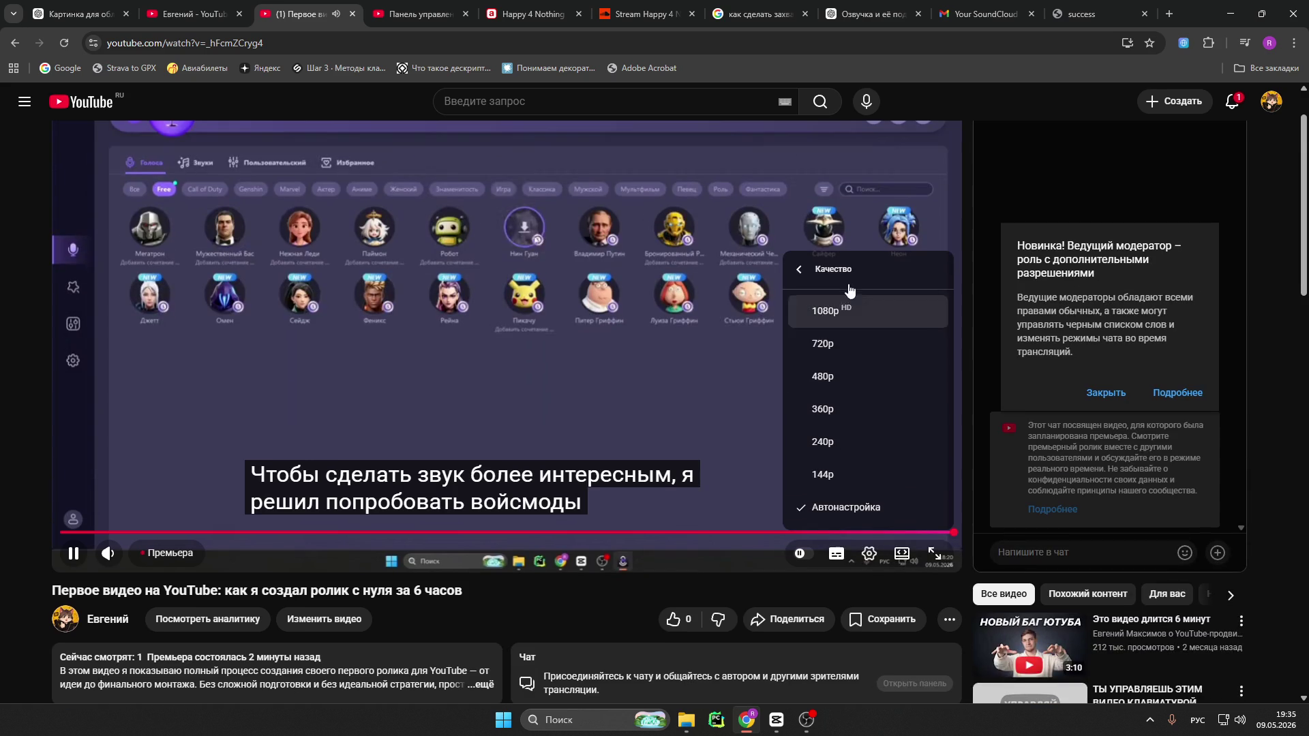
{"action": "left_click", "coordinate": [66, 43]}
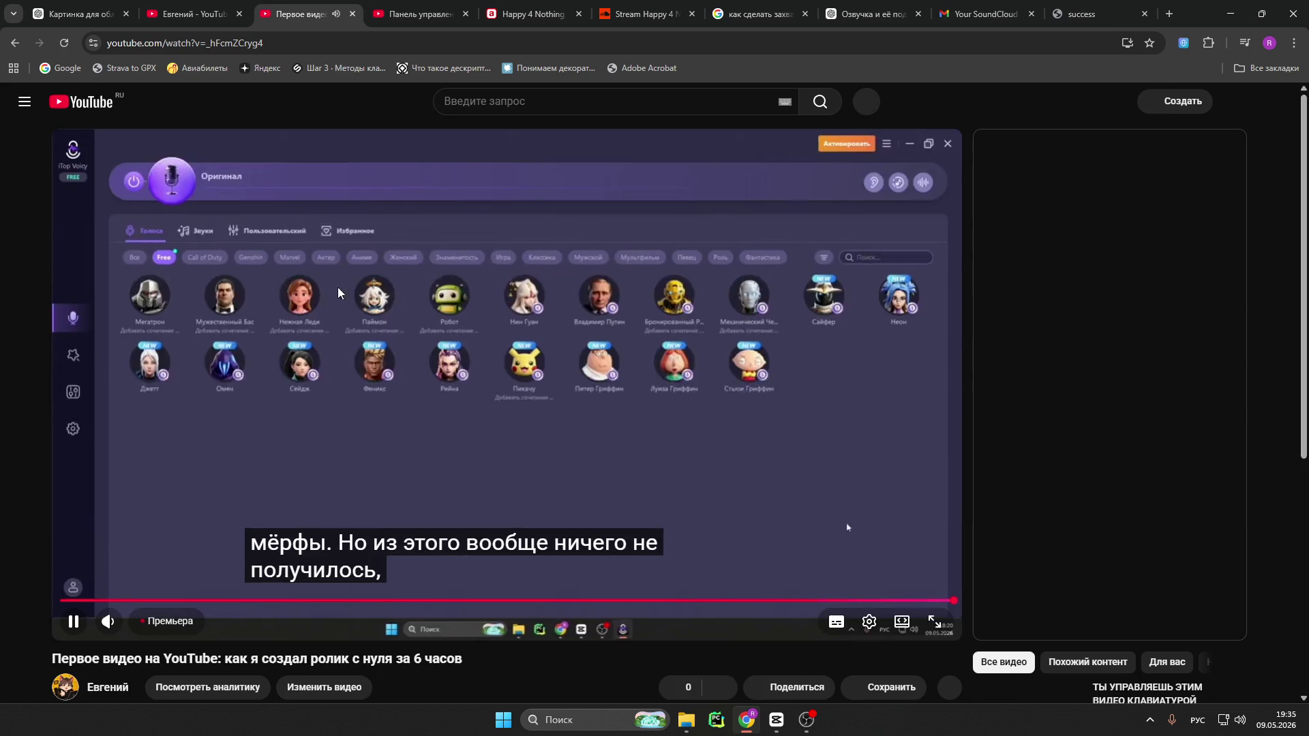
{"action": "scroll", "coordinate": [372, 344], "scroll_direction": "down", "scroll_amount": 3}
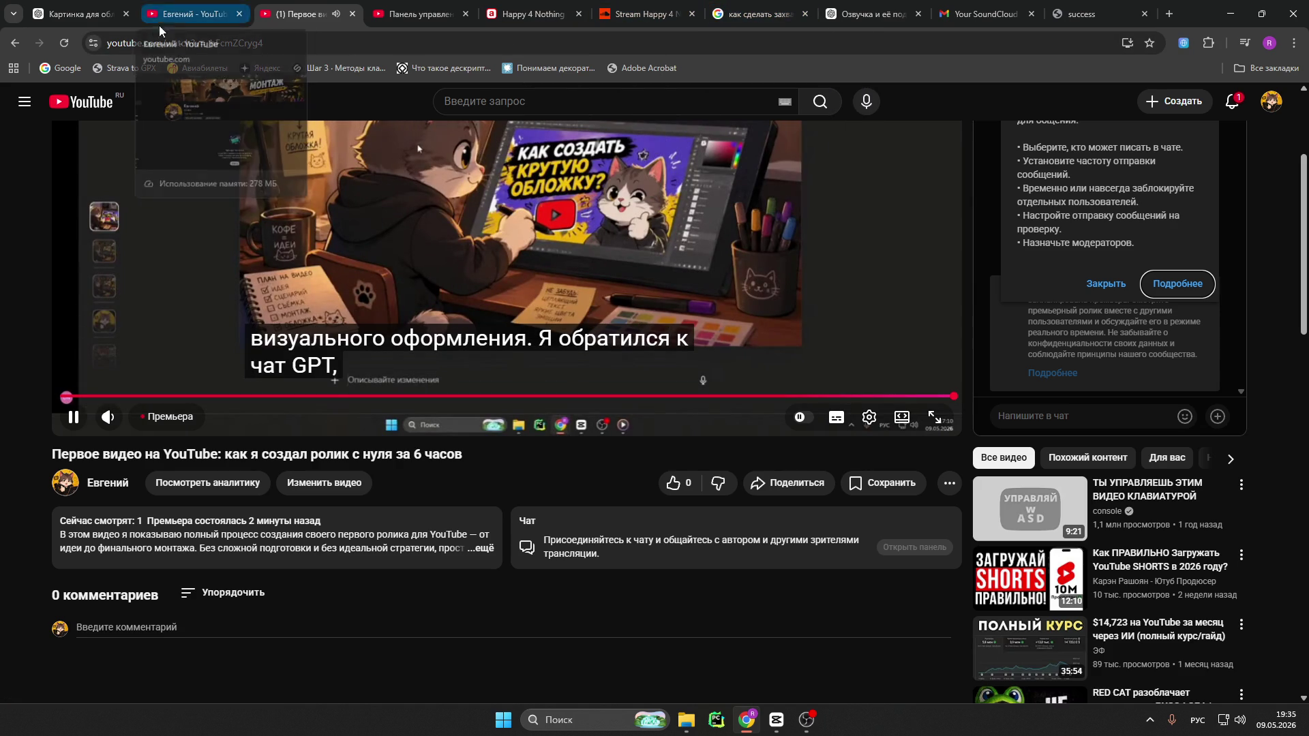
- Ask ChatGPT 'что такое примьера в ютуб?' to learn what a YouTube premiere is
{"action": "left_click", "coordinate": [864, 14]}
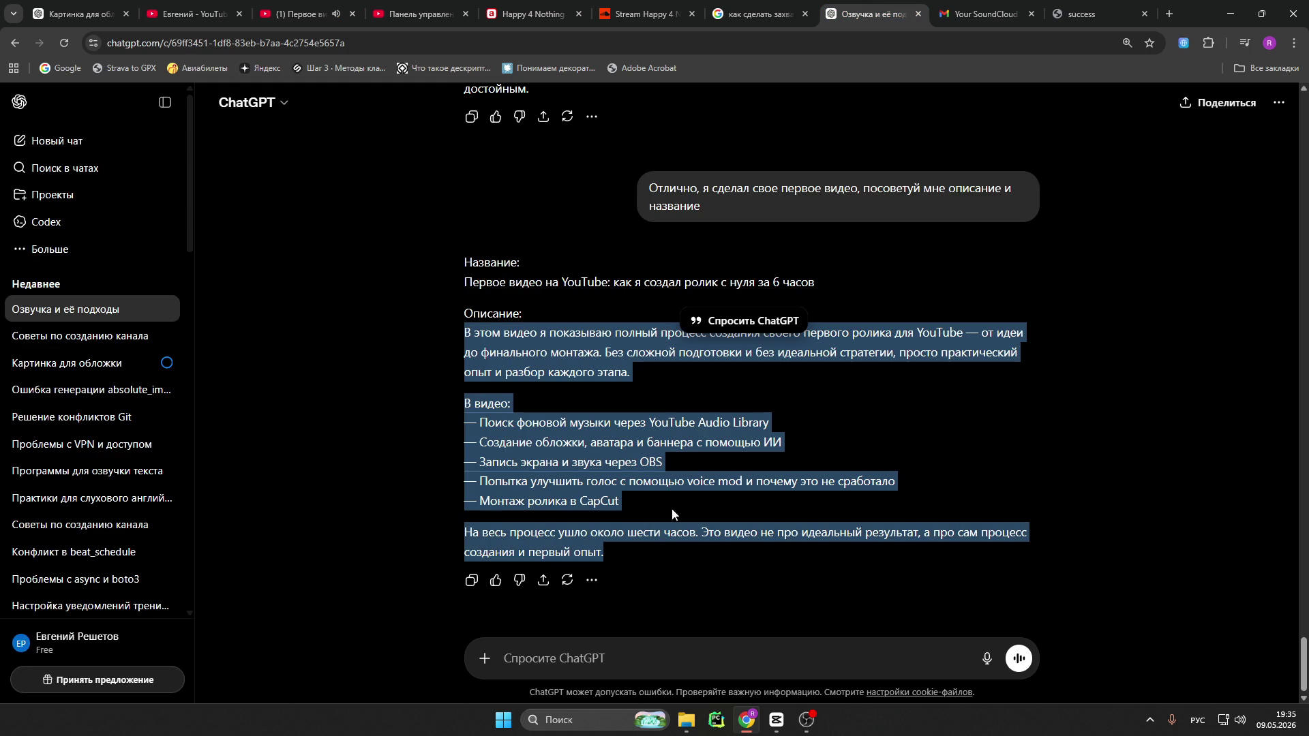
{"action": "left_click", "coordinate": [604, 634]}
{"action": "type", "text": "что такое примьера"}
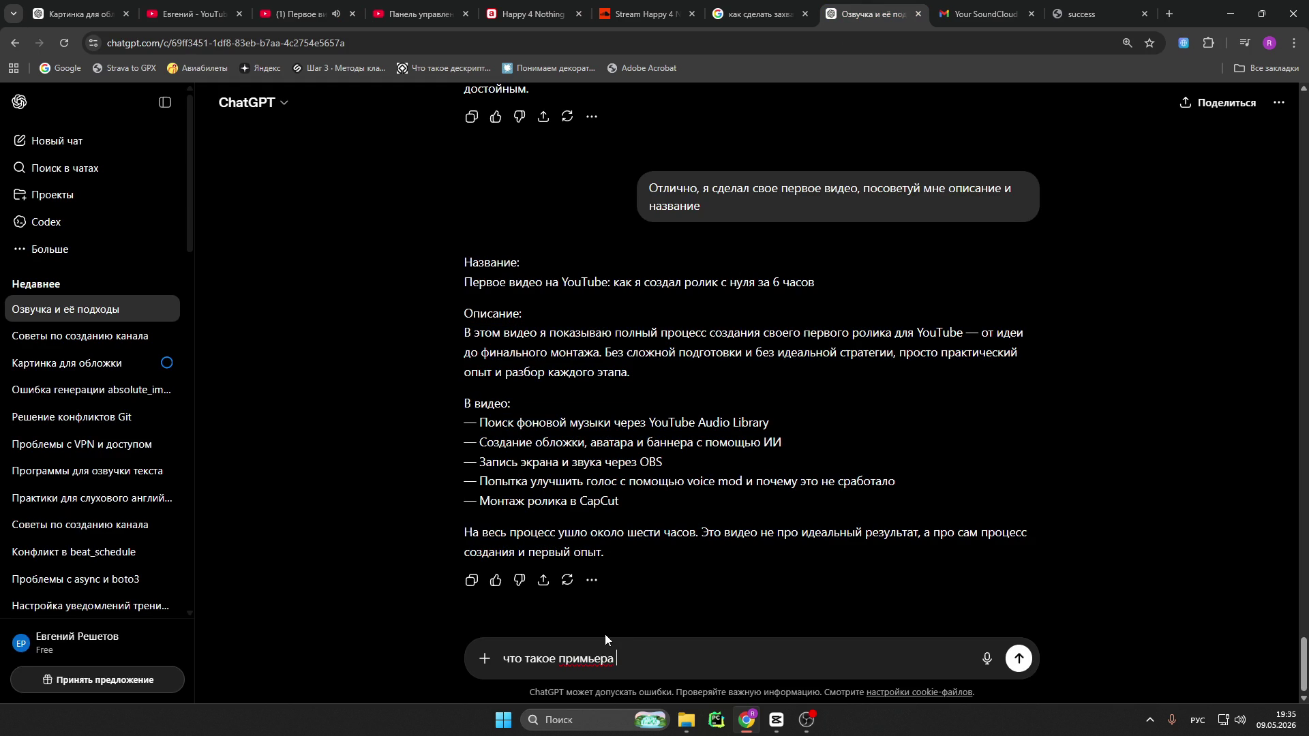
{"action": "type", "text": "туб?"}
{"action": "key", "text": "Return"}
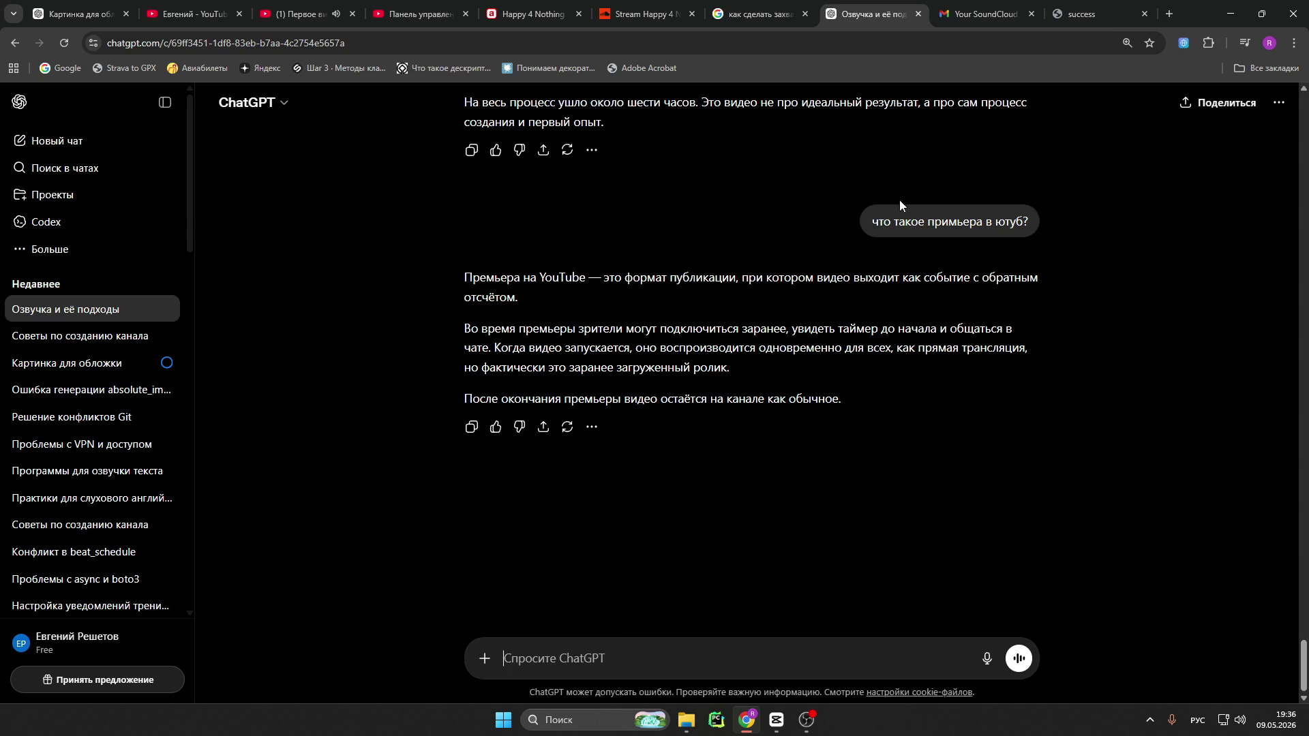
{"action": "left_click", "coordinate": [1061, 15]}
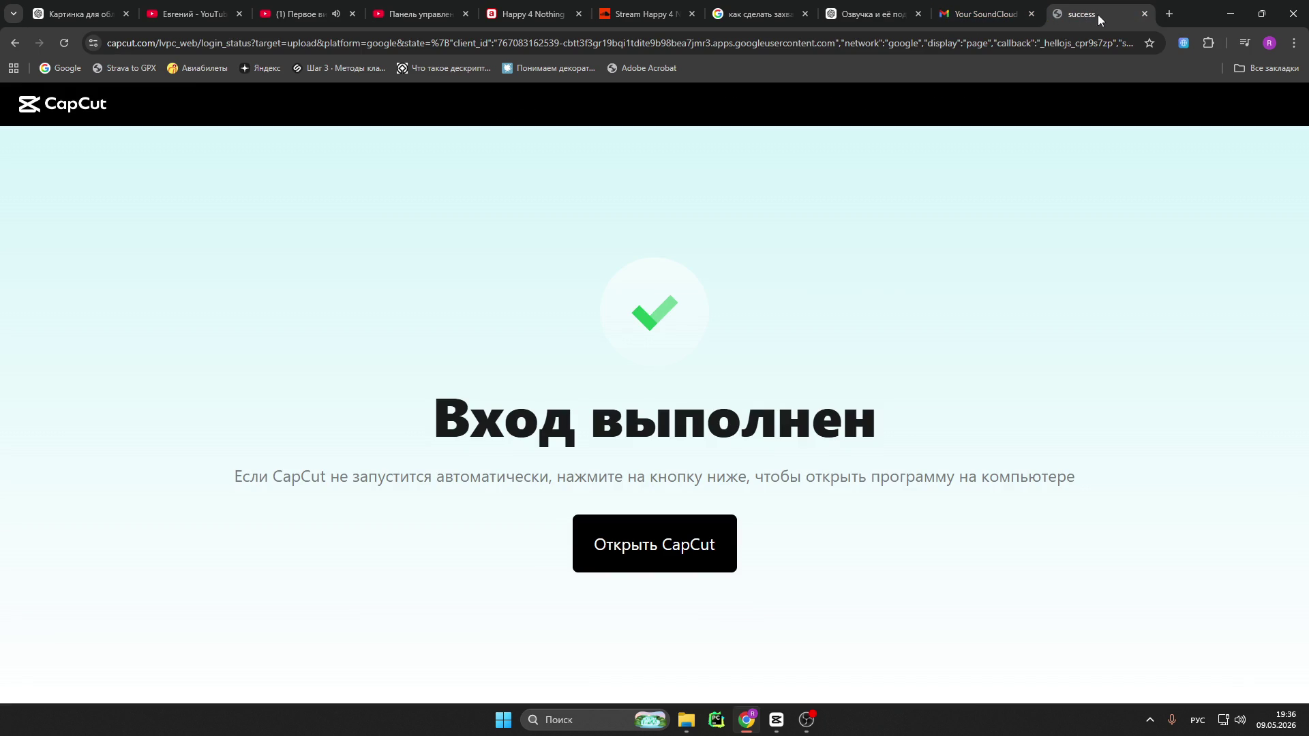
- Close the CapCut, Gmail, ChatGPT, Google, SoundCloud, audio library, Studio and channel tabs
{"action": "left_click", "coordinate": [1142, 15]}
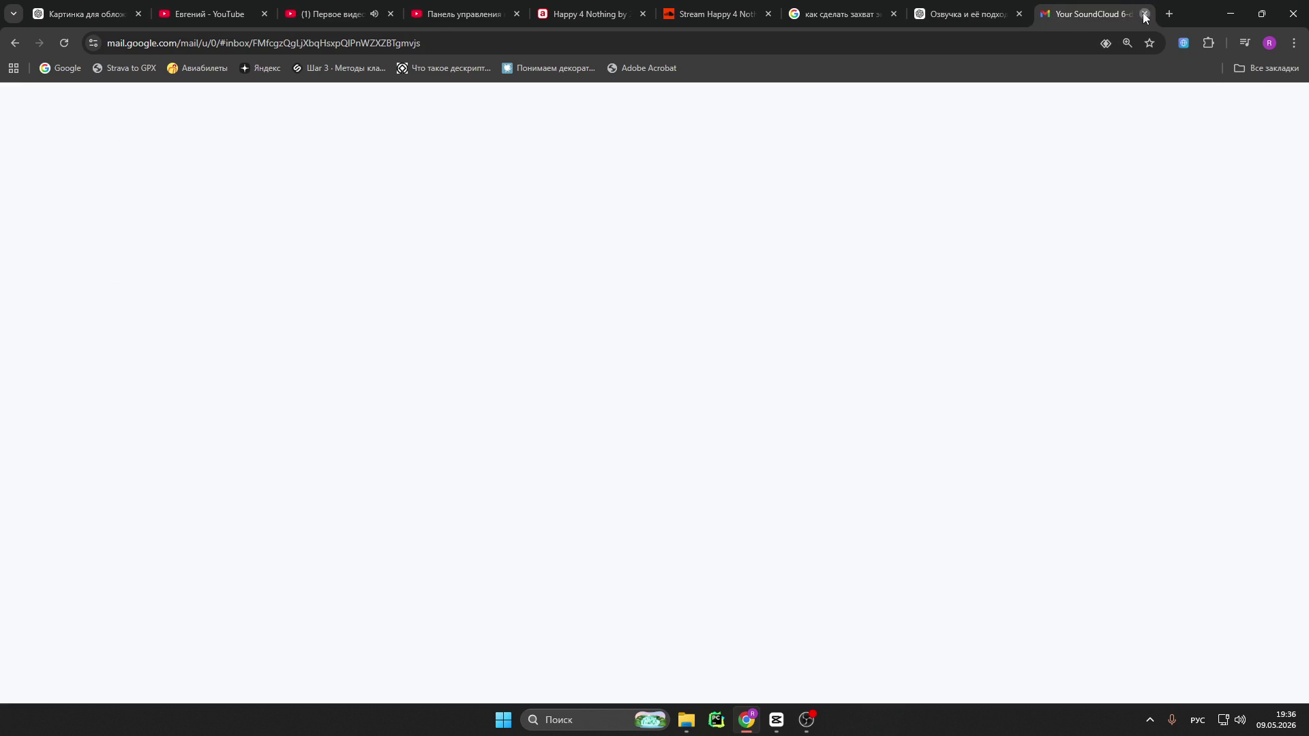
{"action": "left_click", "coordinate": [1144, 14]}
{"action": "left_click", "coordinate": [1142, 15]}
{"action": "left_click", "coordinate": [1143, 14]}
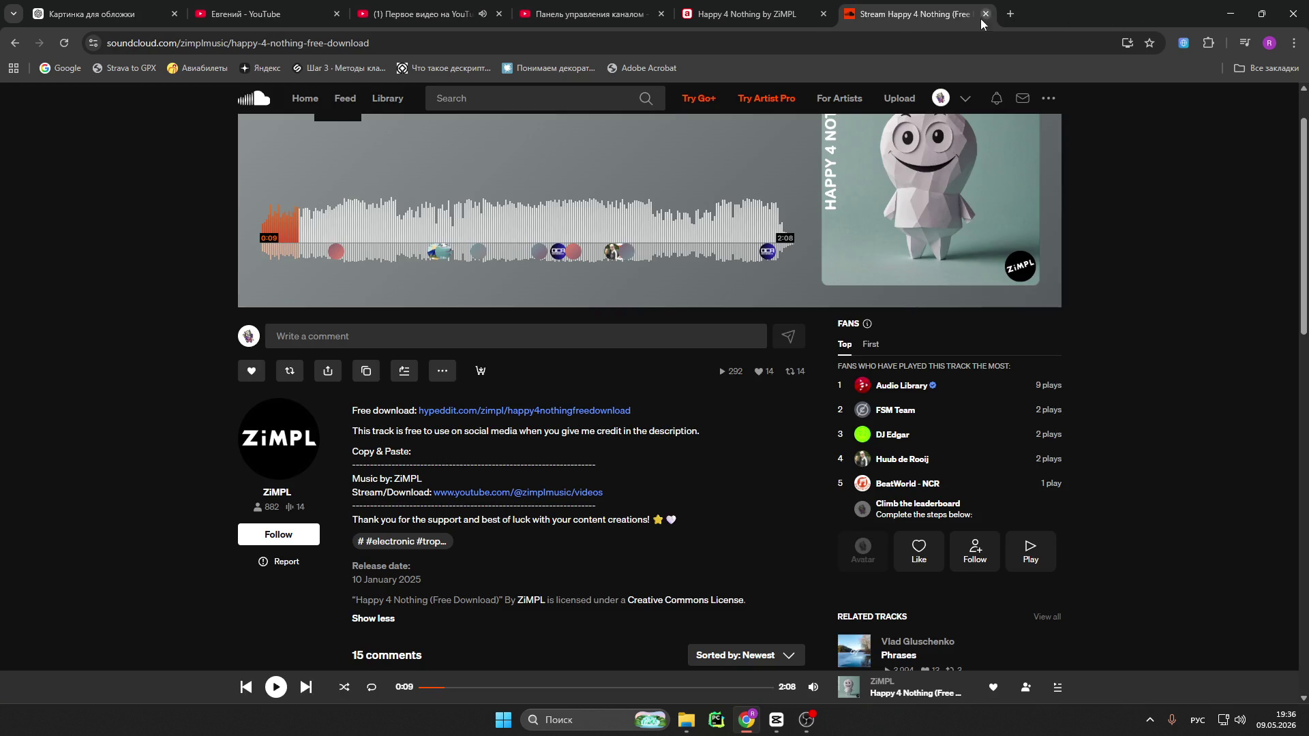
{"action": "left_click", "coordinate": [985, 15]}
{"action": "left_click", "coordinate": [823, 15]}
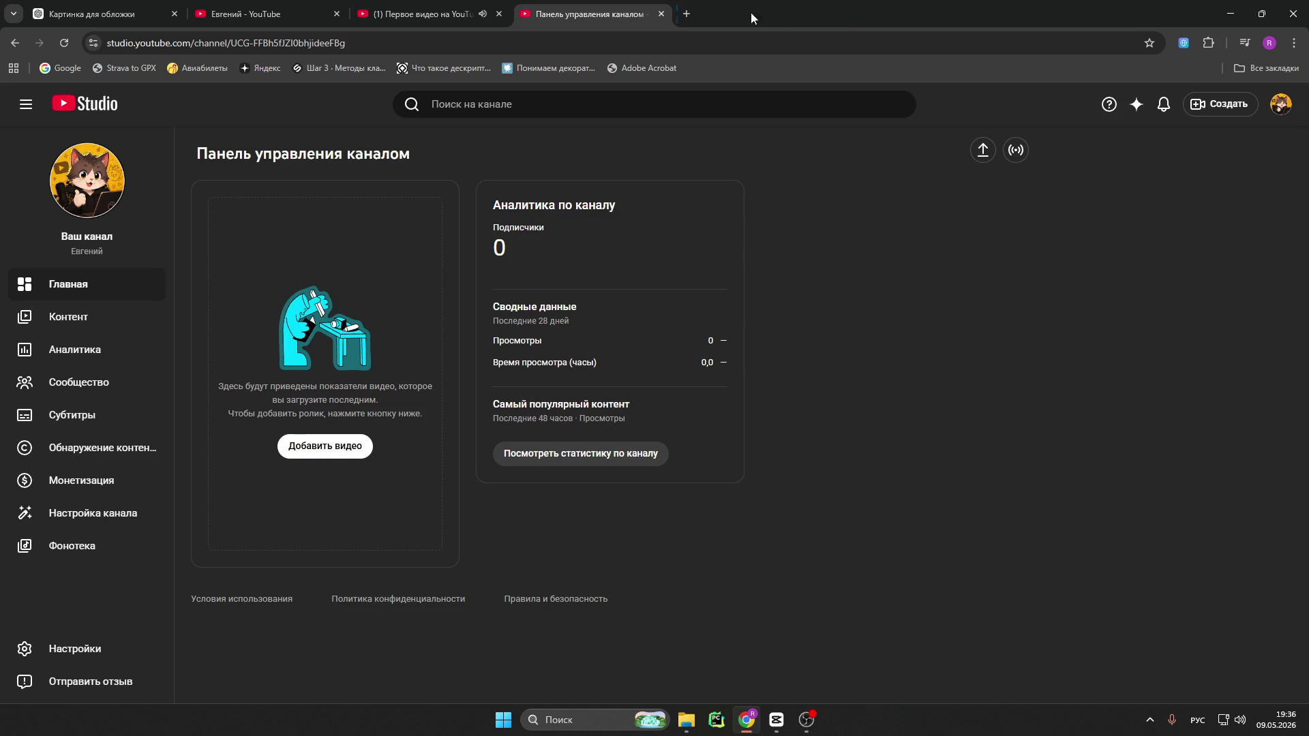
{"action": "left_click", "coordinate": [663, 15]}
{"action": "left_click", "coordinate": [337, 13]}
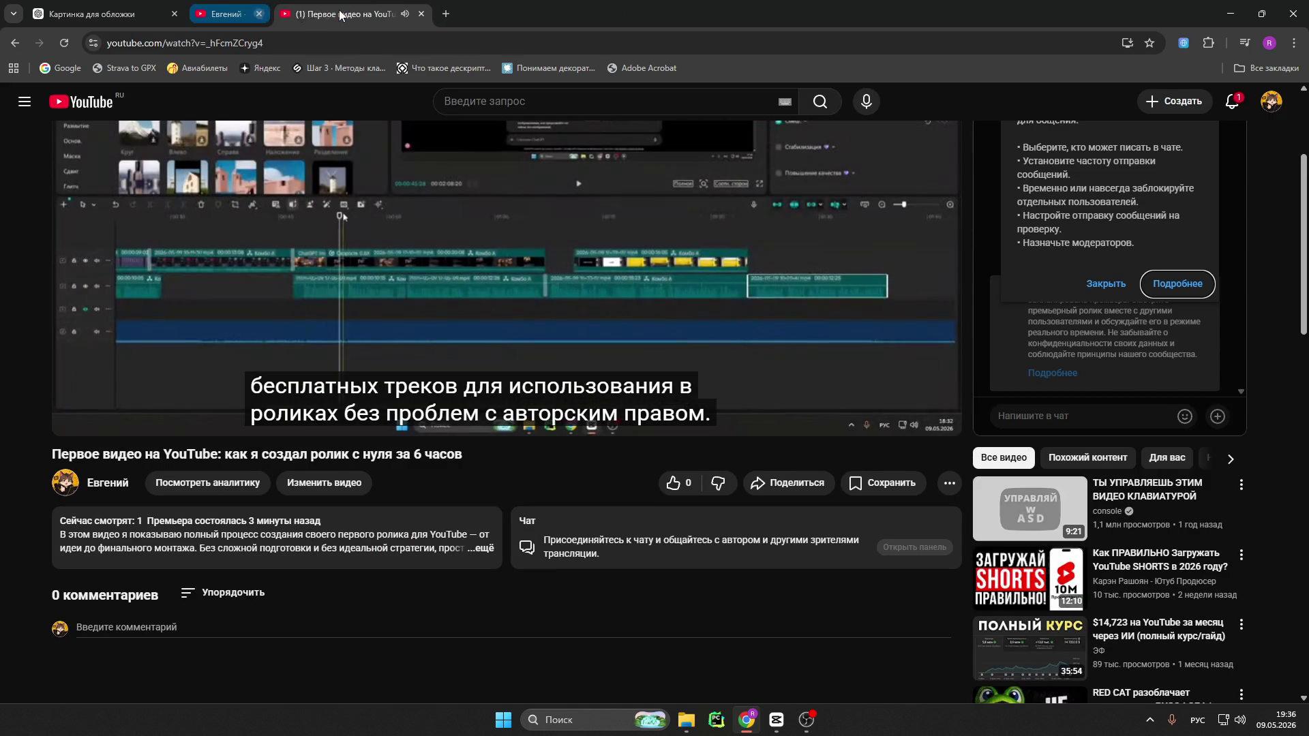
- Reload the premiere's watch page and check the new premiere notification
{"action": "left_click", "coordinate": [60, 44]}
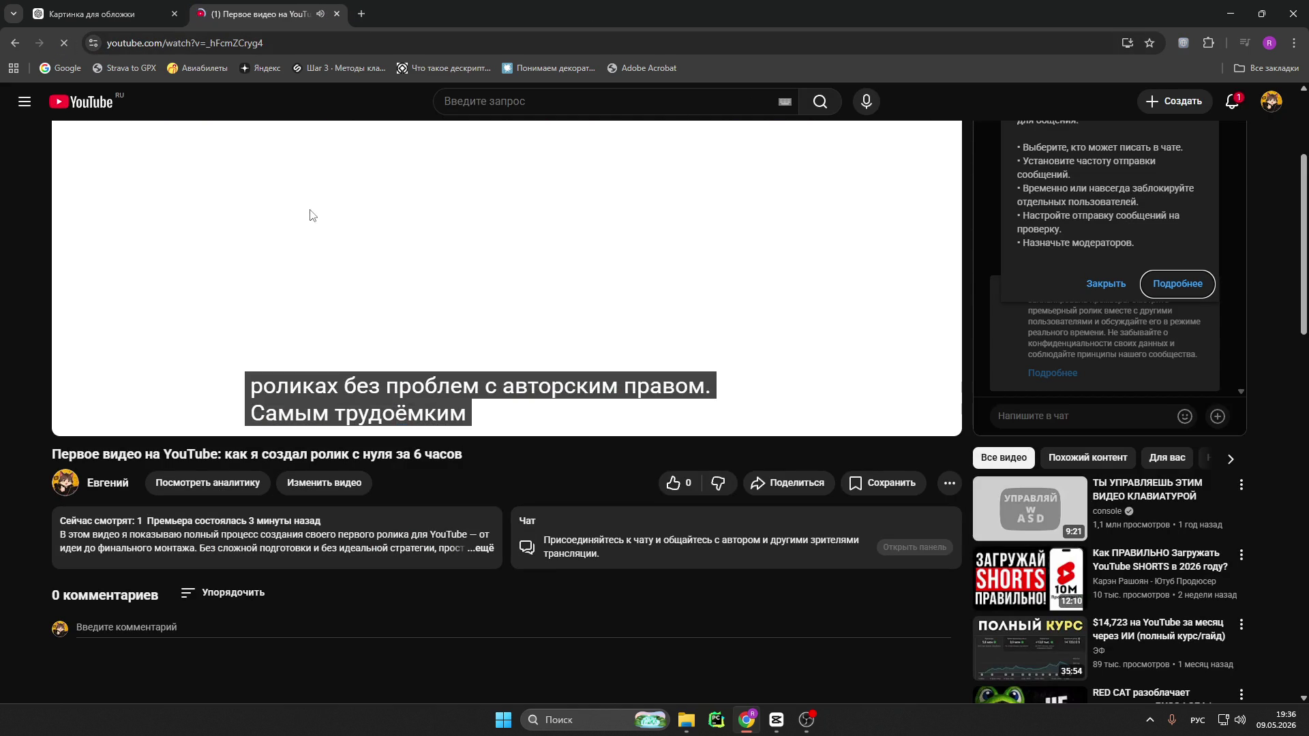
{"action": "scroll", "coordinate": [300, 244], "scroll_direction": "down", "scroll_amount": 6}
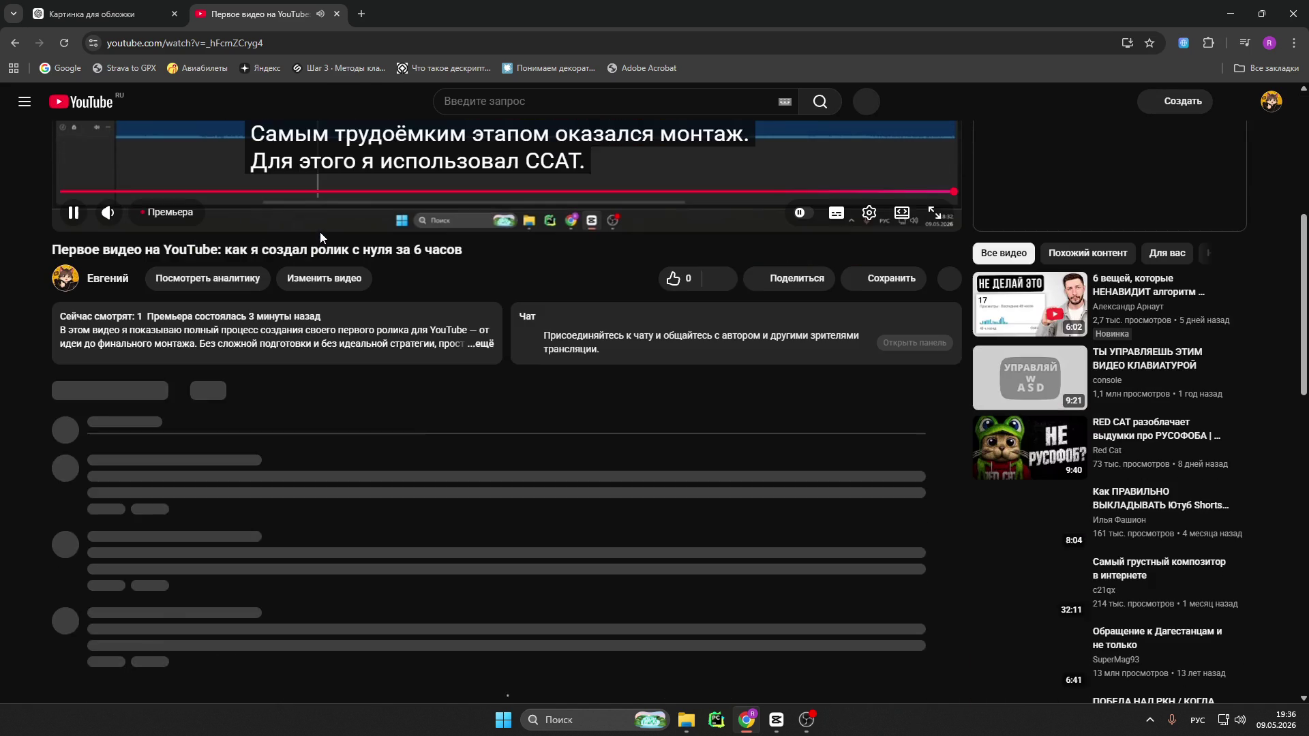
{"action": "scroll", "coordinate": [300, 243], "scroll_direction": "up", "scroll_amount": 6}
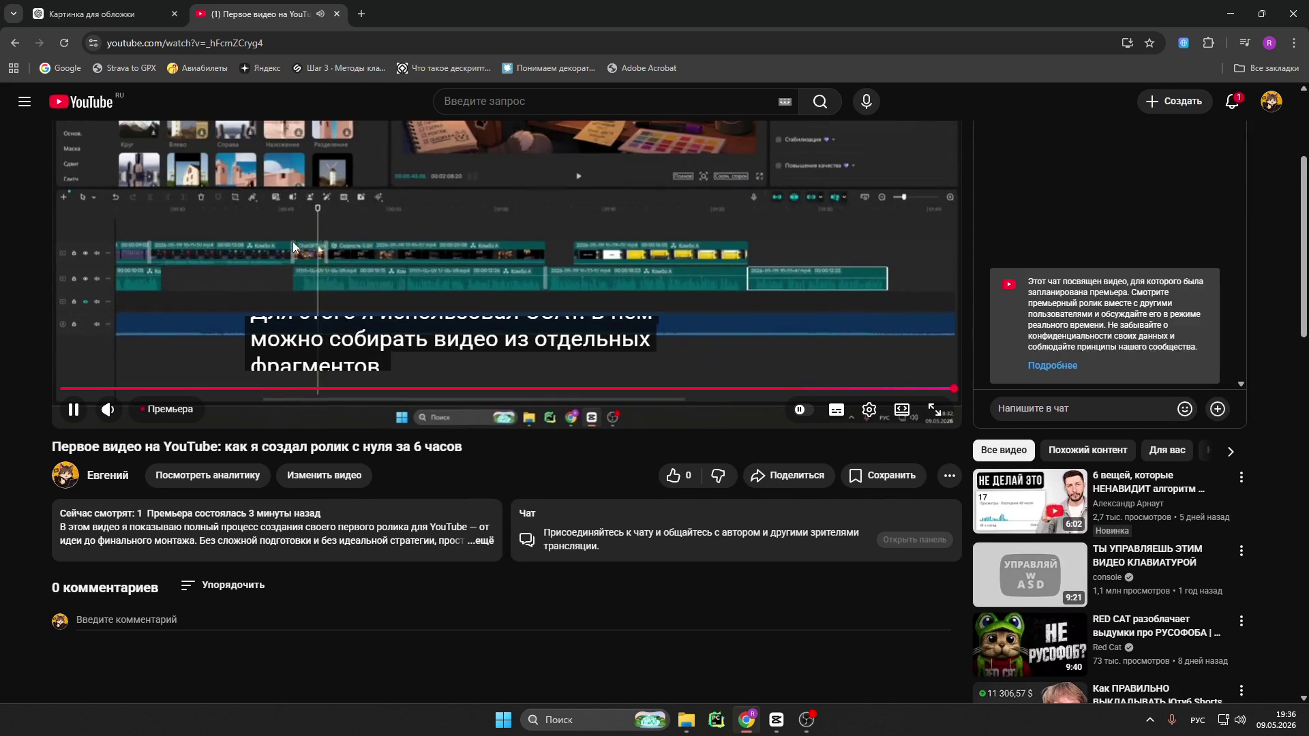
{"action": "scroll", "coordinate": [363, 231], "scroll_direction": "down", "scroll_amount": 2}
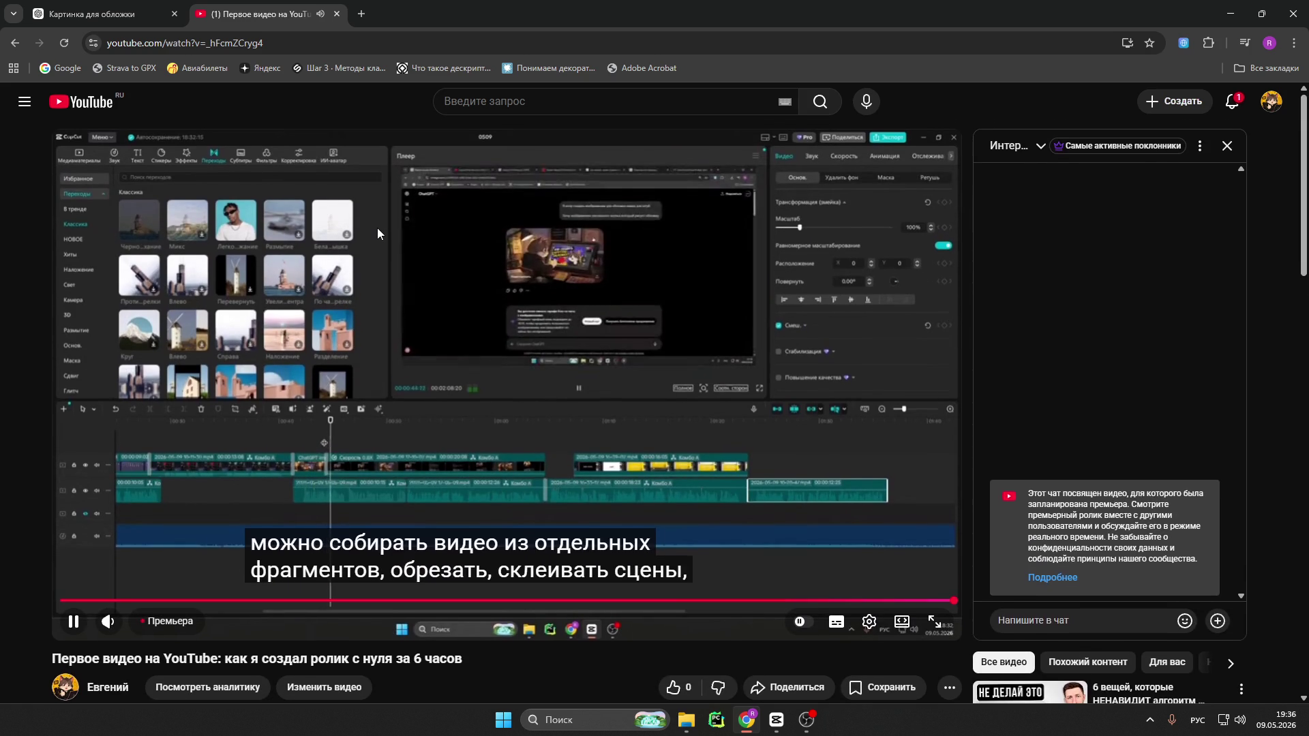
{"action": "scroll", "coordinate": [379, 228], "scroll_direction": "down", "scroll_amount": 3}
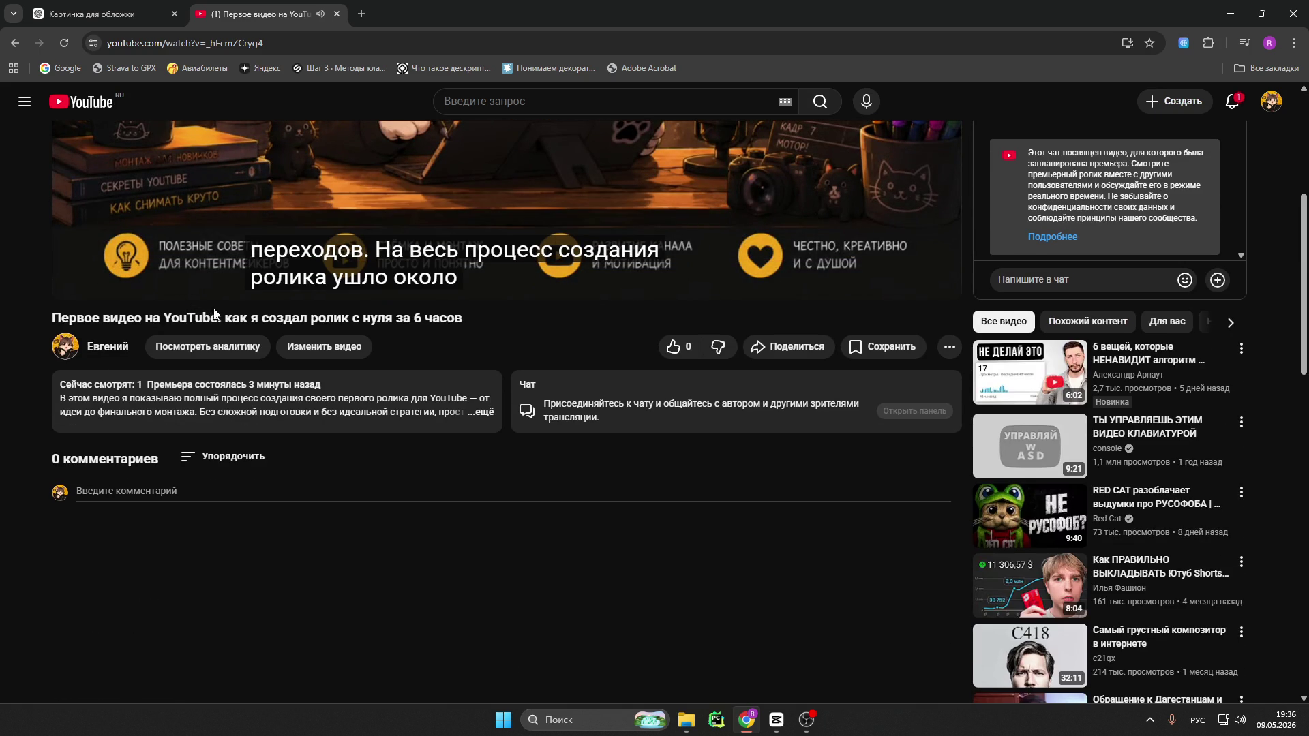
{"action": "scroll", "coordinate": [225, 310], "scroll_direction": "up", "scroll_amount": 5}
{"action": "scroll", "coordinate": [284, 307], "scroll_direction": "down", "scroll_amount": 5}
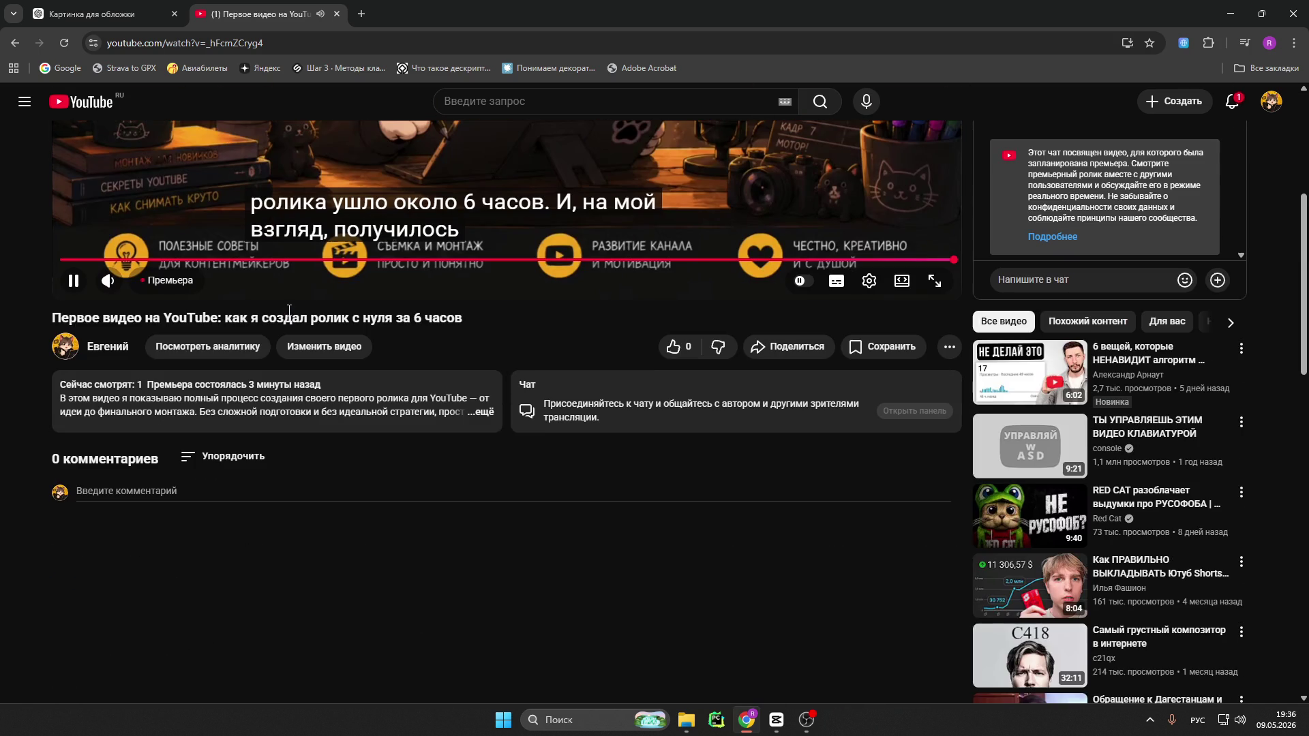
{"action": "scroll", "coordinate": [406, 358], "scroll_direction": "up", "scroll_amount": 5}
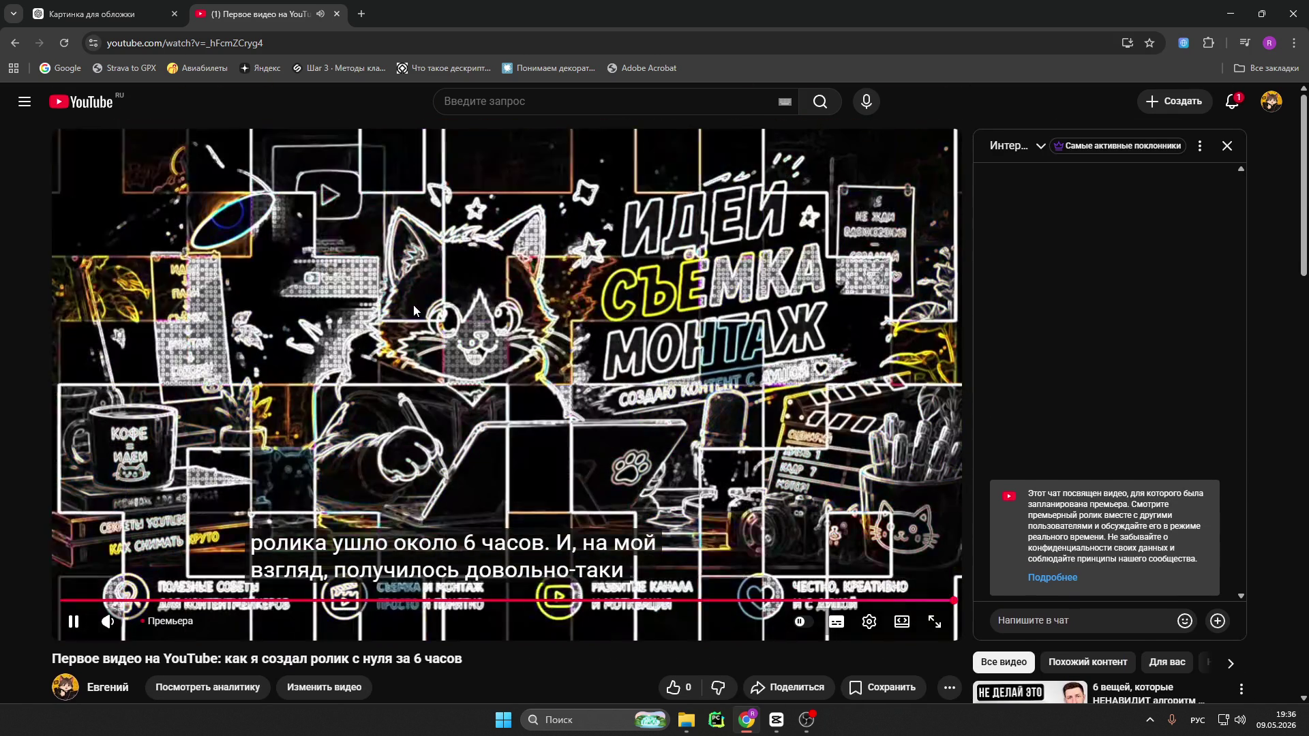
{"action": "scroll", "coordinate": [406, 303], "scroll_direction": "down", "scroll_amount": 5}
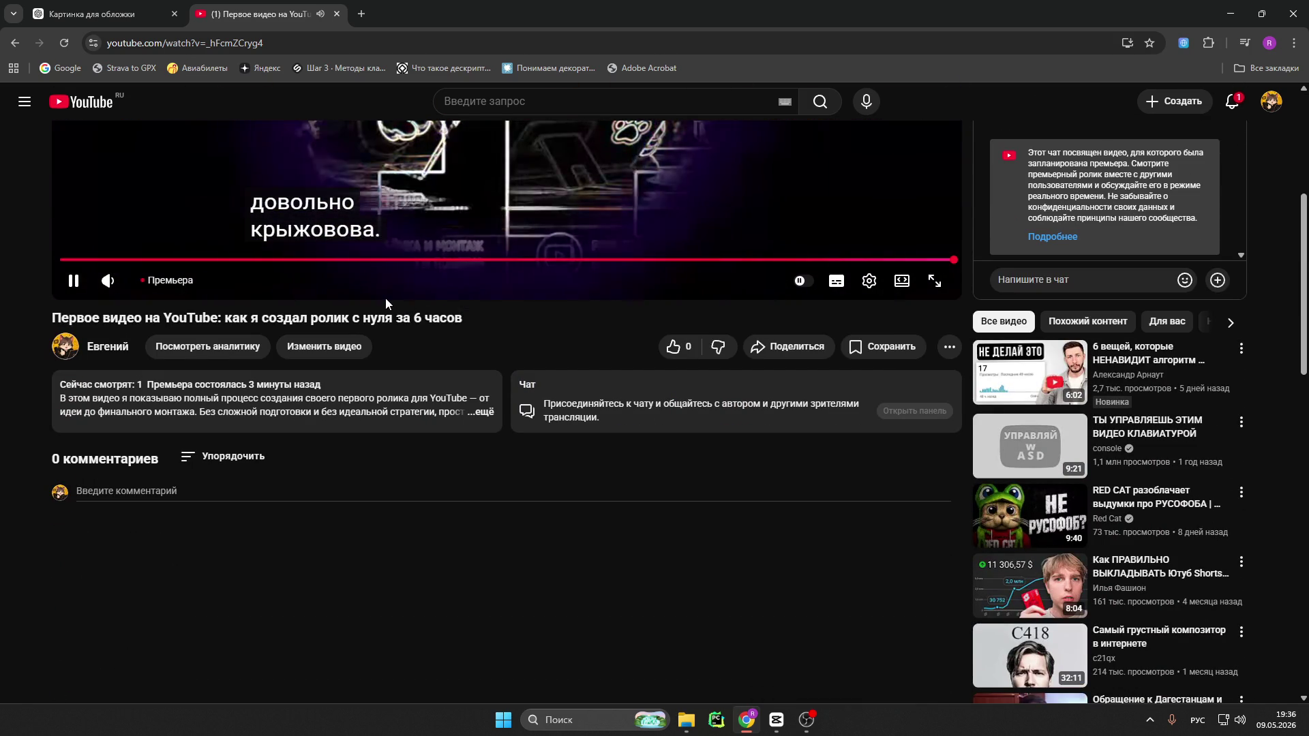
{"action": "scroll", "coordinate": [392, 301], "scroll_direction": "up", "scroll_amount": 5}
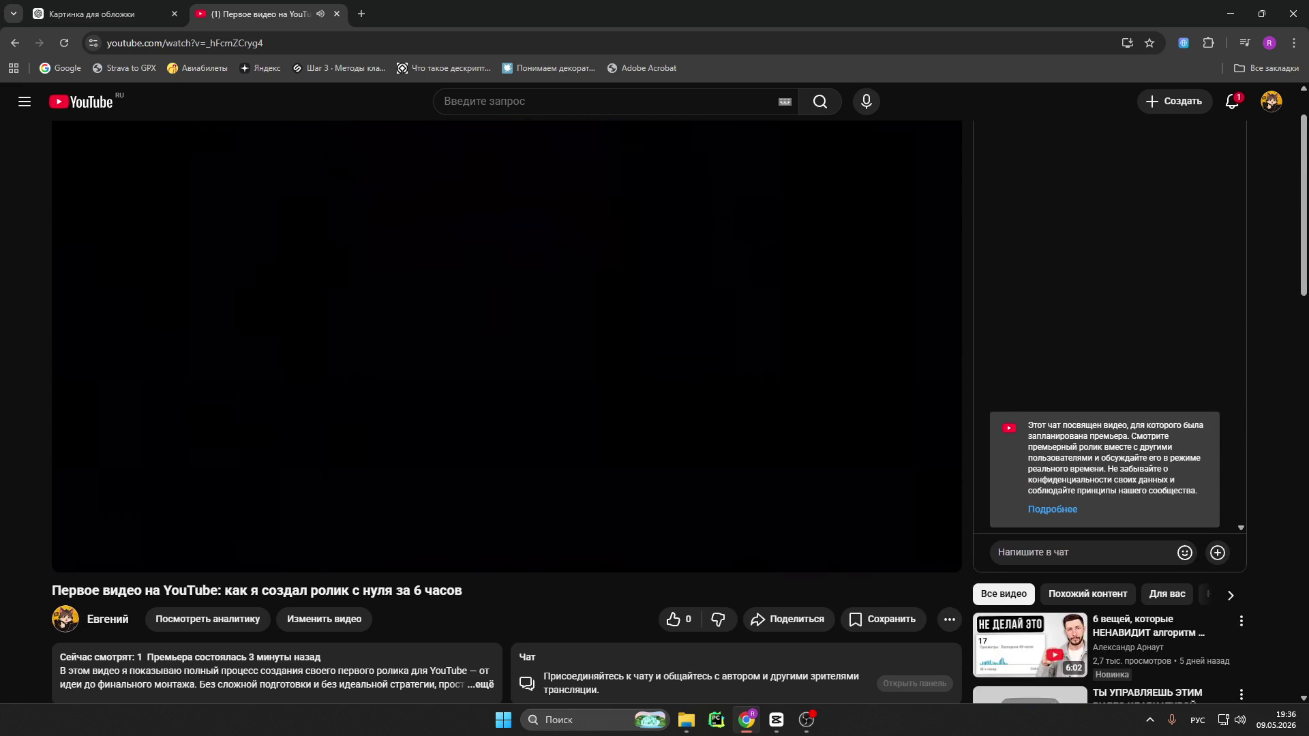
{"action": "scroll", "coordinate": [397, 307], "scroll_direction": "down", "scroll_amount": 3}
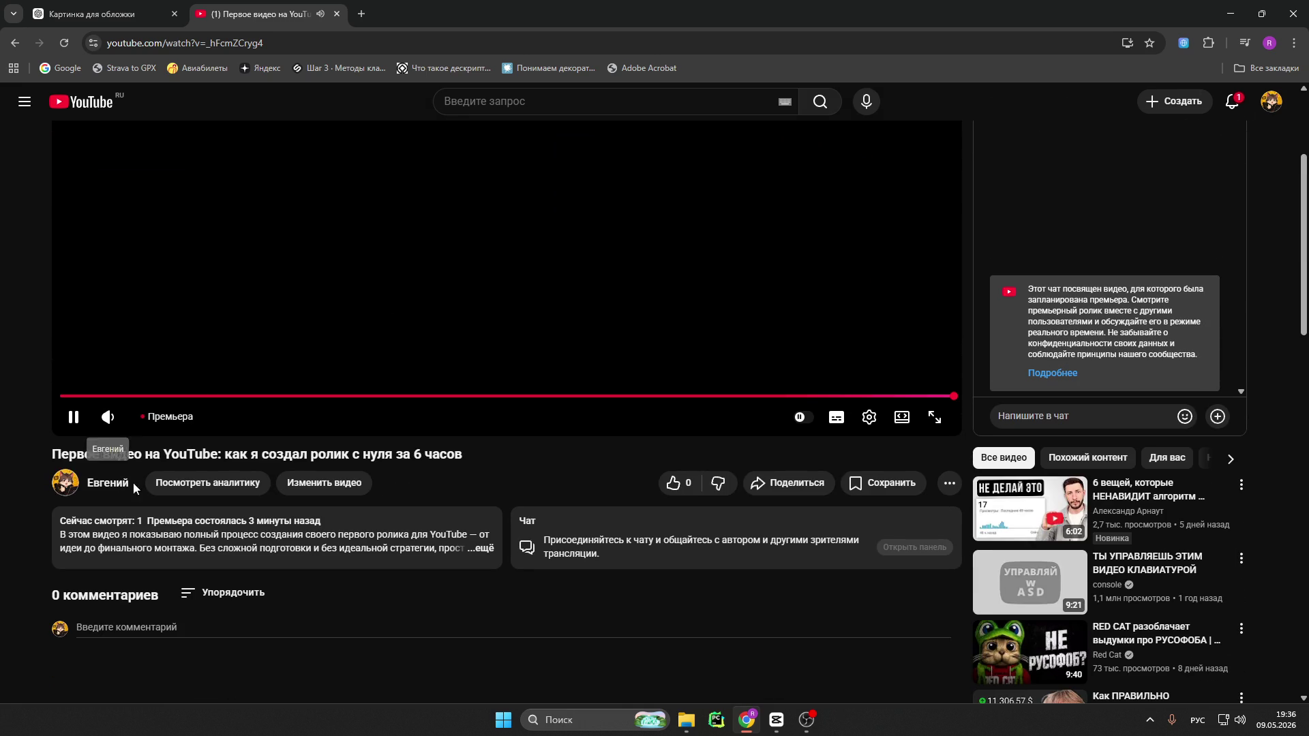
{"action": "scroll", "coordinate": [406, 435], "scroll_direction": "up", "scroll_amount": 3}
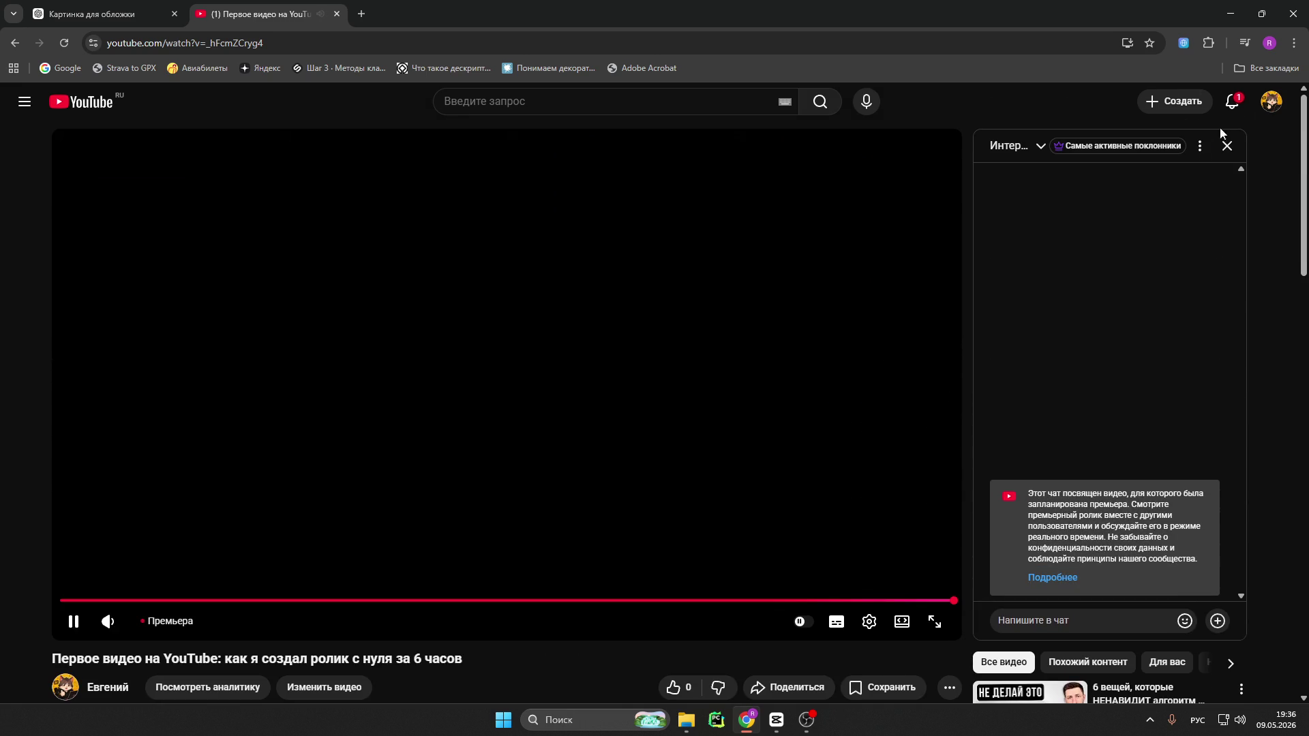
{"action": "left_click", "coordinate": [1231, 106]}
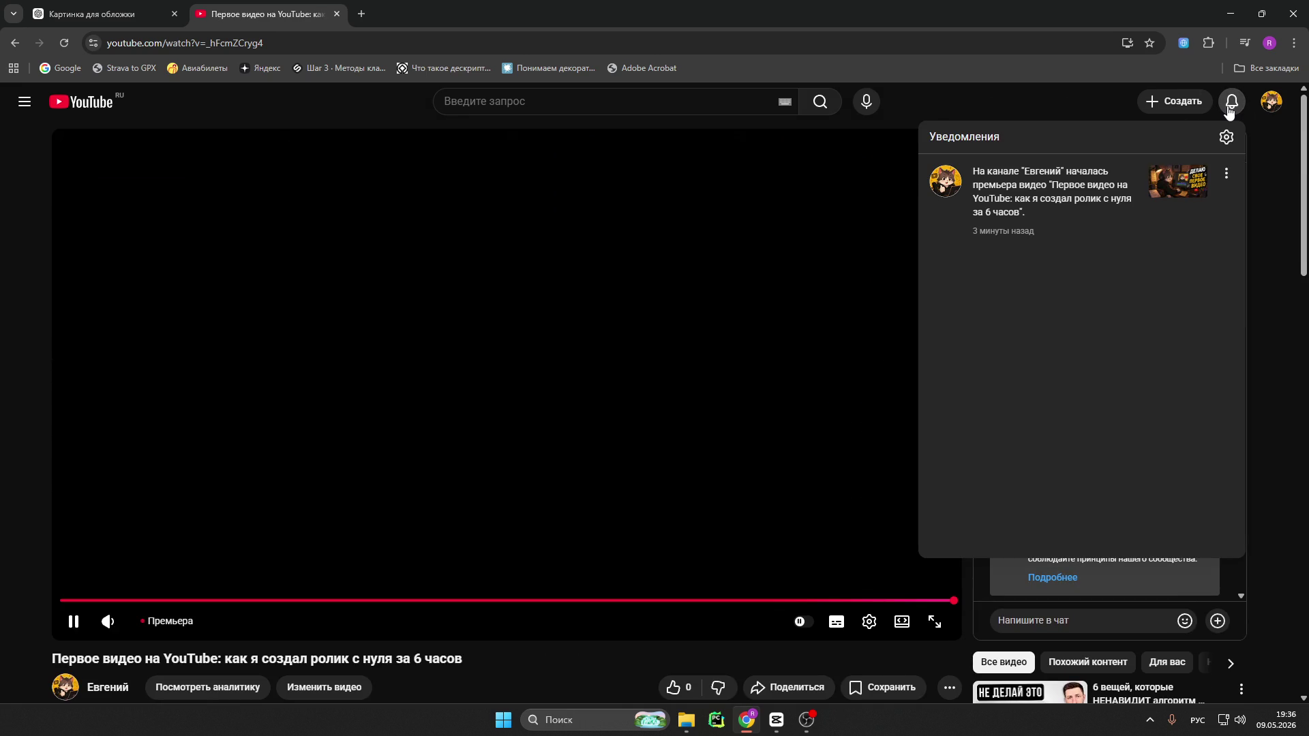
- Dismiss notifications, go to YouTube account settings and list all channels on the account
{"action": "left_click", "coordinate": [1231, 106]}
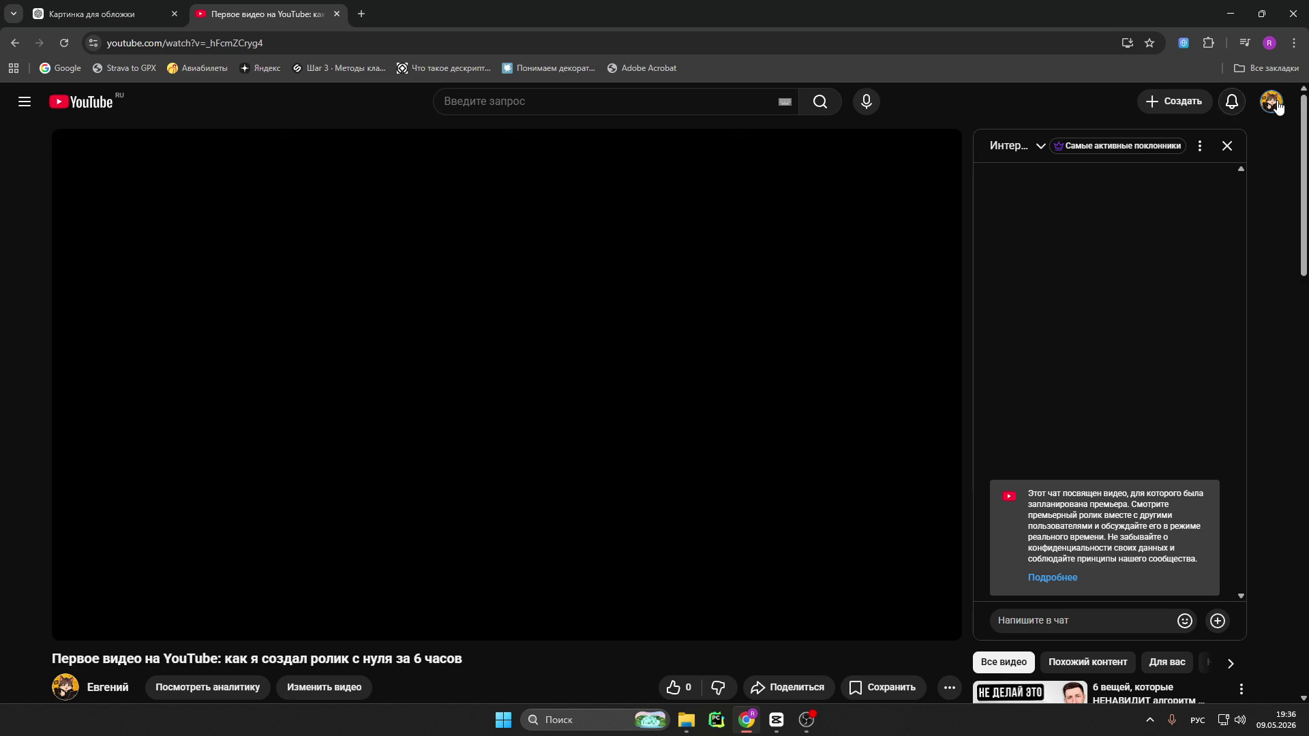
{"action": "left_click", "coordinate": [1272, 102]}
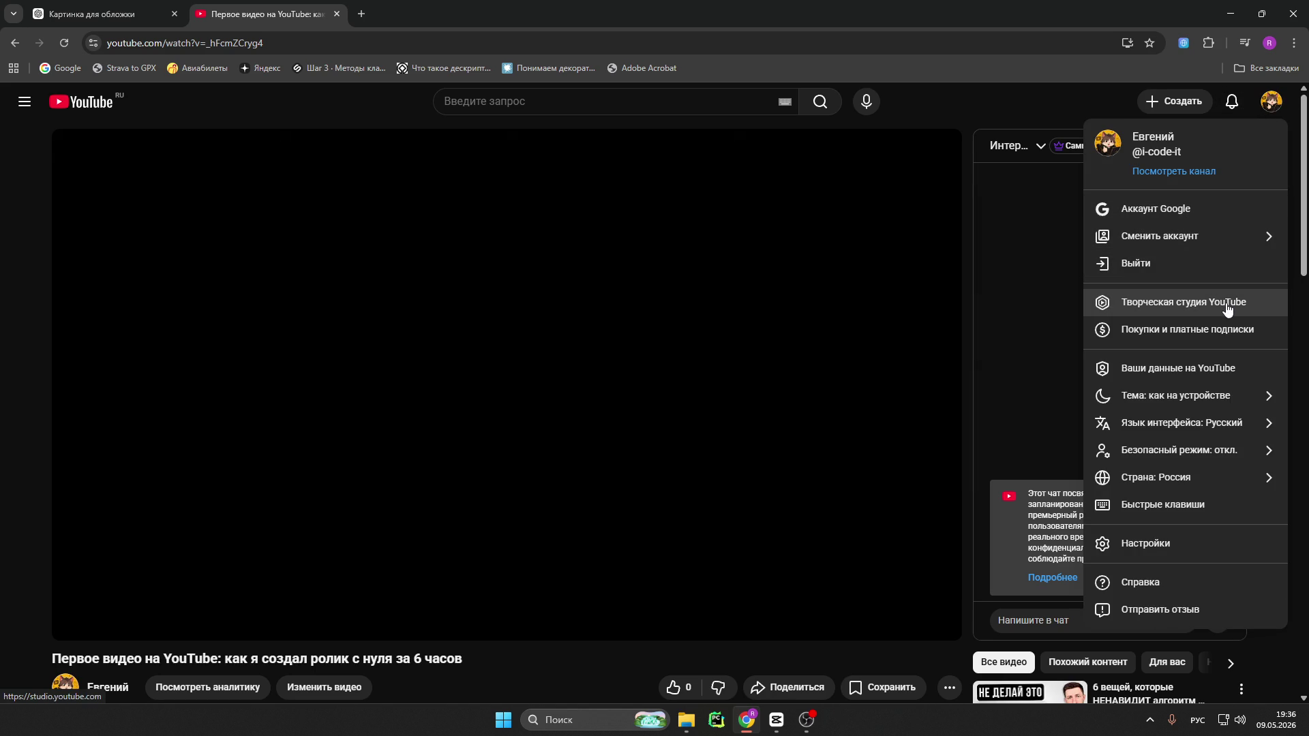
{"action": "left_click", "coordinate": [1184, 543]}
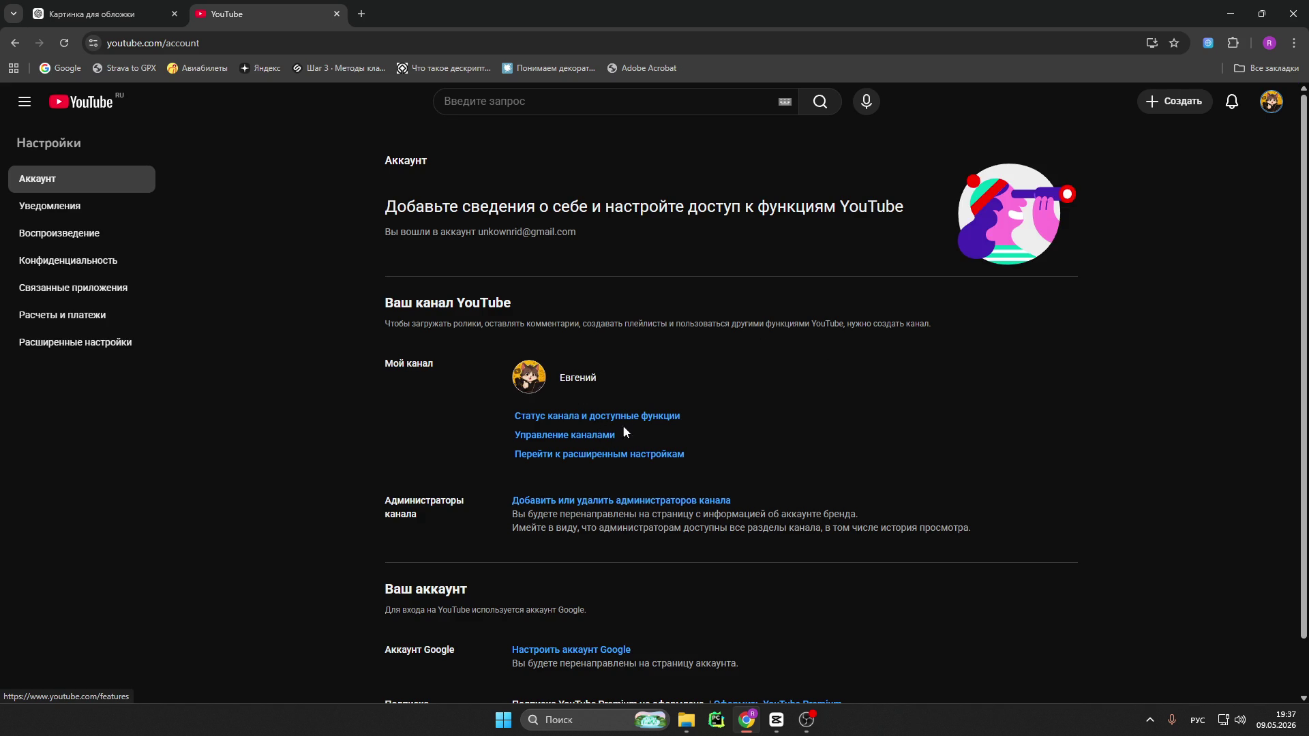
{"action": "left_click", "coordinate": [588, 436]}
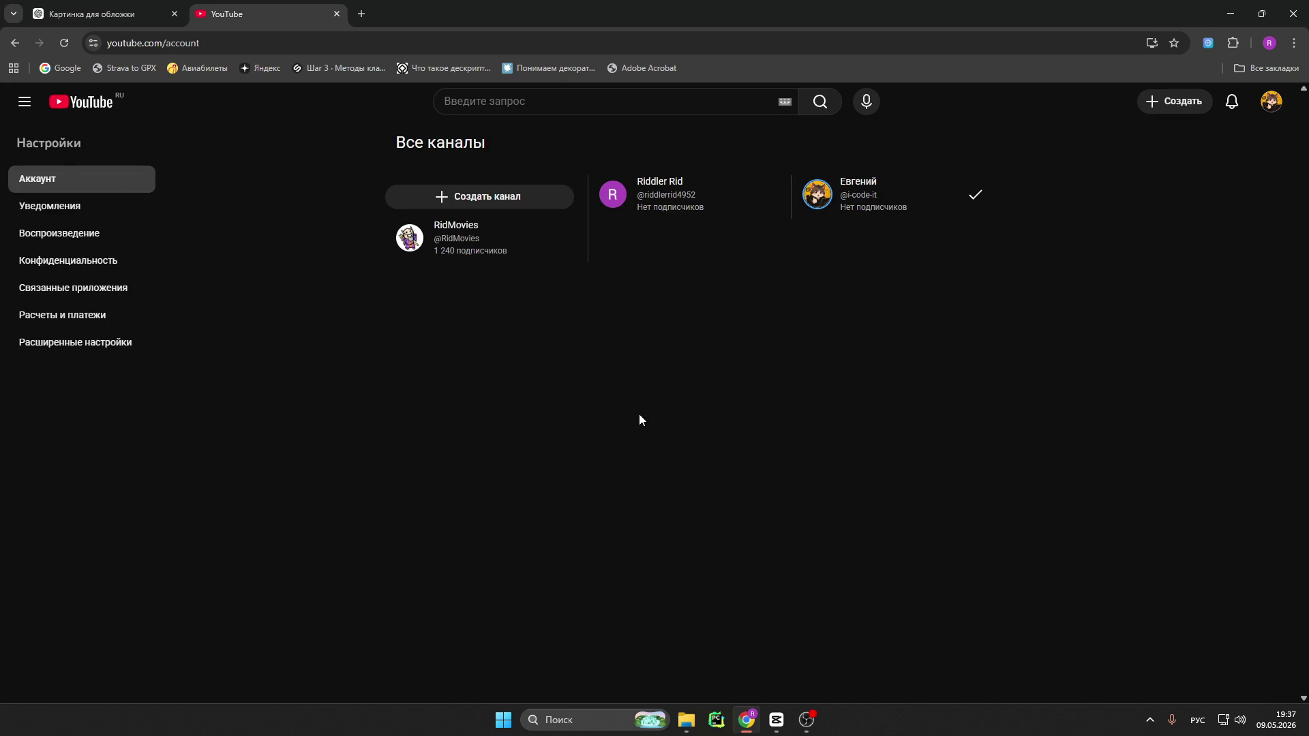
{"action": "left_click", "coordinate": [873, 198]}
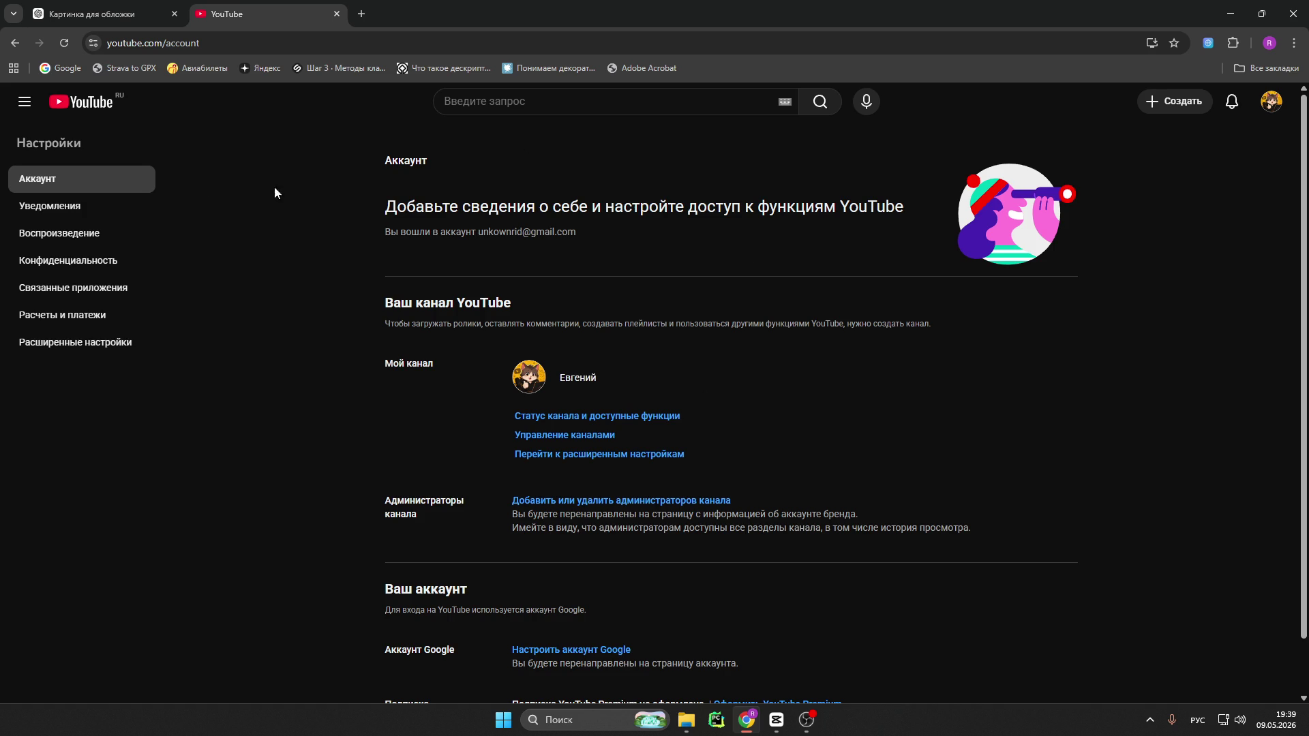
- Reload account settings and browse advanced, notification, playback, privacy, connected apps and billing sections
{"action": "left_click", "coordinate": [64, 43]}
{"action": "scroll", "coordinate": [631, 386], "scroll_direction": "down", "scroll_amount": 1}
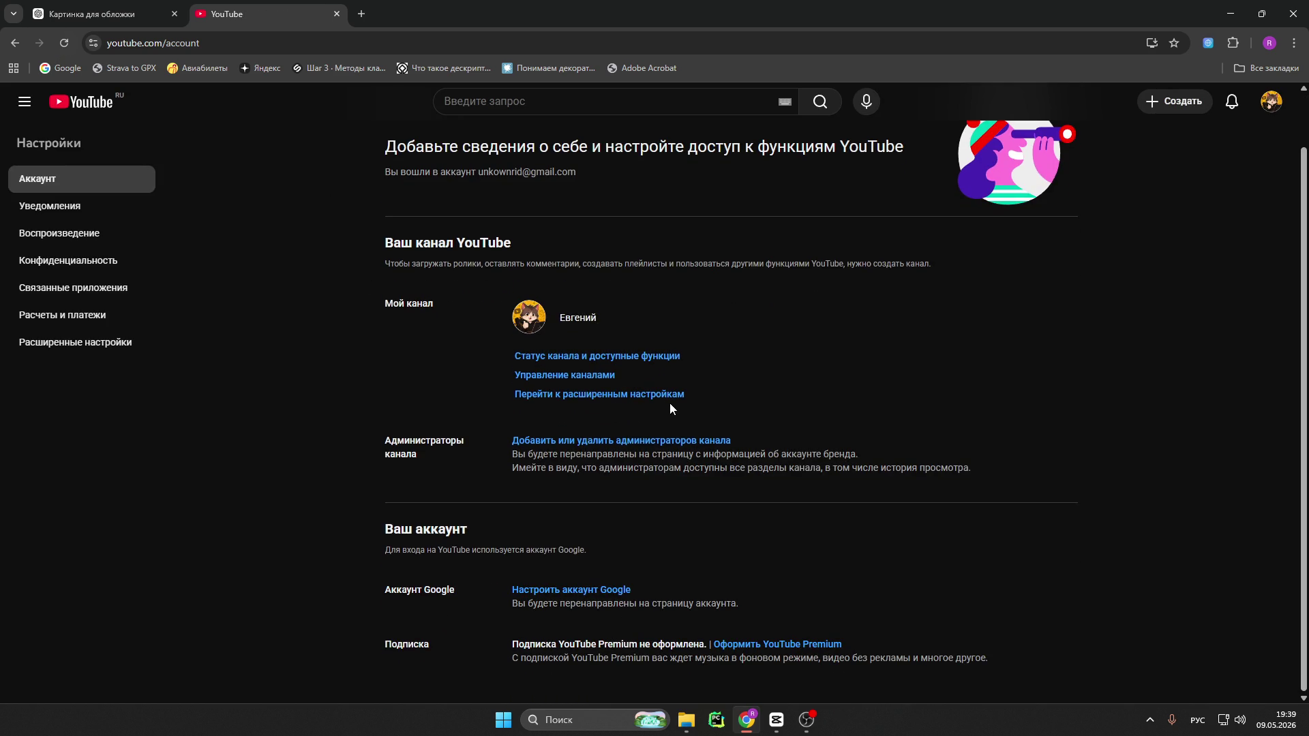
{"action": "left_click", "coordinate": [615, 395]}
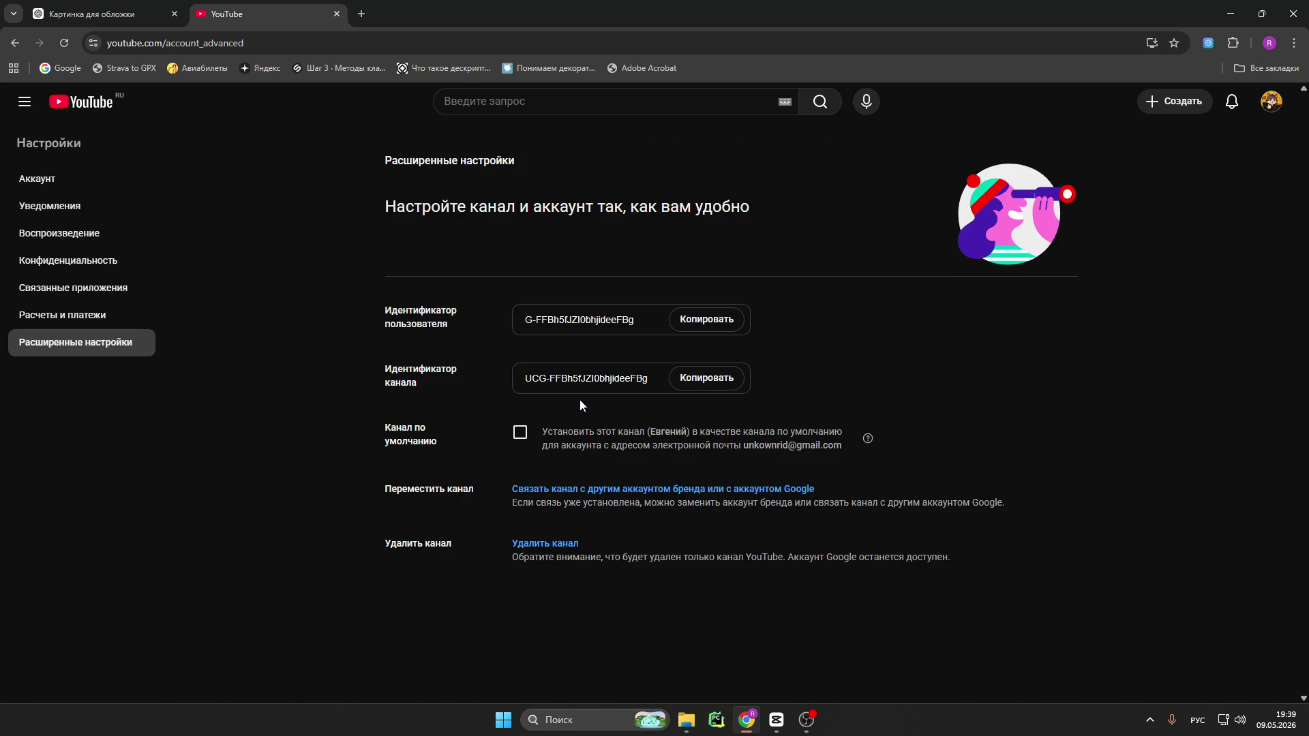
{"action": "left_click", "coordinate": [67, 180]}
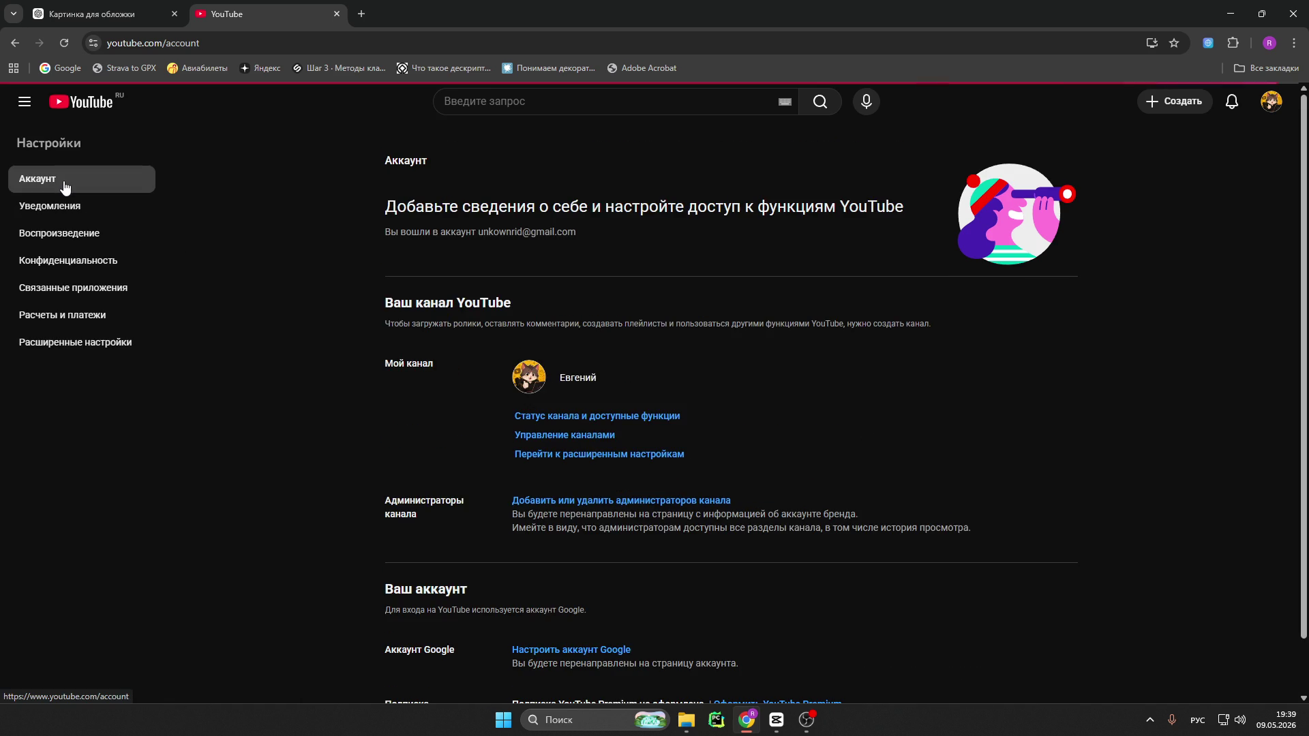
{"action": "left_click", "coordinate": [66, 207]}
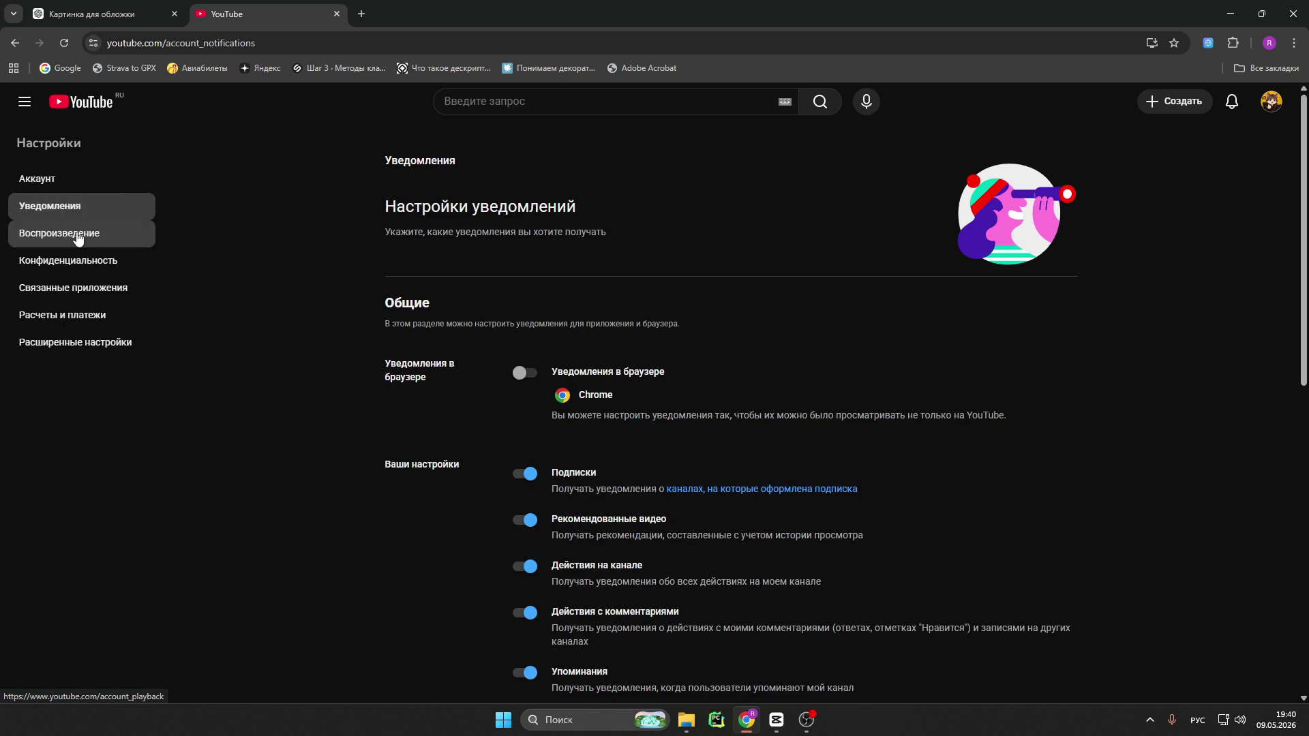
{"action": "left_click", "coordinate": [75, 235]}
{"action": "left_click", "coordinate": [89, 260]}
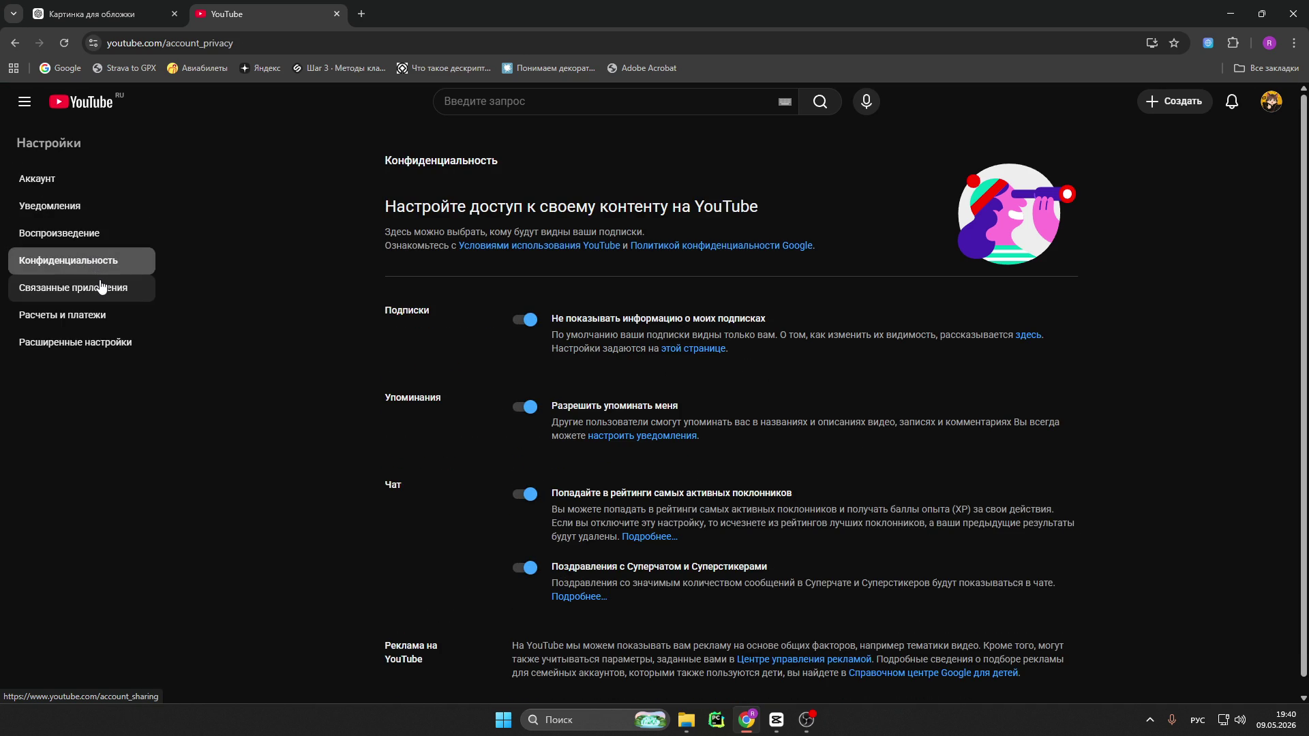
{"action": "left_click", "coordinate": [101, 286]}
{"action": "left_click", "coordinate": [104, 322]}
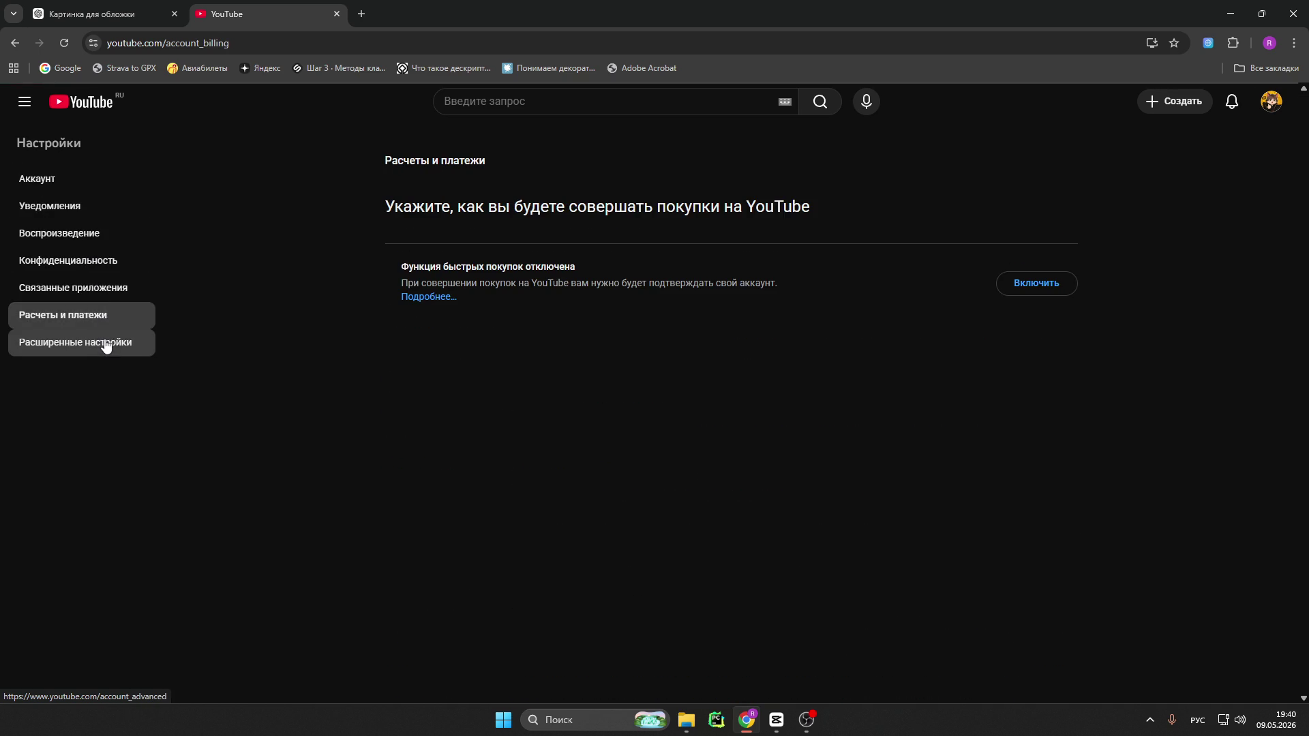
{"action": "left_click", "coordinate": [105, 342]}
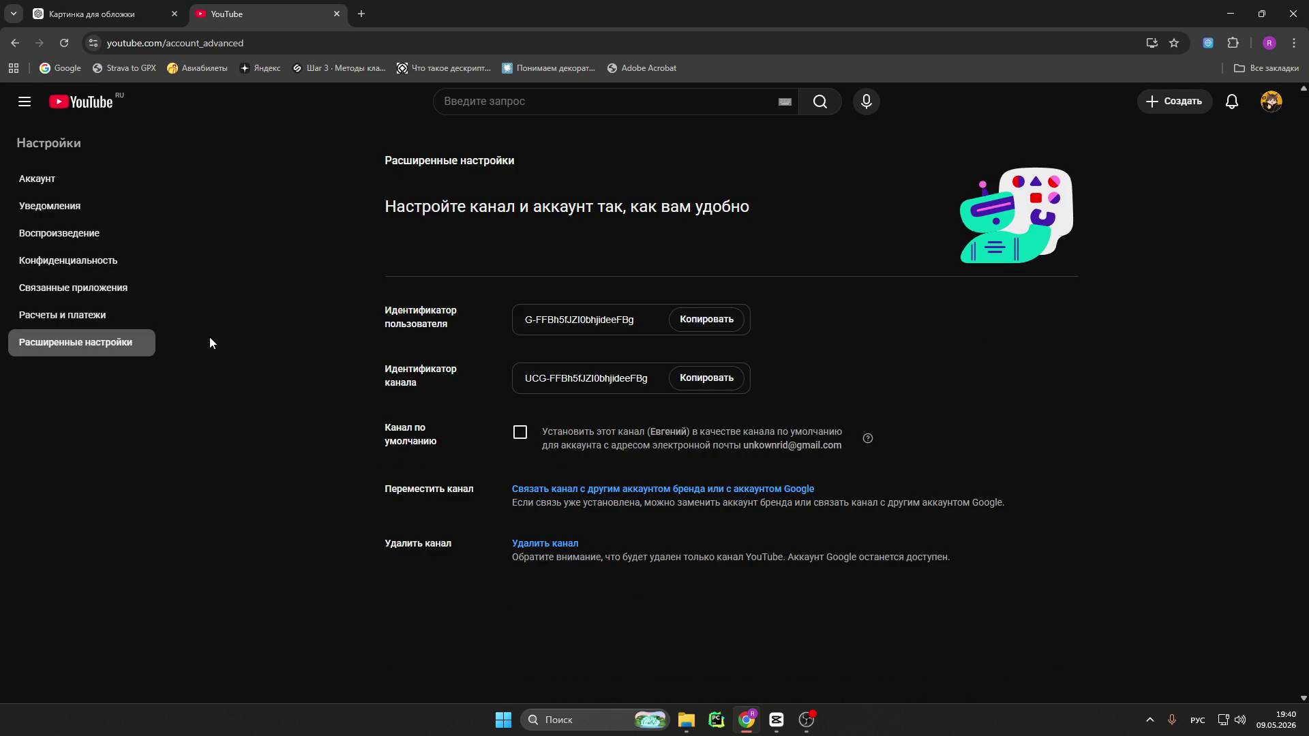
- In the Аккаунт section, select the current channel name Евгений
{"action": "left_click", "coordinate": [62, 183]}
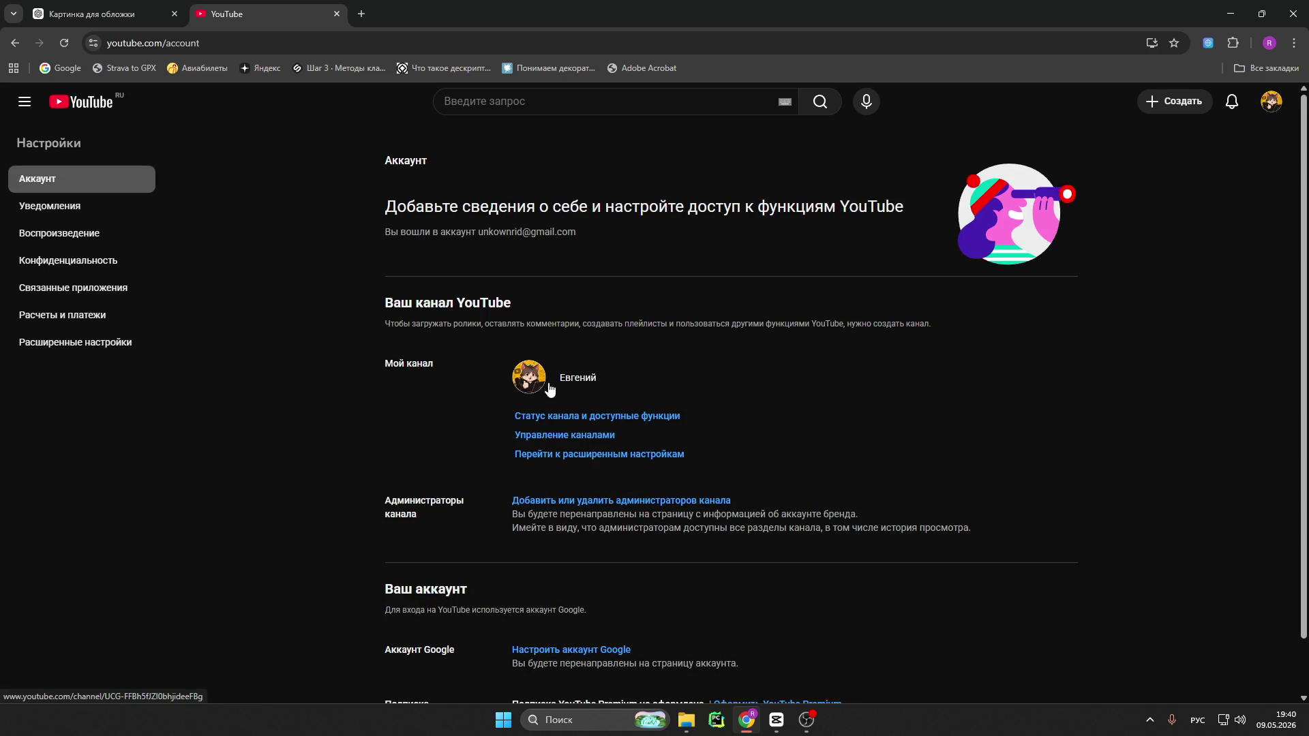
{"action": "left_click_drag", "start_coordinate": [608, 380], "coordinate": [559, 380]}
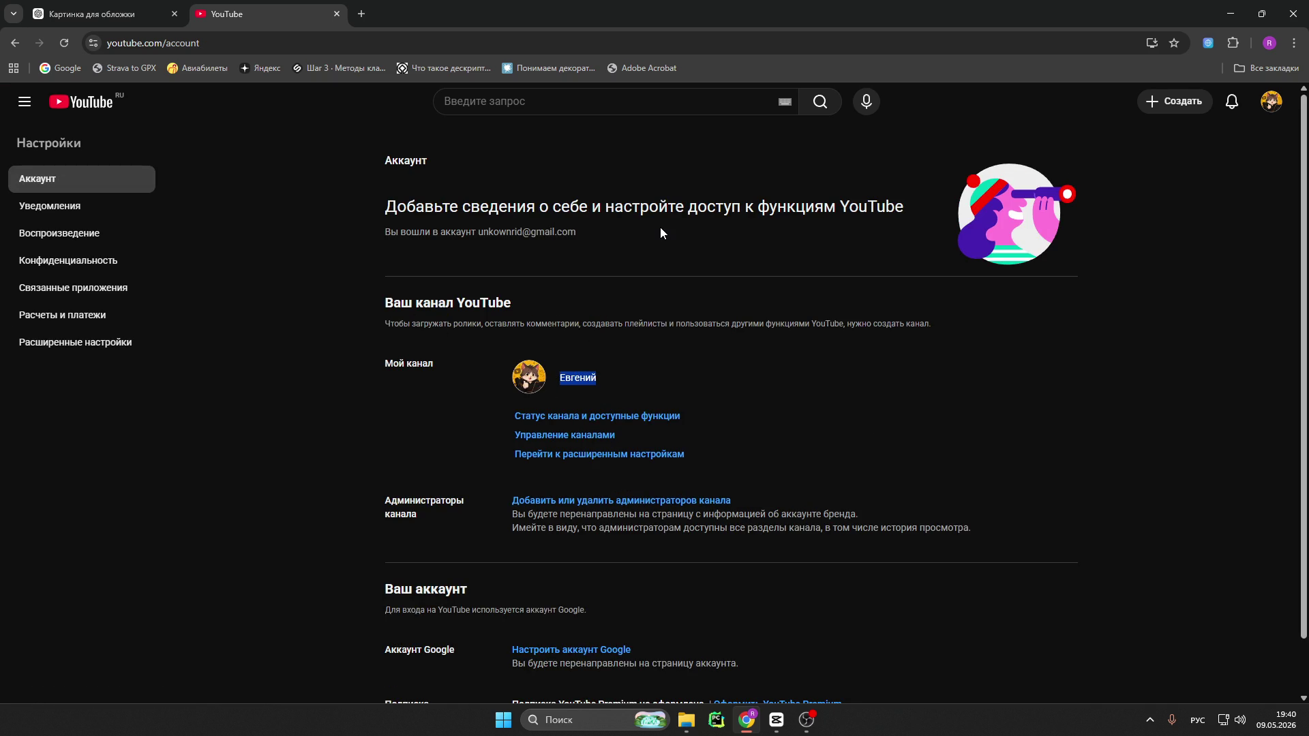
{"action": "left_click", "coordinate": [140, 15]}
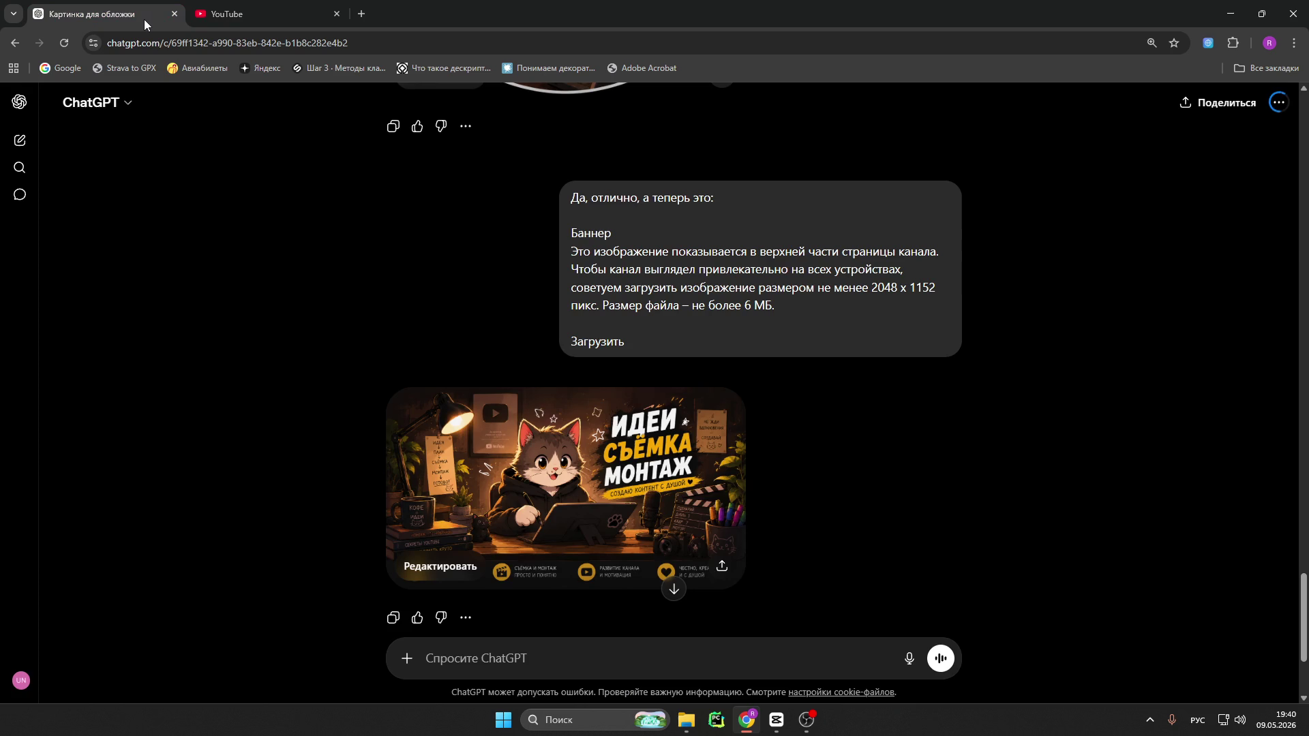
- In the 'Советы по созданию канала' chat, ask 'А можно ли поменять имя канала?'
{"action": "scroll", "coordinate": [575, 561], "scroll_direction": "down", "scroll_amount": 3}
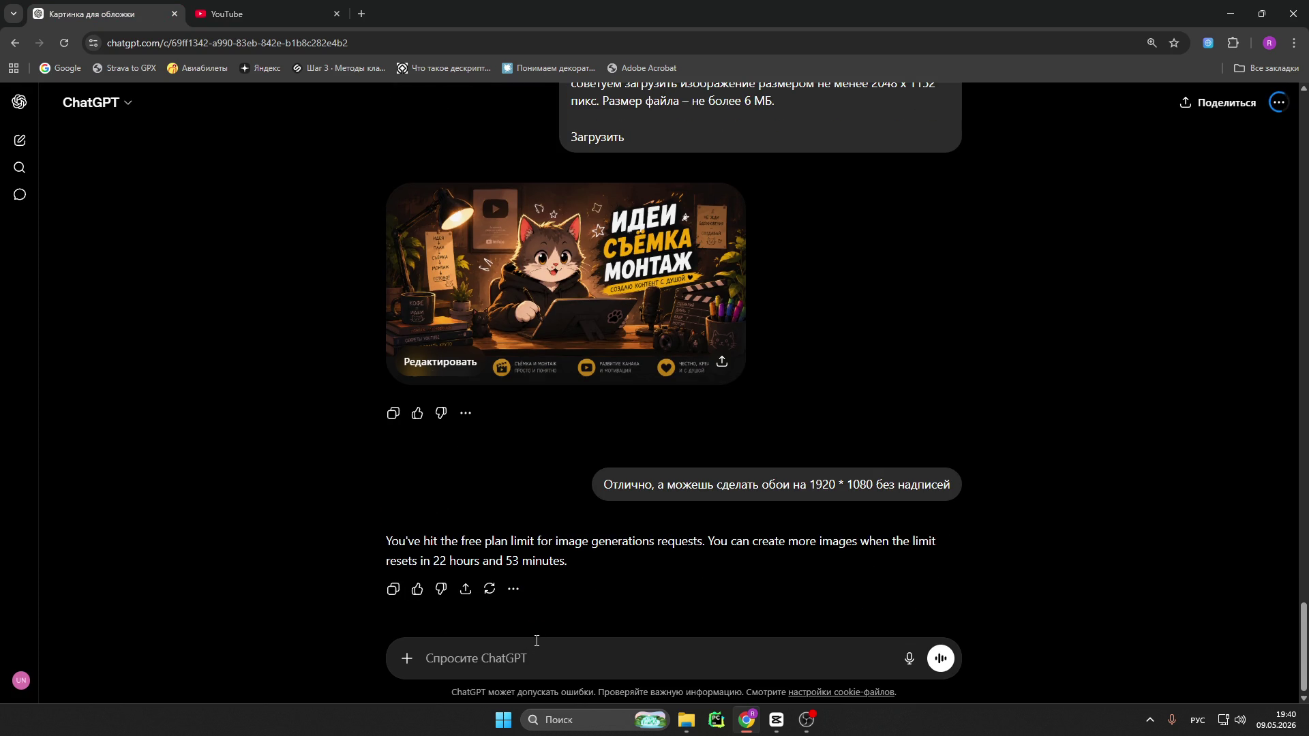
{"action": "scroll", "coordinate": [530, 633], "scroll_direction": "up", "scroll_amount": 5}
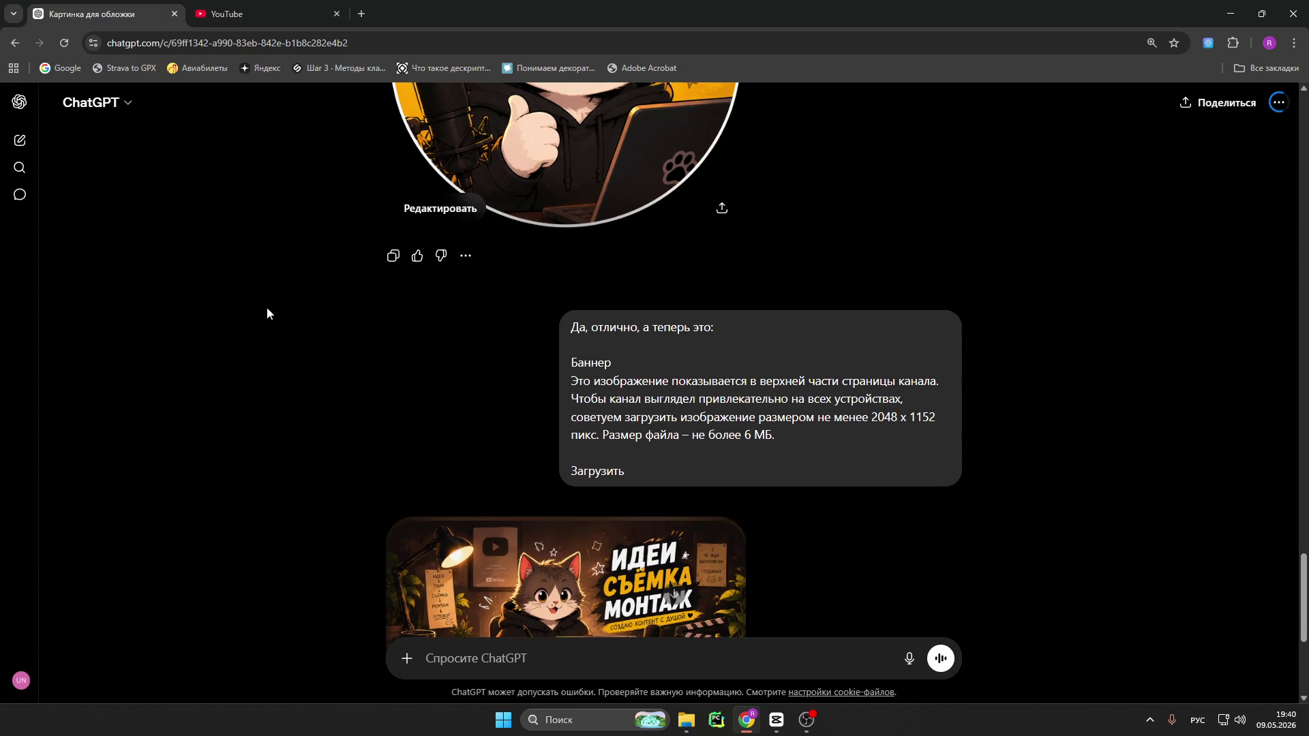
{"action": "left_click", "coordinate": [17, 103]}
{"action": "left_click", "coordinate": [84, 317]}
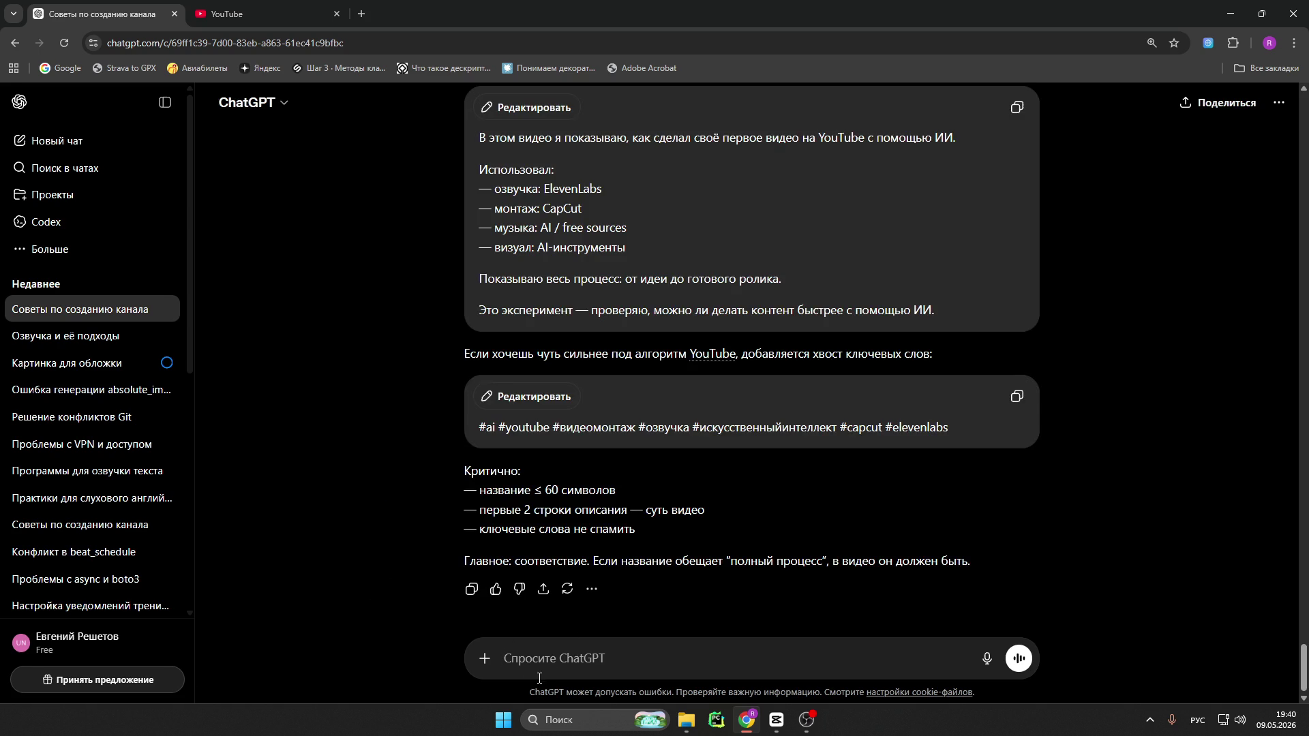
{"action": "type", "text": "А"}
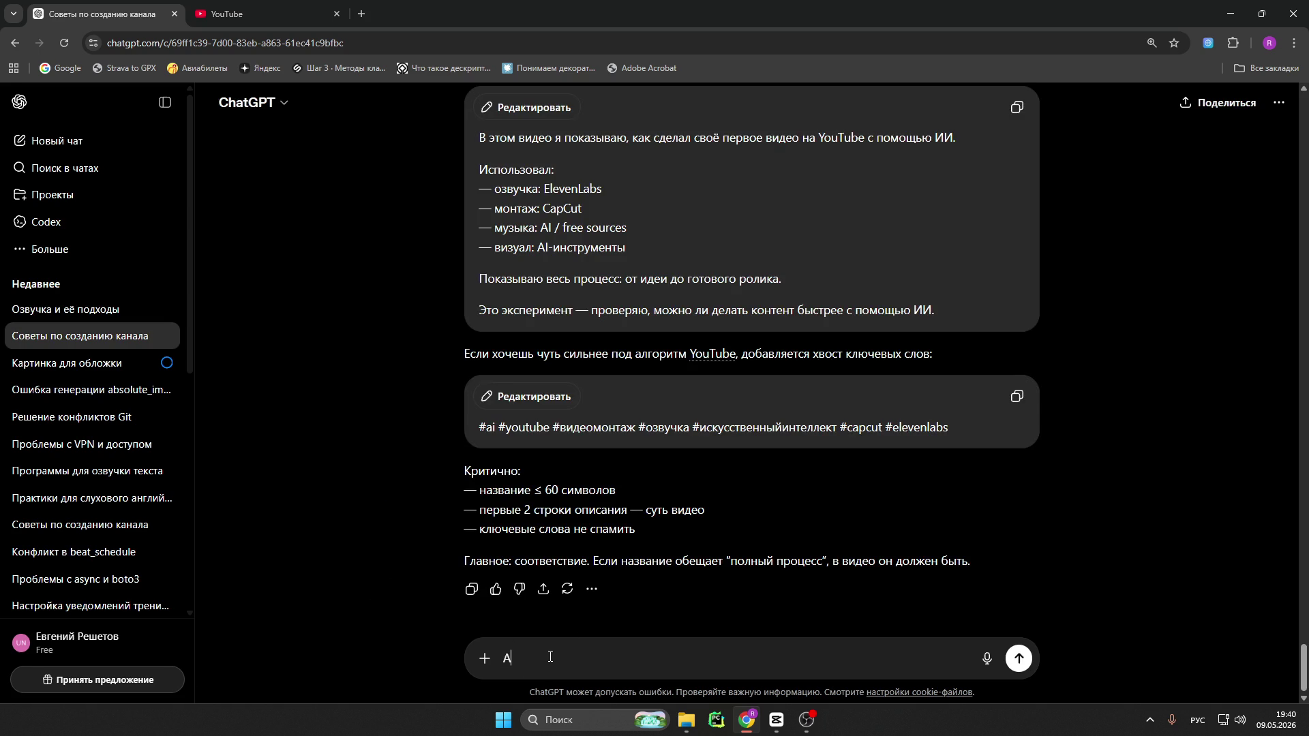
{"action": "type", "text": " можг"}
{"action": "key", "text": "BackSpace"}
{"action": "type", "text": "но ли пом"}
{"action": "type", "text": "енять имя"}
{"action": "type", "text": " канала"}
{"action": "type", "text": "?"}
{"action": "key", "text": "Return"}
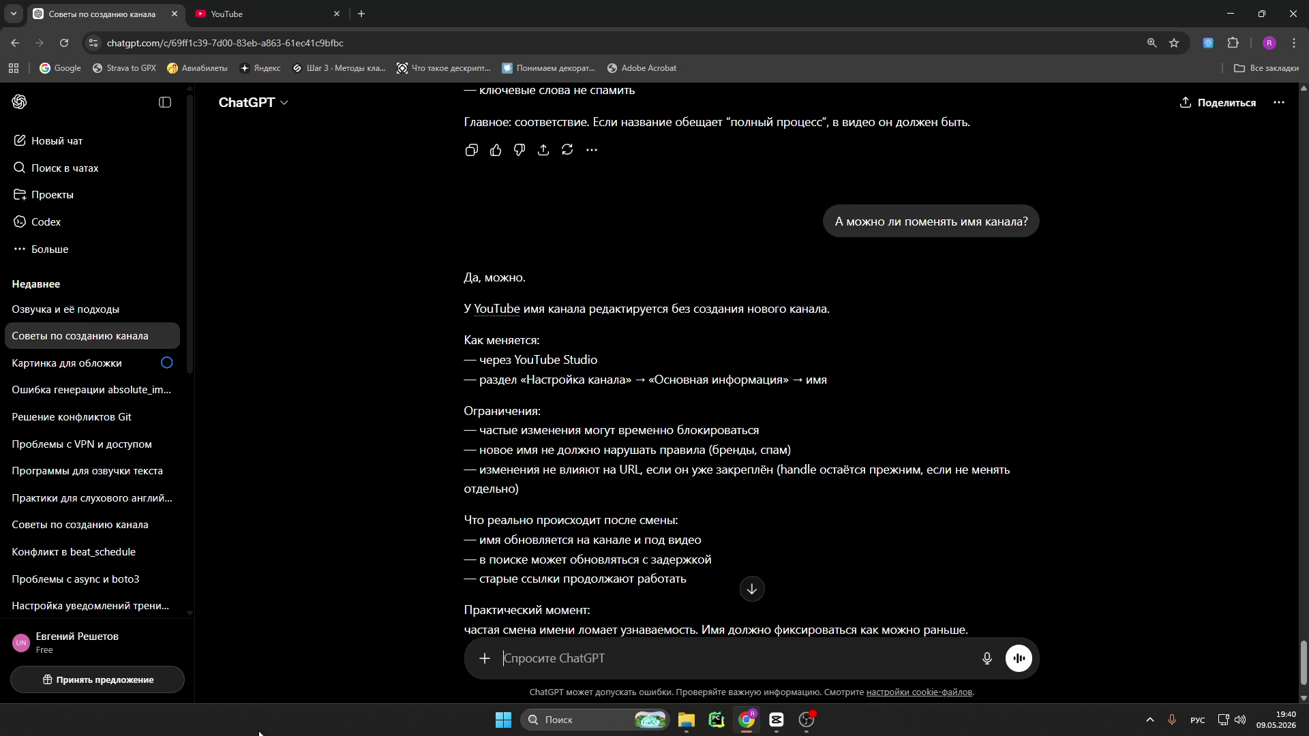
{"action": "left_click", "coordinate": [228, 14]}
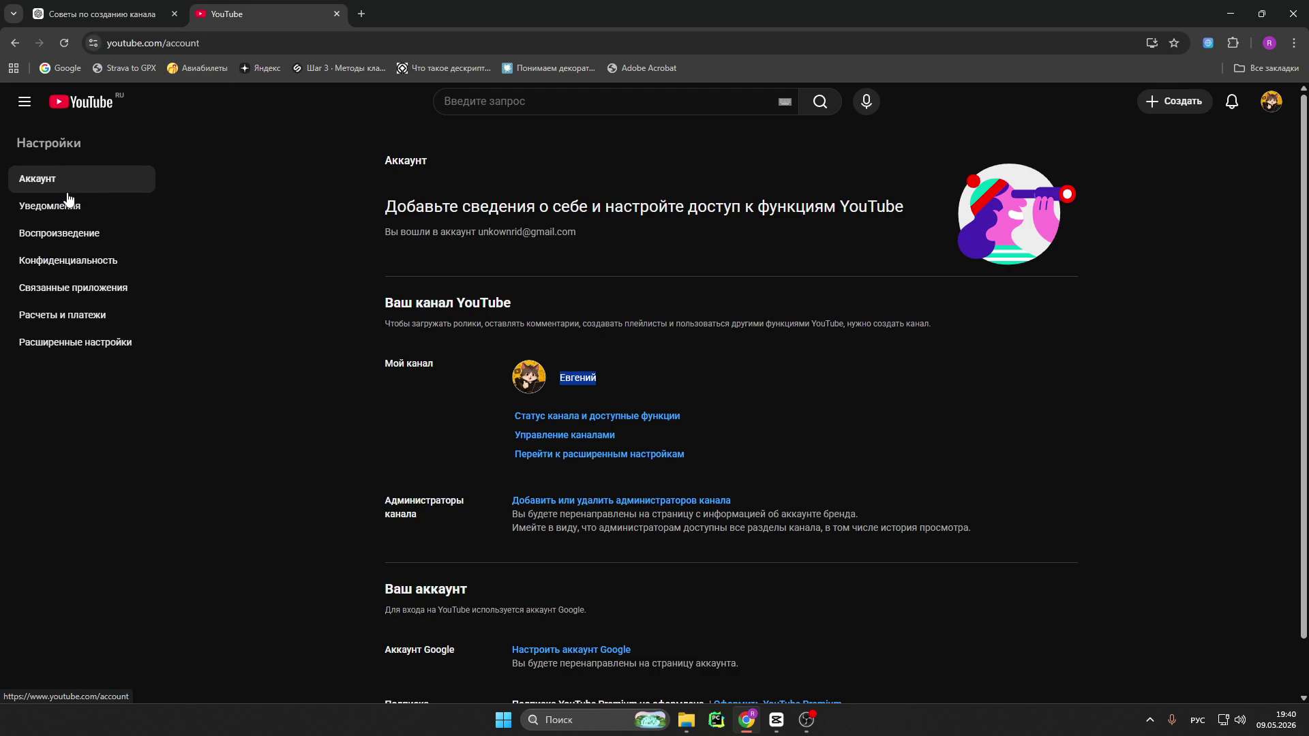
- Enter YouTube Studio, look through analytics, content and comments, then open Настройка канала
{"action": "left_click", "coordinate": [1269, 109]}
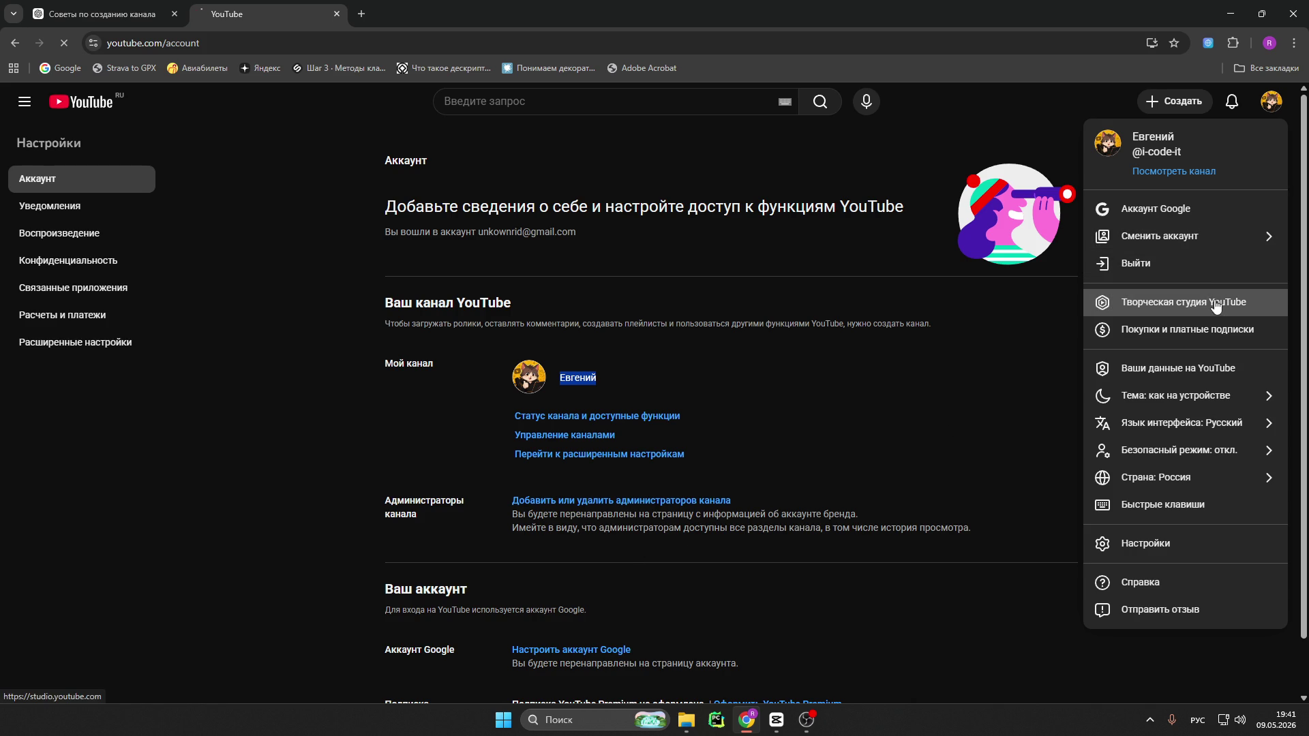
{"action": "left_click", "coordinate": [1166, 302]}
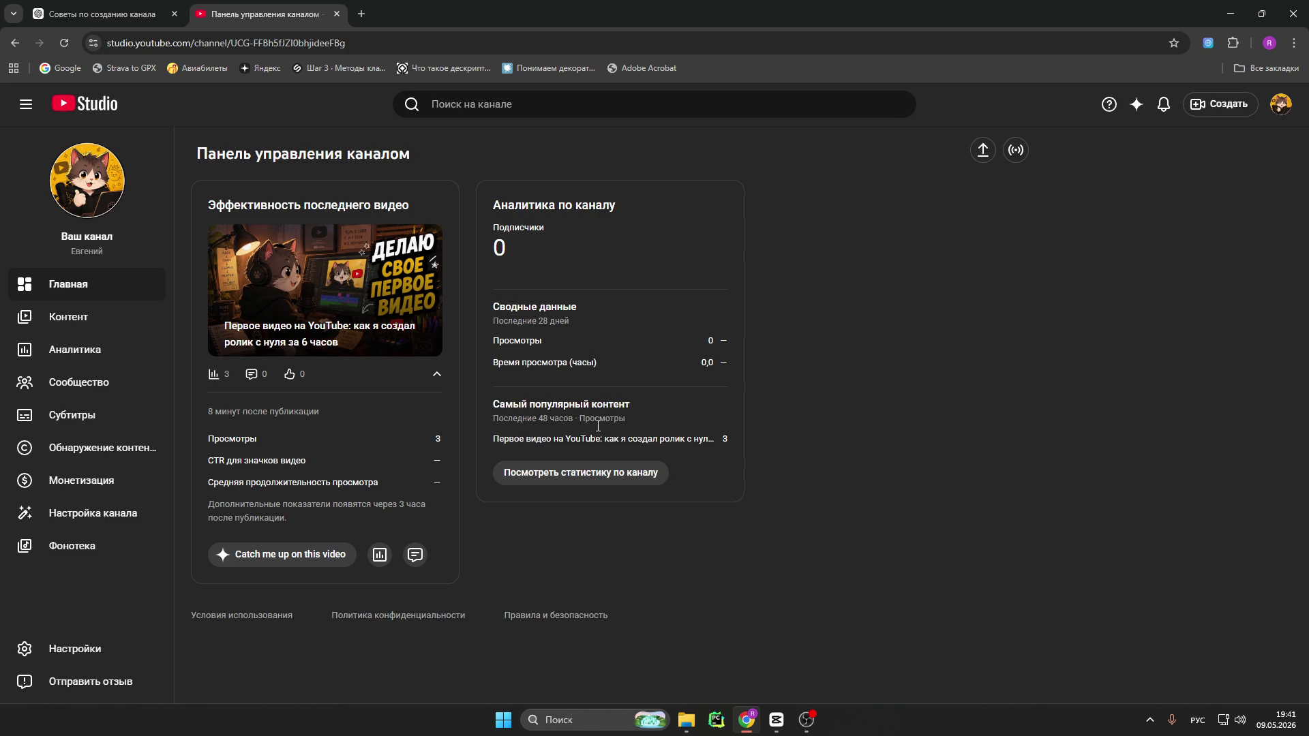
{"action": "left_click", "coordinate": [605, 482]}
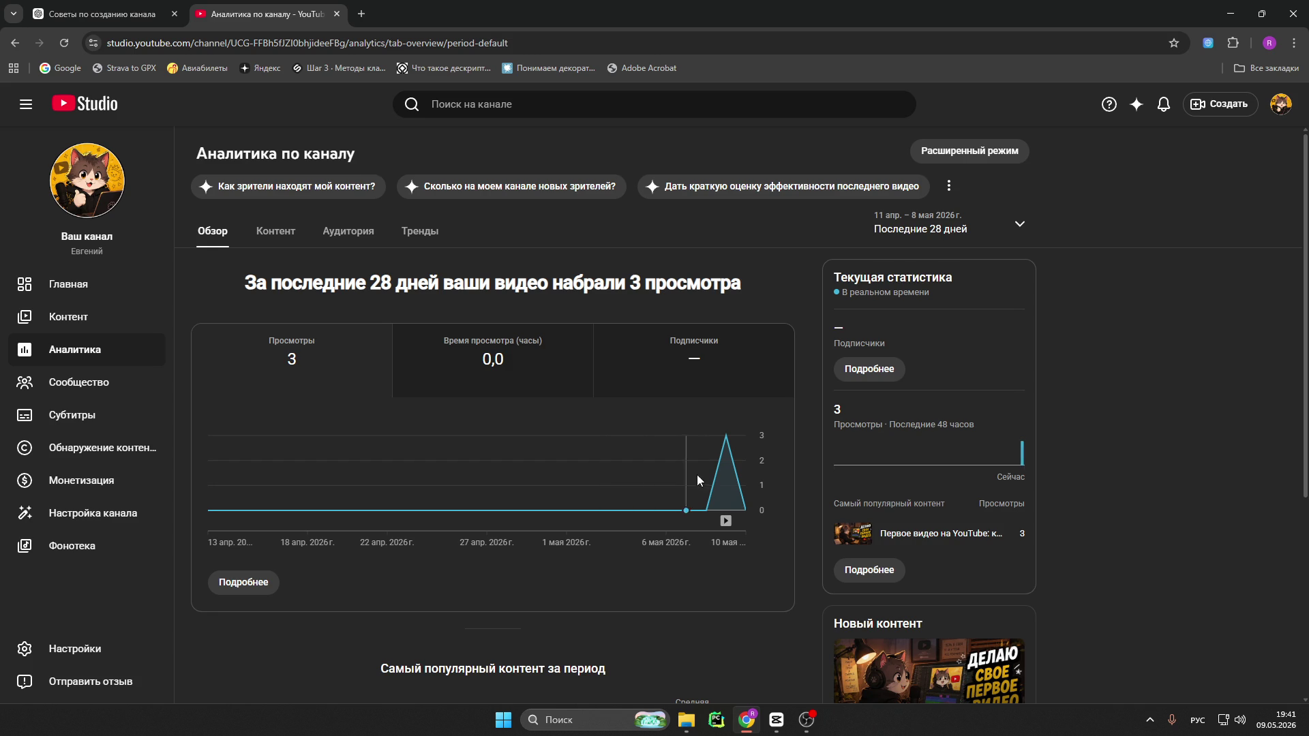
{"action": "mouse_move", "coordinate": [726, 438]}
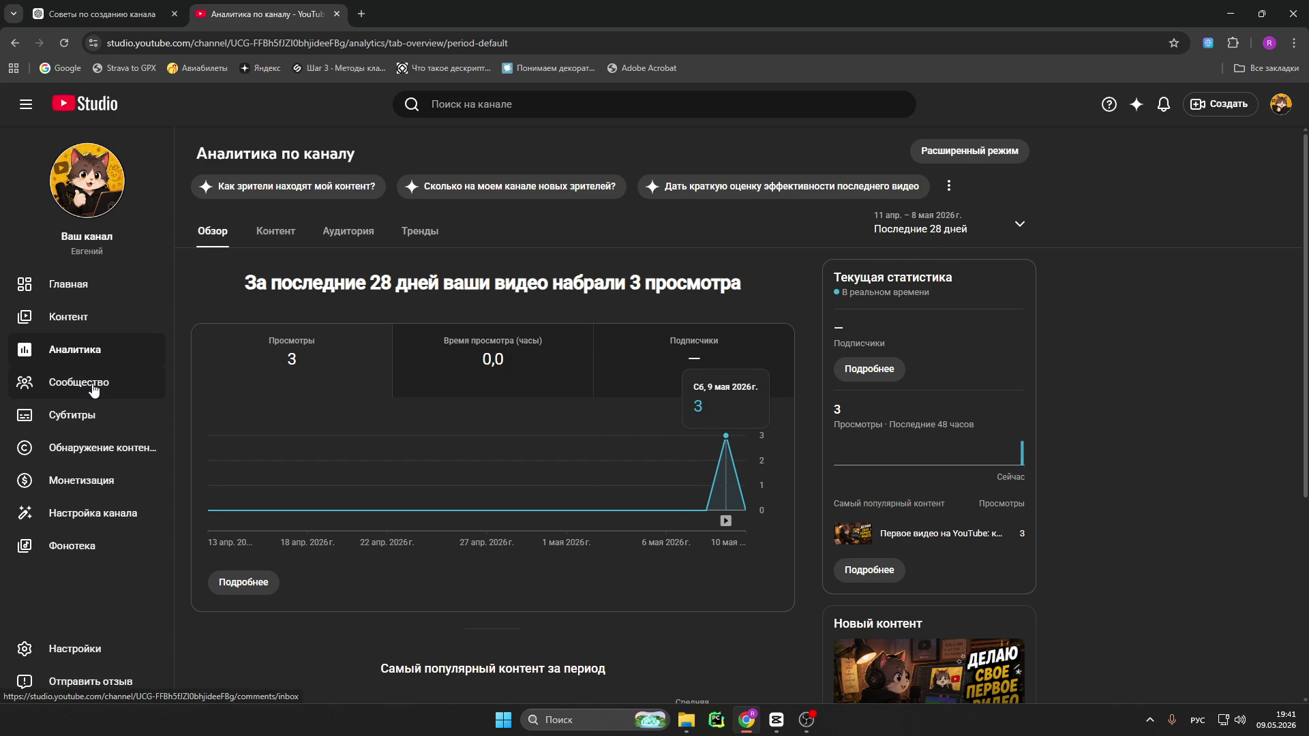
{"action": "left_click", "coordinate": [89, 294]}
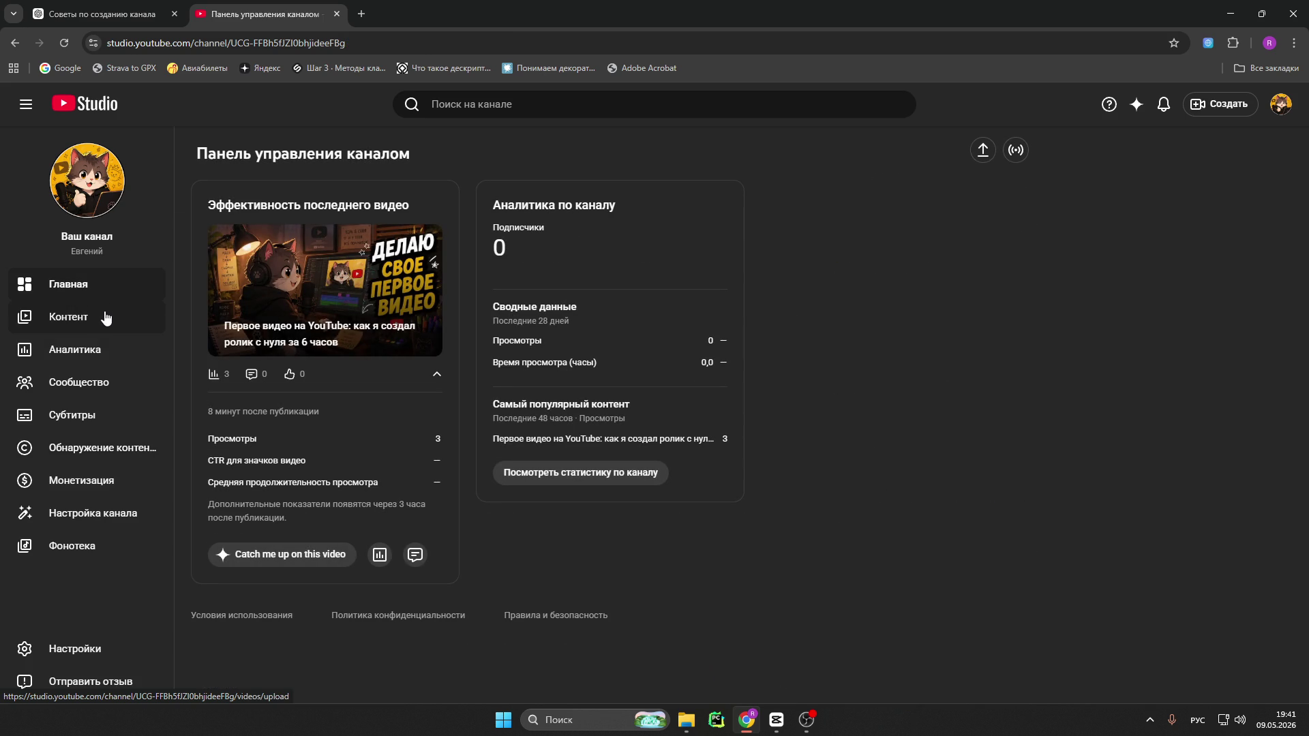
{"action": "left_click", "coordinate": [93, 329]}
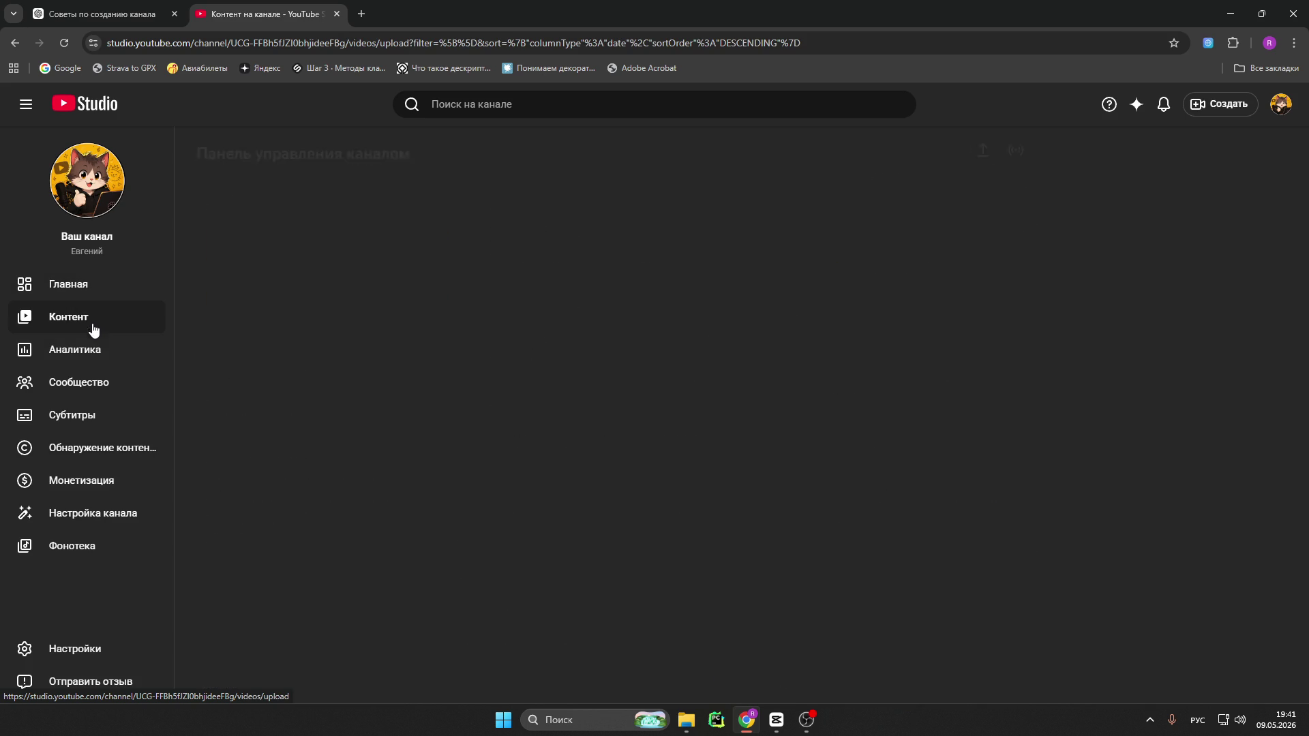
{"action": "left_click", "coordinate": [97, 381]}
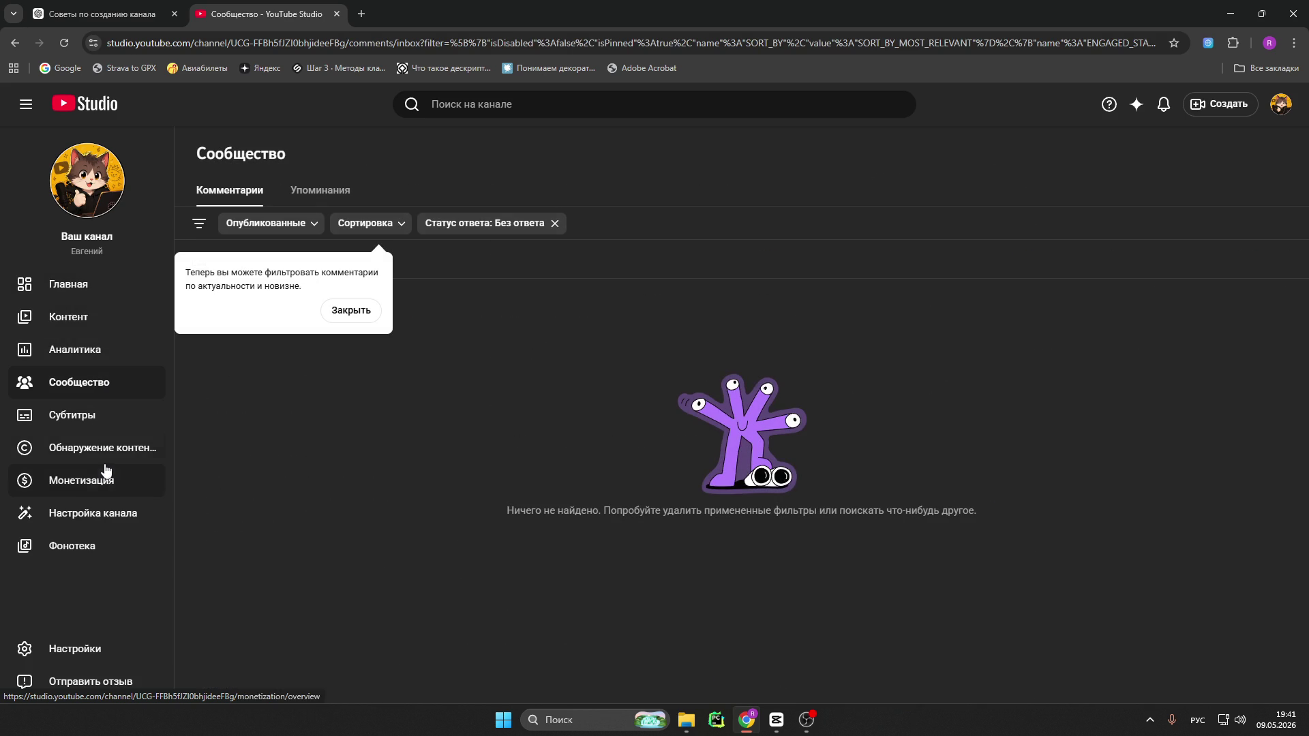
{"action": "left_click", "coordinate": [112, 533]}
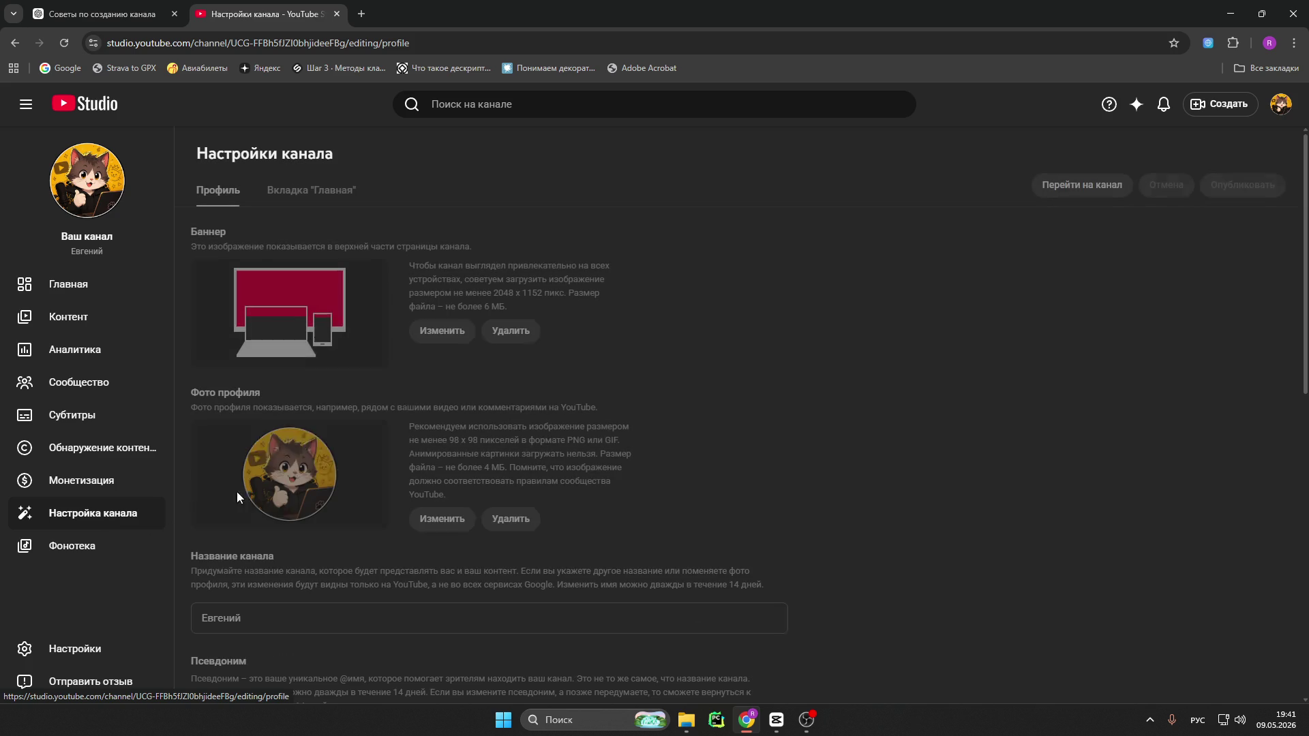
- Replace the channel name Евгений with ВайбКот, publish it, and open the channel page
{"action": "scroll", "coordinate": [383, 354], "scroll_direction": "down", "scroll_amount": 3}
{"action": "double_click", "coordinate": [263, 412]}
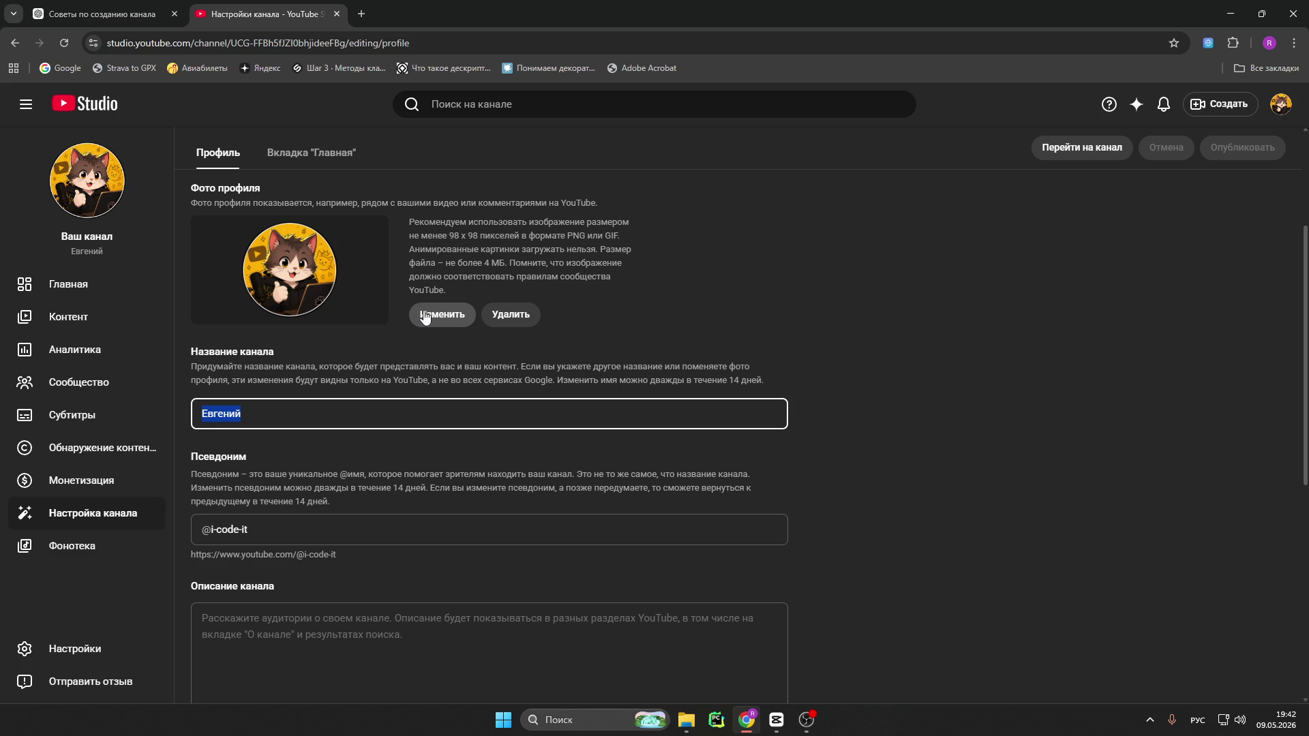
{"action": "key", "text": "BackSpace"}
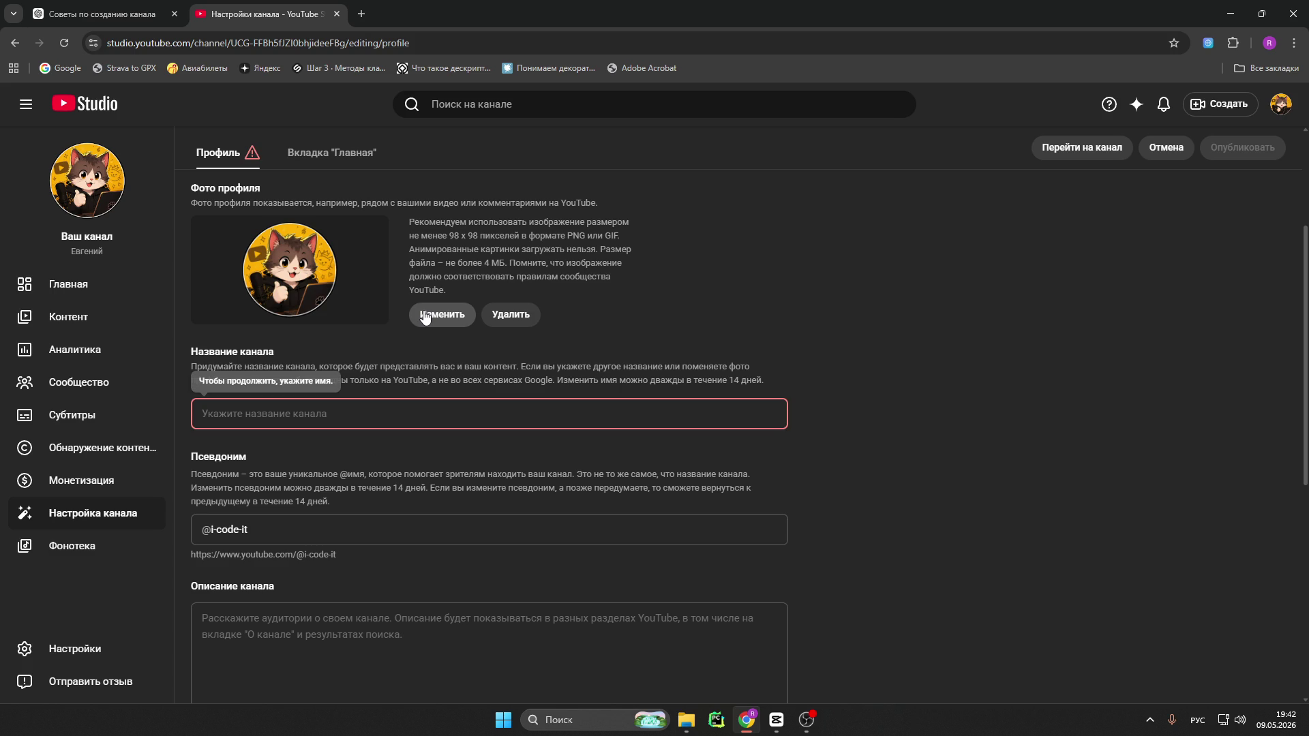
{"action": "type", "text": "Вай"}
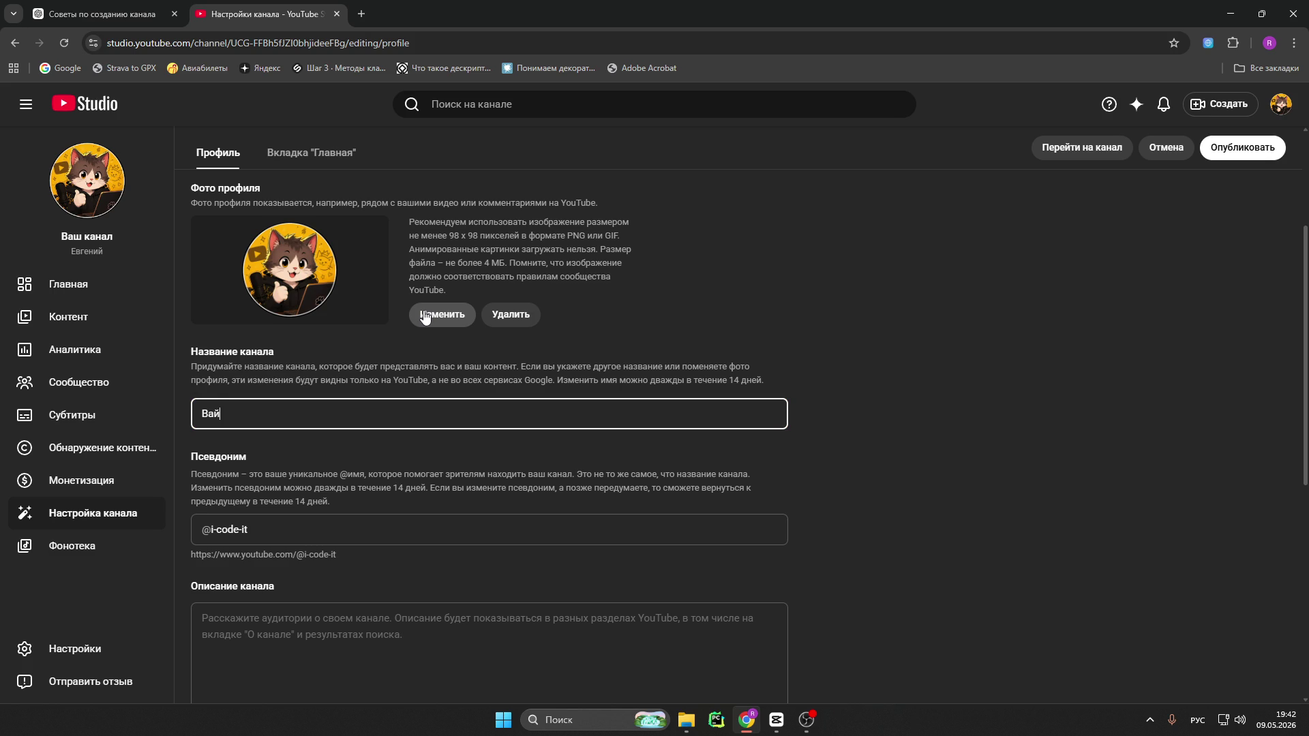
{"action": "type", "text": "бКот"}
{"action": "scroll", "coordinate": [498, 337], "scroll_direction": "down", "scroll_amount": 4}
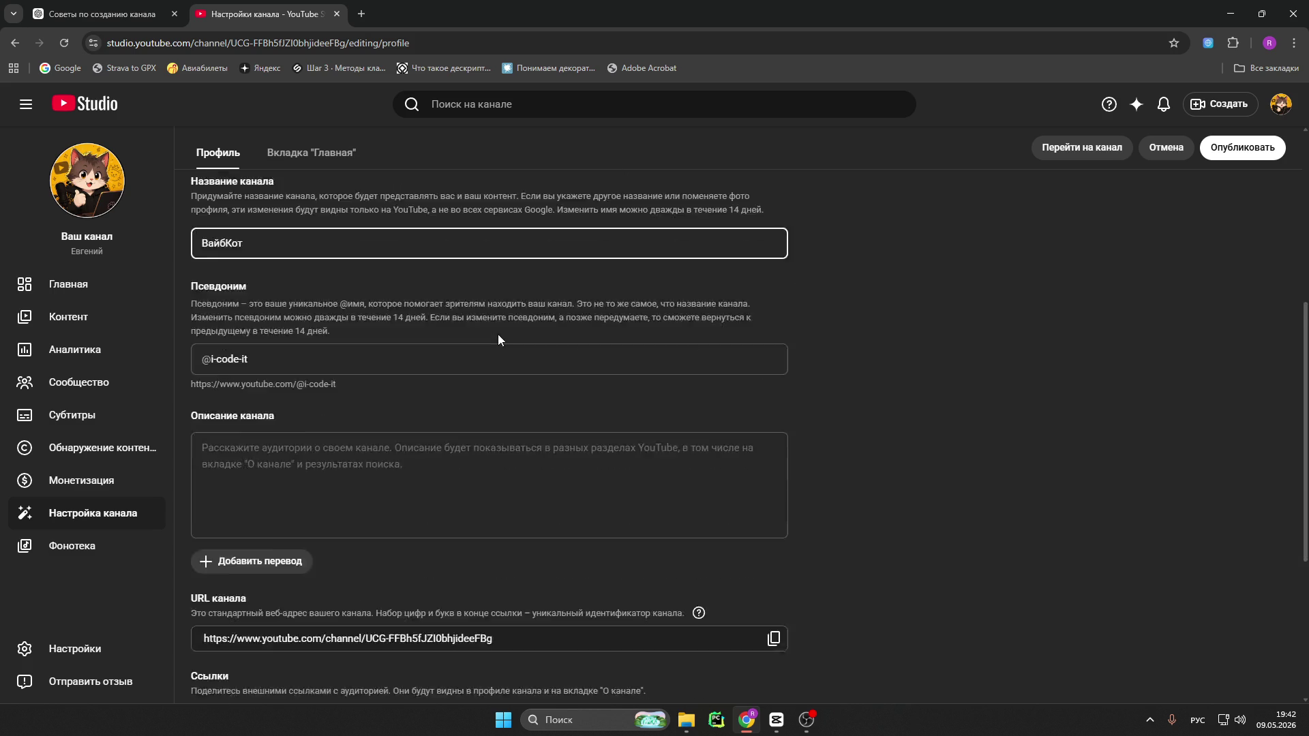
{"action": "scroll", "coordinate": [464, 378], "scroll_direction": "down", "scroll_amount": 3}
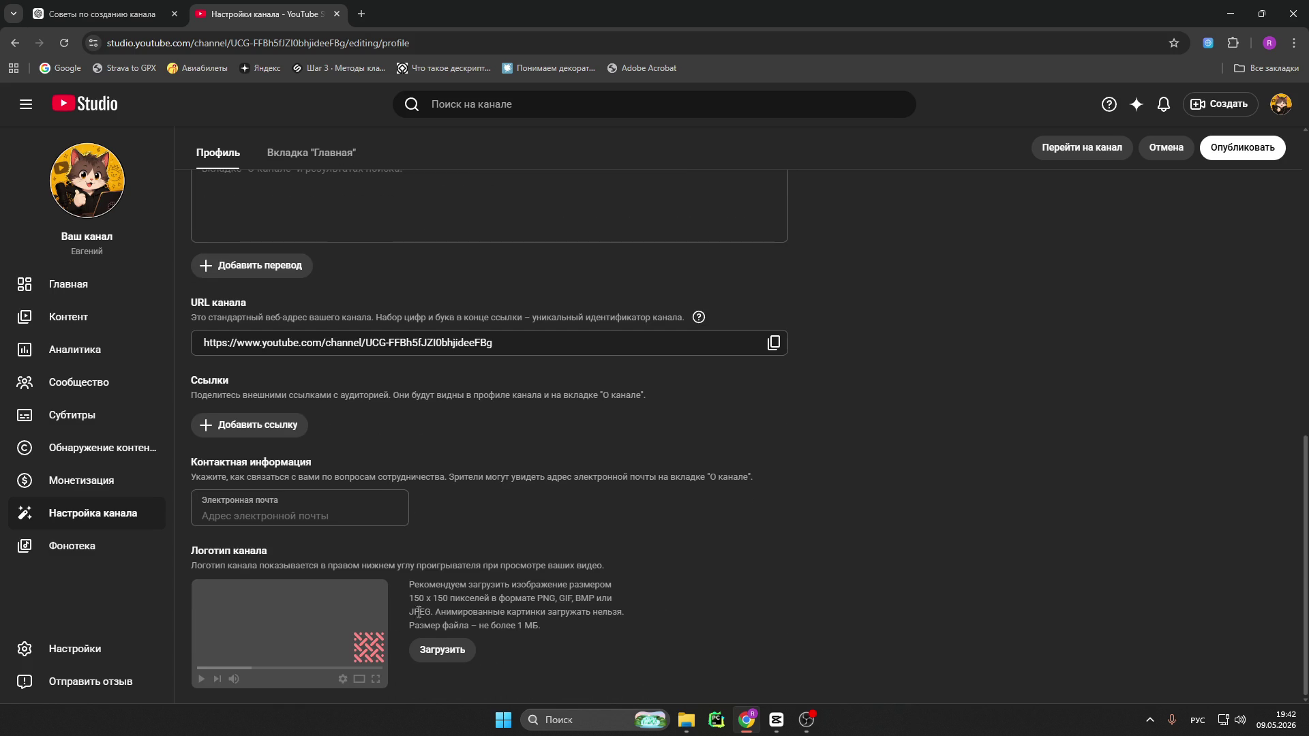
{"action": "scroll", "coordinate": [443, 586], "scroll_direction": "up", "scroll_amount": 8}
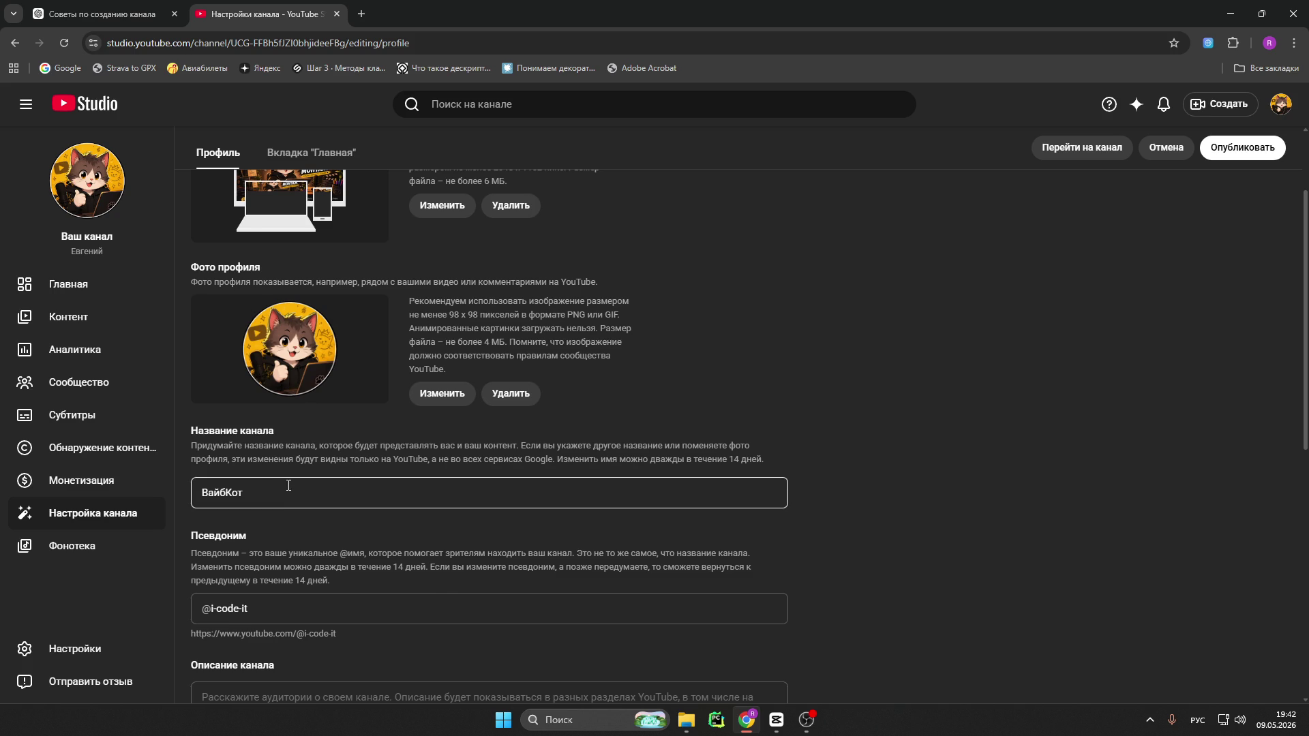
{"action": "left_click", "coordinate": [1241, 147]}
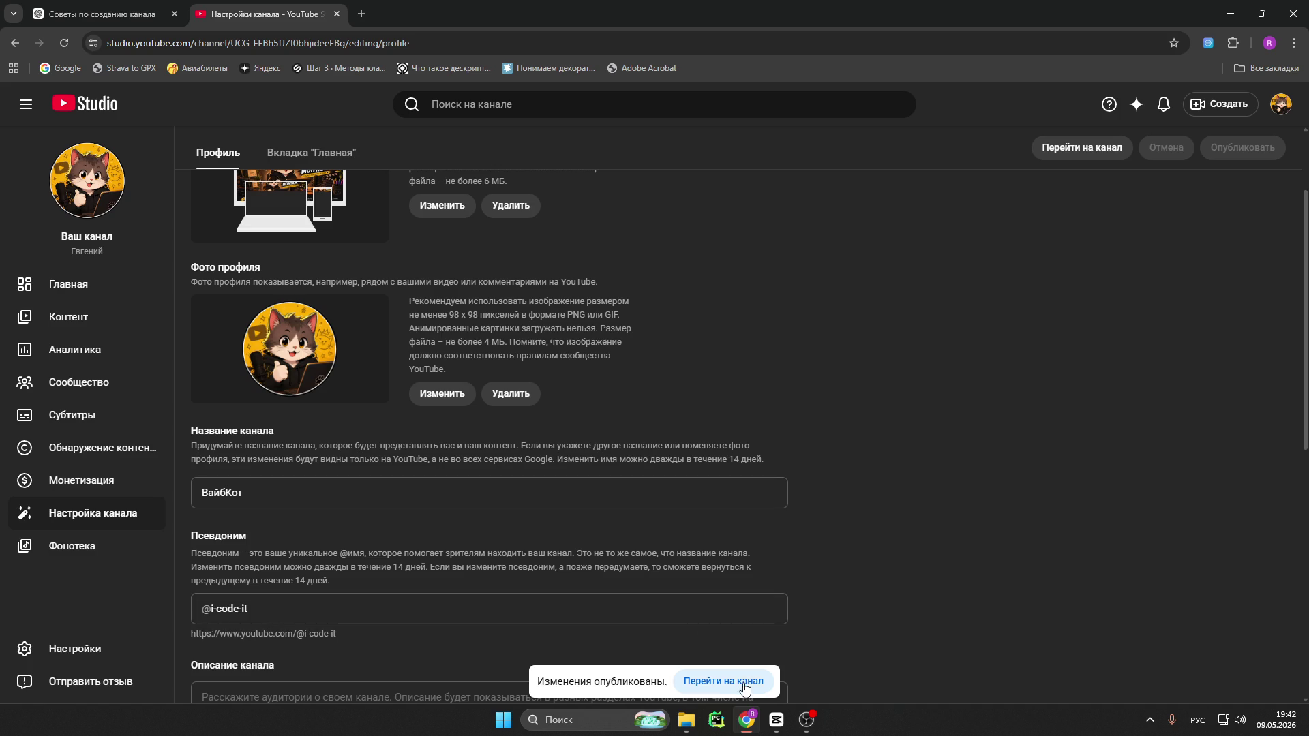
{"action": "left_click", "coordinate": [724, 682]}
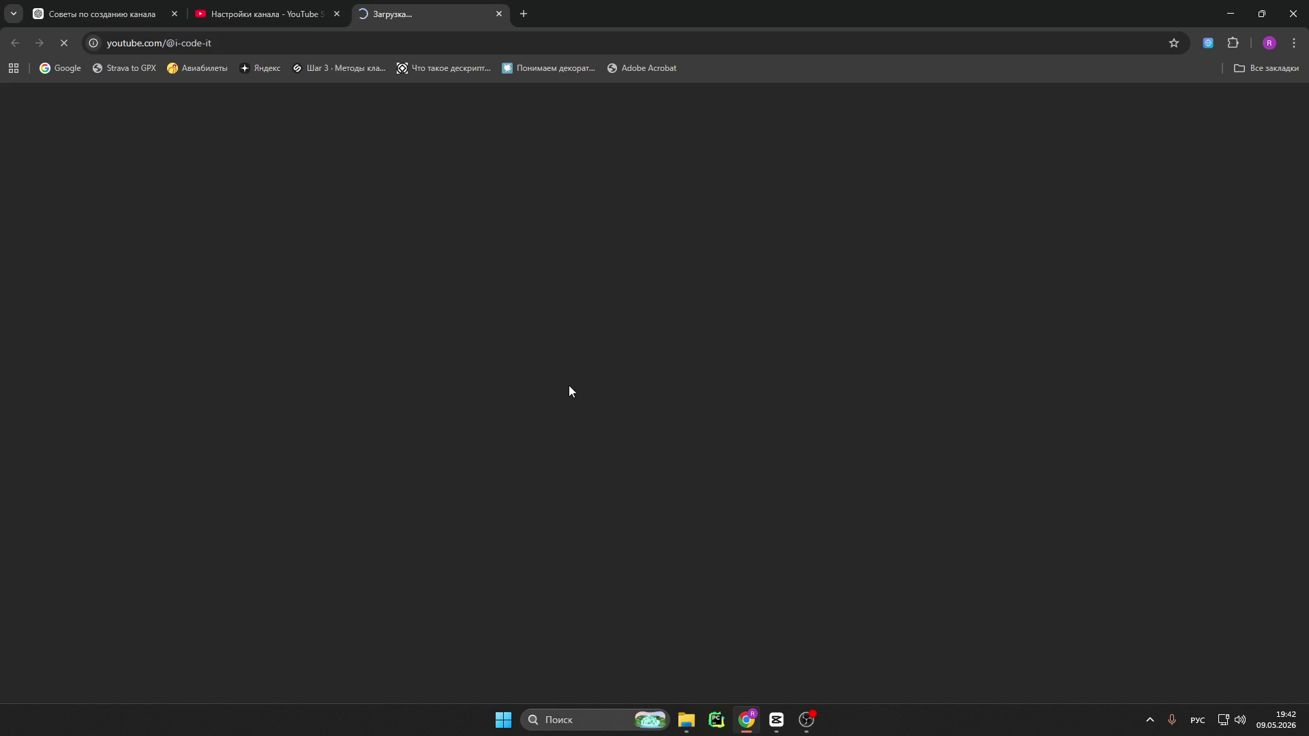
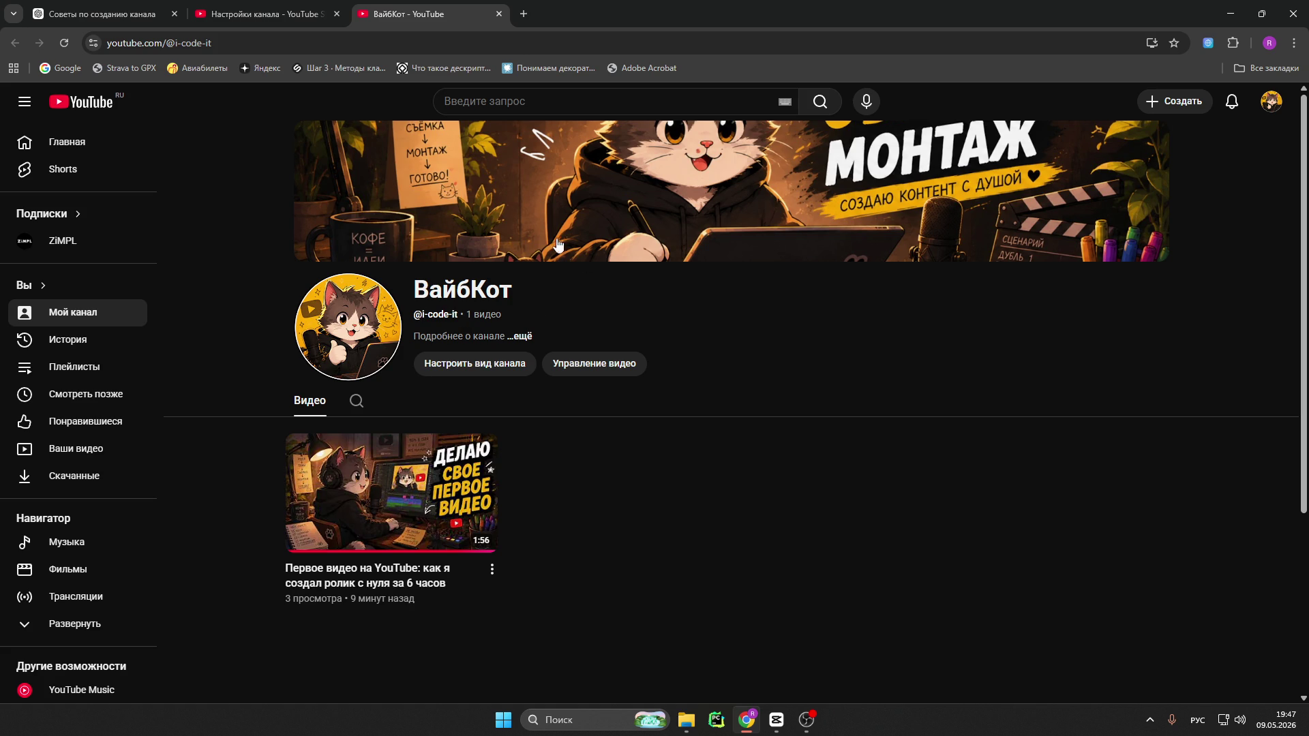
- Refresh the ВайбКот channel page to confirm the cat banner, avatar and first video appear
{"action": "left_click", "coordinate": [61, 44]}
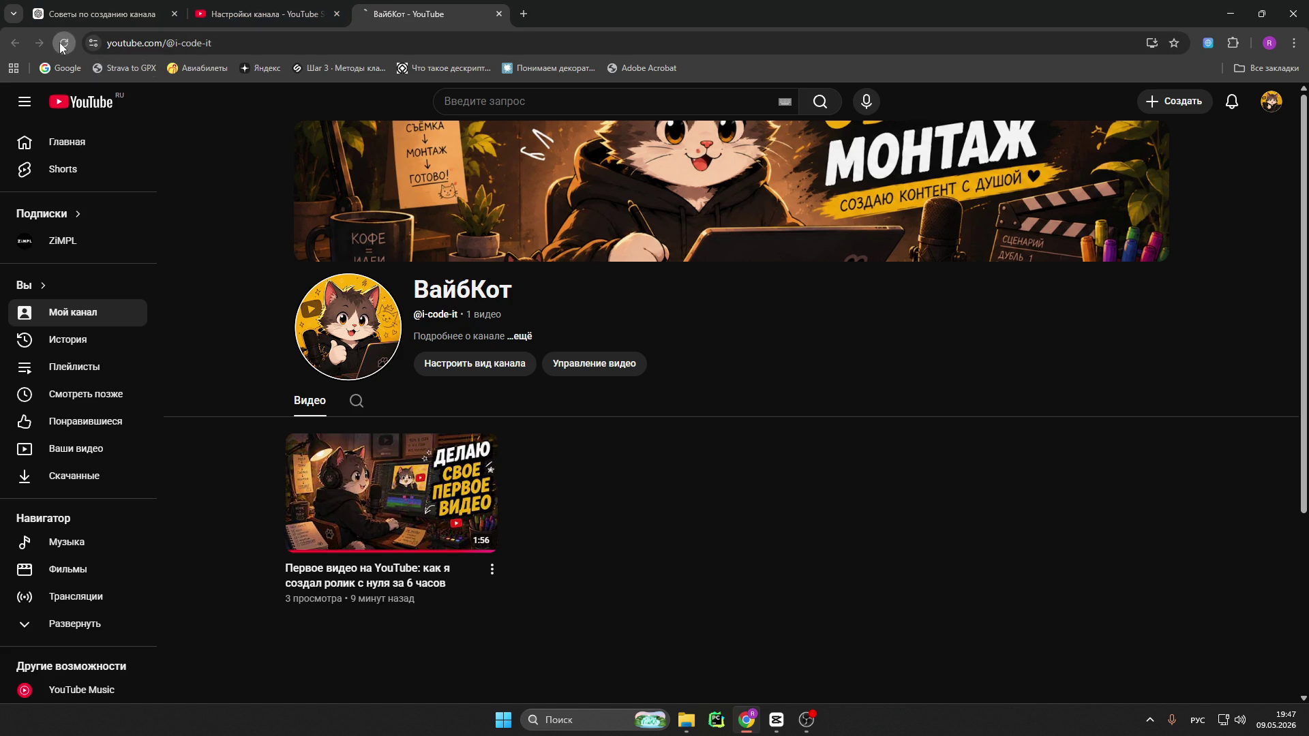